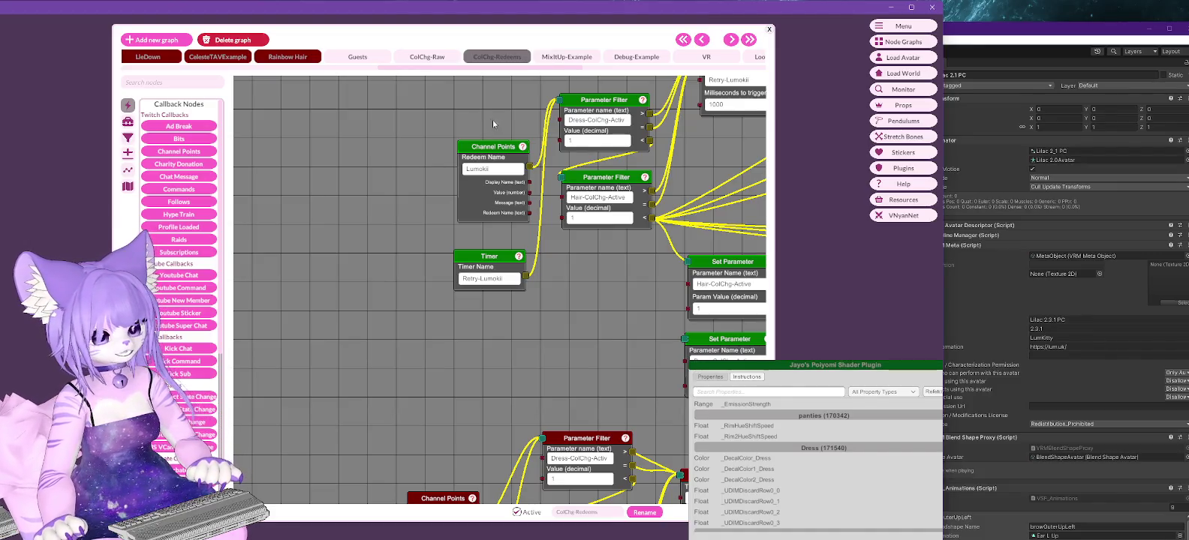
Switch to the ColChg-Raw graph and lock its default dress colour group.
{"action": "right_click", "coordinate": [489, 149]}
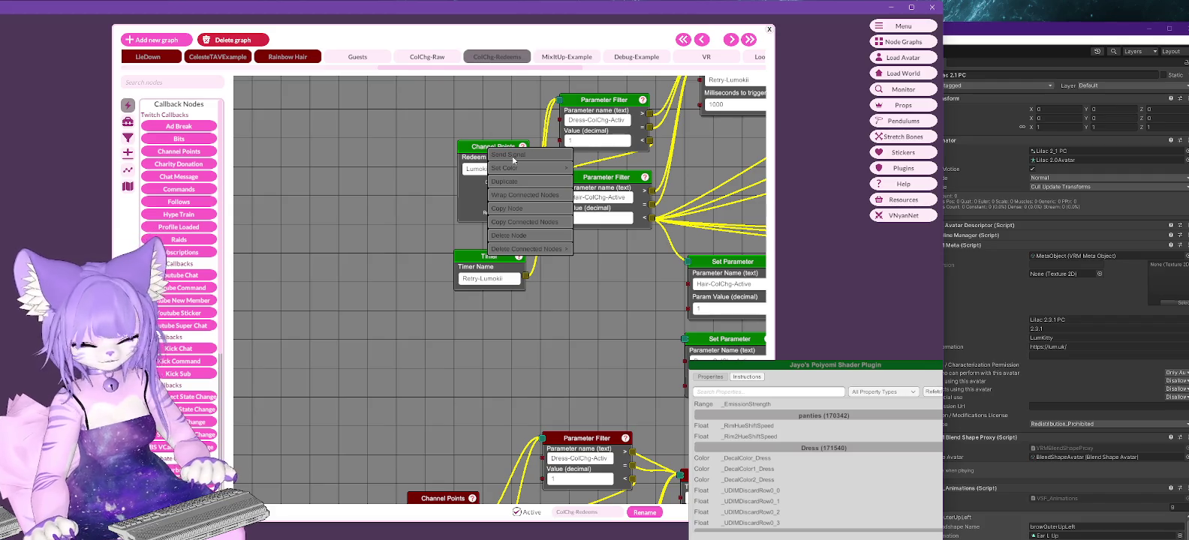
{"action": "left_click", "coordinate": [512, 157]}
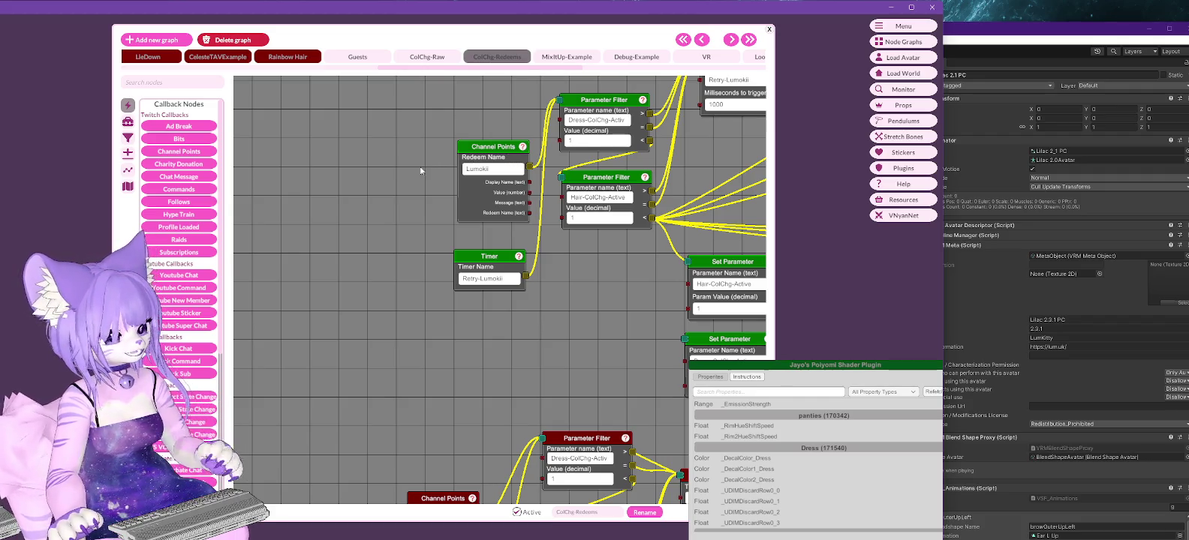
{"action": "left_click", "coordinate": [428, 57]}
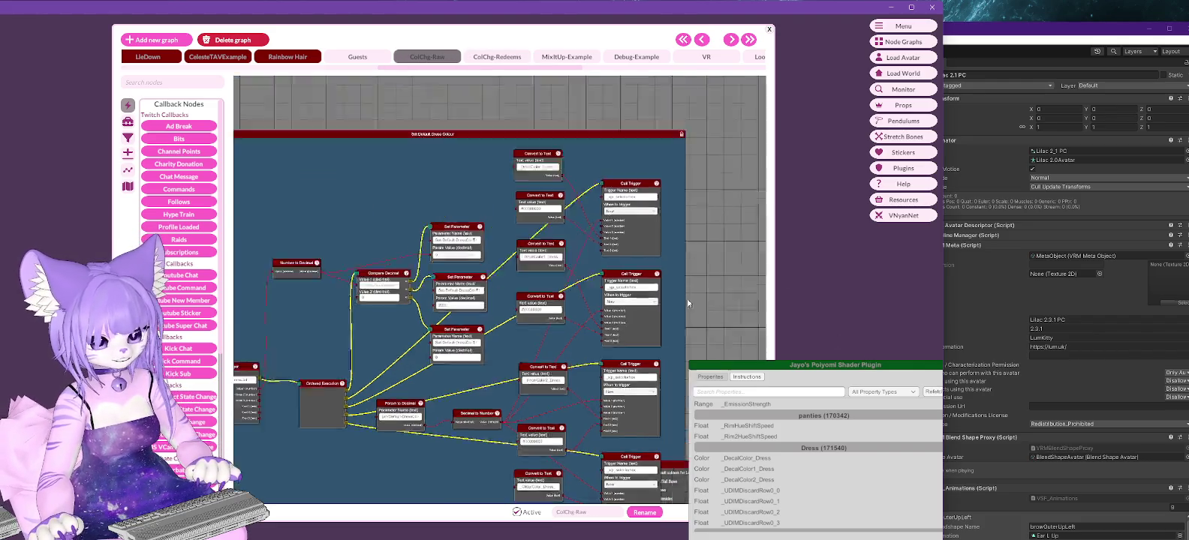
{"action": "scroll", "coordinate": [687, 298], "scroll_direction": "up", "scroll_amount": 5}
{"action": "right_click", "coordinate": [420, 254]}
{"action": "left_click", "coordinate": [432, 257]}
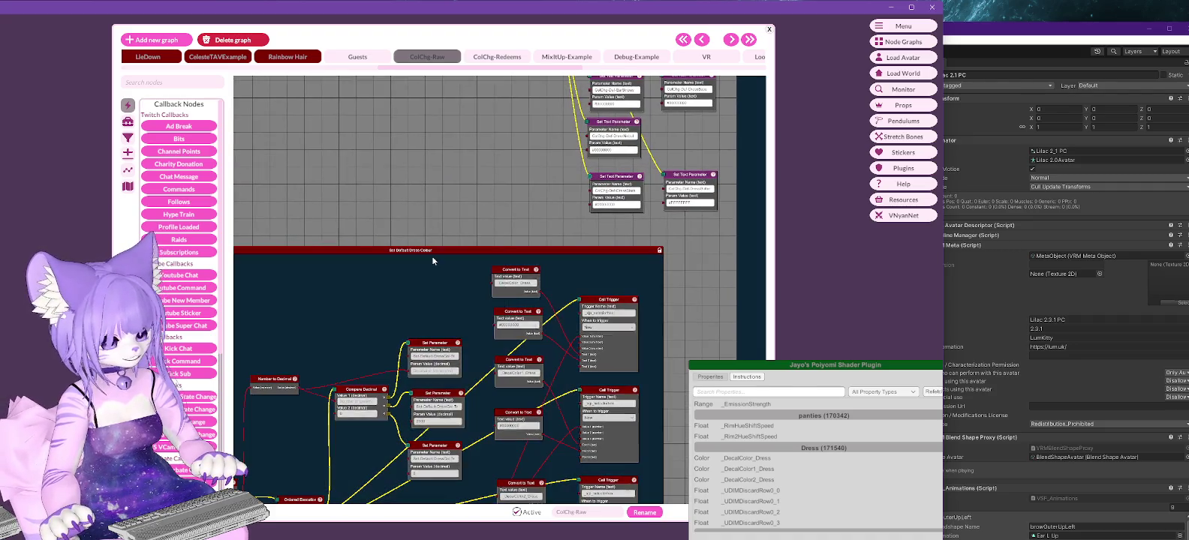
Pan the graph to bring the Hair and Ear Back Colour Change Raw groups into view.
{"action": "mouse_move", "coordinate": [448, 156]}
{"action": "middle_mouse_down"}
{"action": "mouse_move", "coordinate": [383, 298]}
{"action": "mouse_move", "coordinate": [370, 178]}
{"action": "middle_mouse_up"}
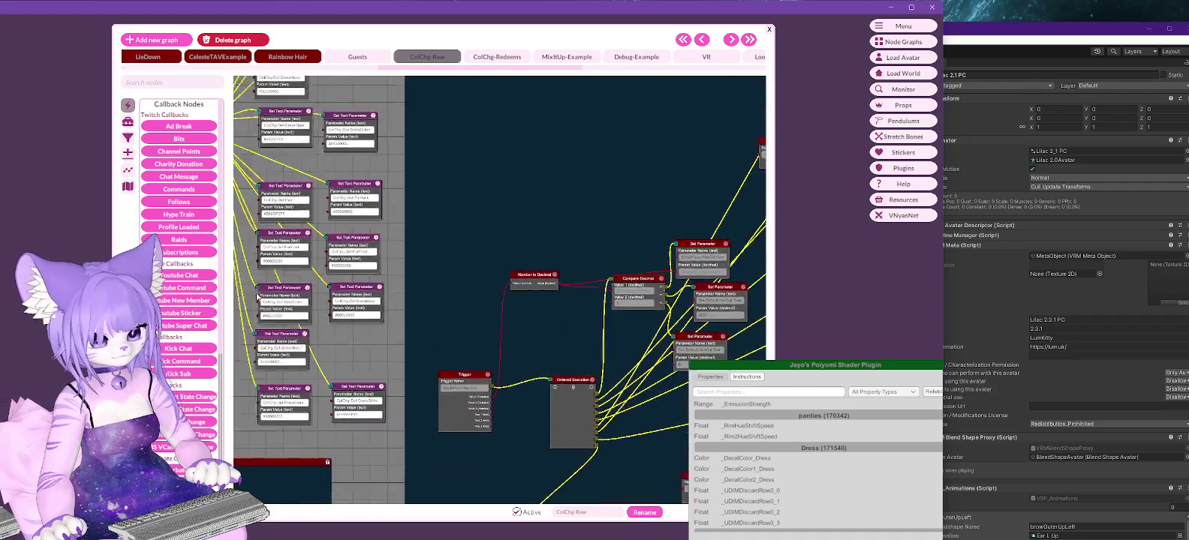
{"action": "scroll", "coordinate": [476, 150], "scroll_direction": "down", "scroll_amount": 3}
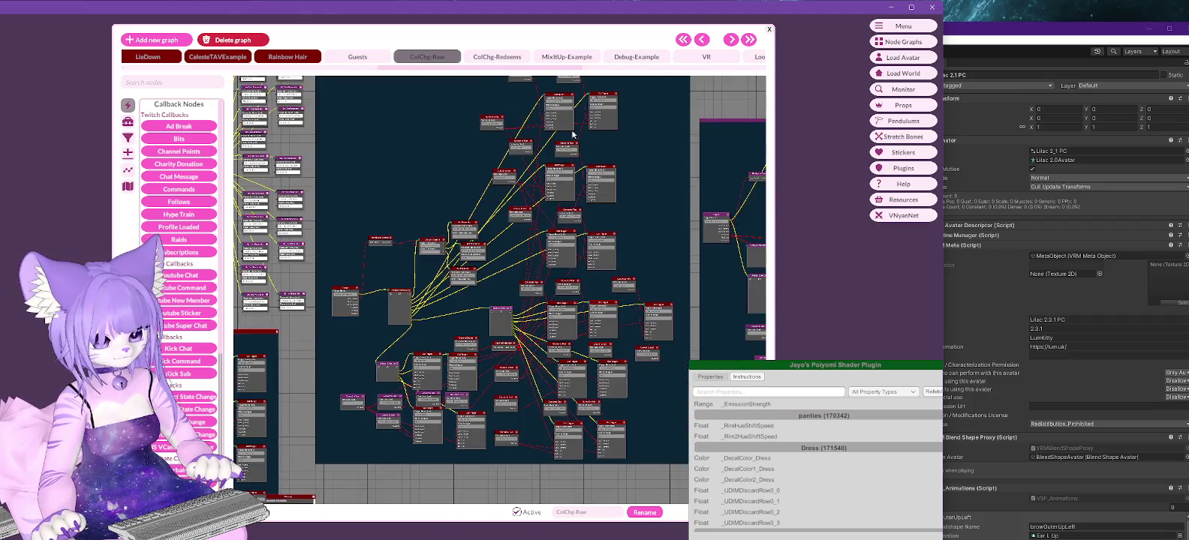
{"action": "scroll", "coordinate": [512, 240], "scroll_direction": "up", "scroll_amount": 3}
{"action": "middle_click_drag", "start_coordinate": [567, 189], "coordinate": [524, 118]}
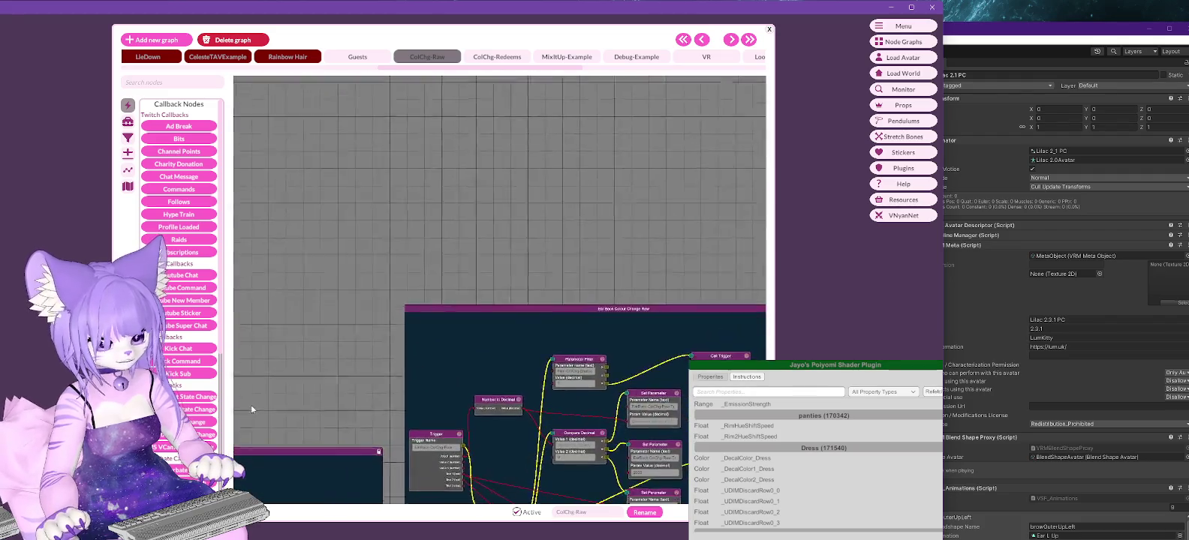
{"action": "middle_click_drag", "start_coordinate": [252, 409], "coordinate": [150, 220]}
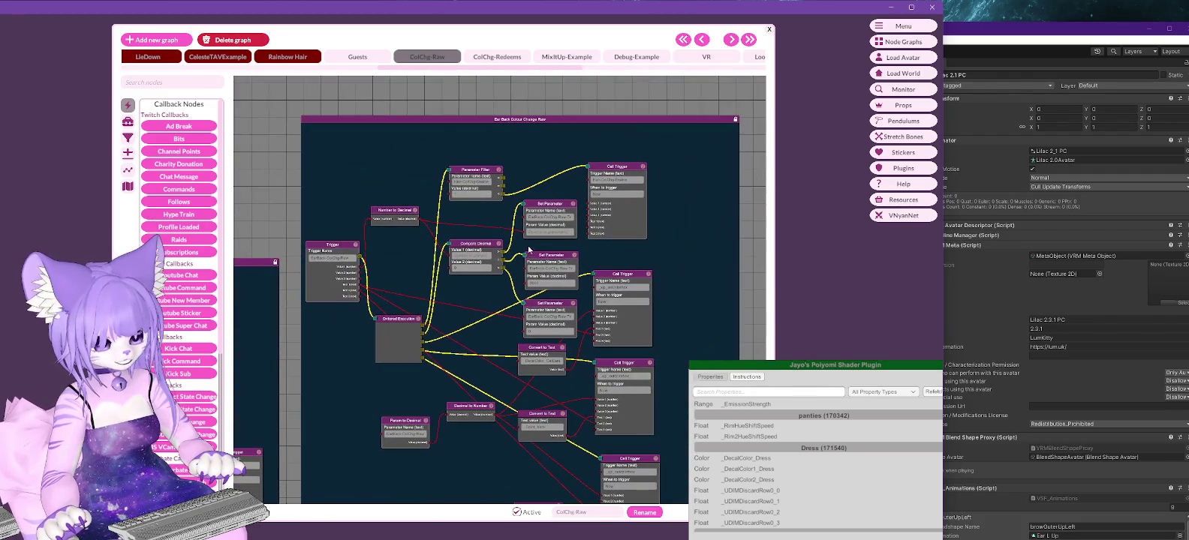
{"action": "mouse_move", "coordinate": [726, 256]}
{"action": "middle_mouse_down"}
{"action": "mouse_move", "coordinate": [704, 144]}
{"action": "mouse_move", "coordinate": [708, 157]}
{"action": "middle_mouse_up"}
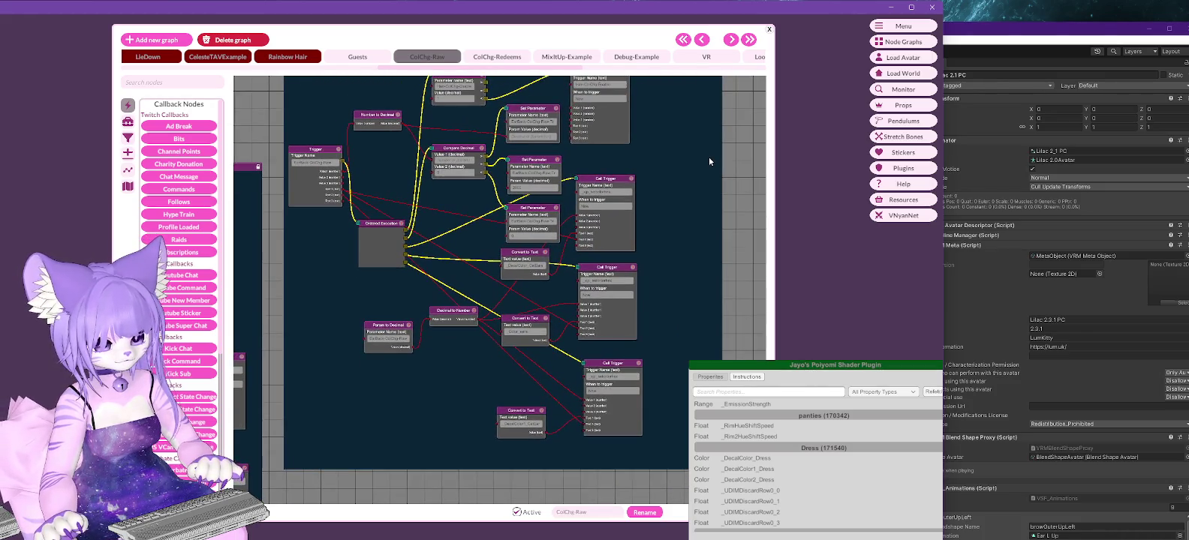
{"action": "left_click_drag", "start_coordinate": [835, 370], "coordinate": [794, 189]}
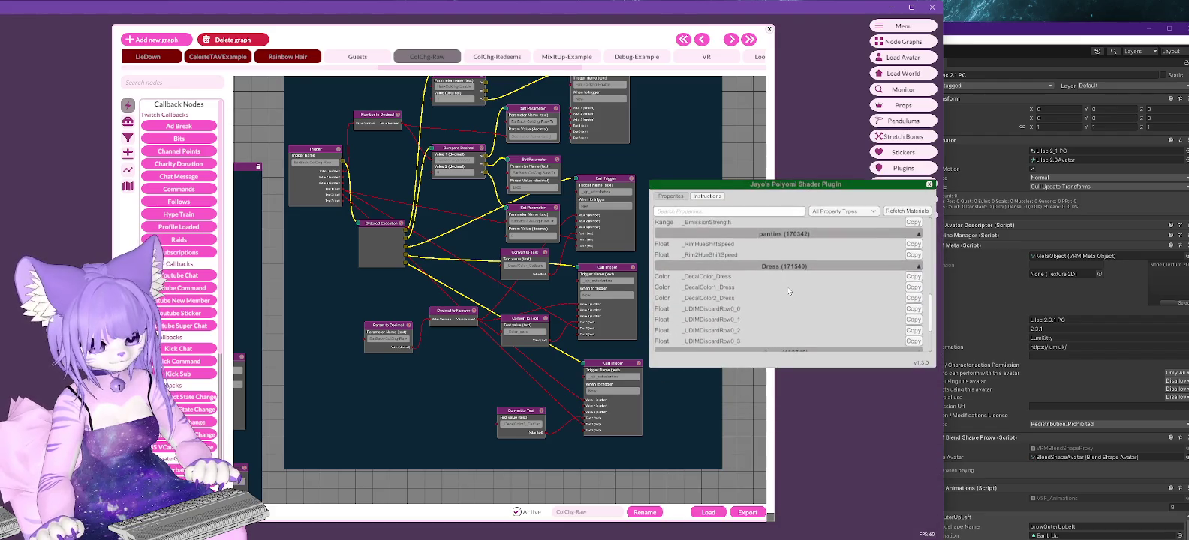
Unlock the Ear Back Colour group, nudge a Convert to Text node up, then return to ColChg-Redeems.
{"action": "left_click_drag", "start_coordinate": [928, 323], "coordinate": [936, 267]}
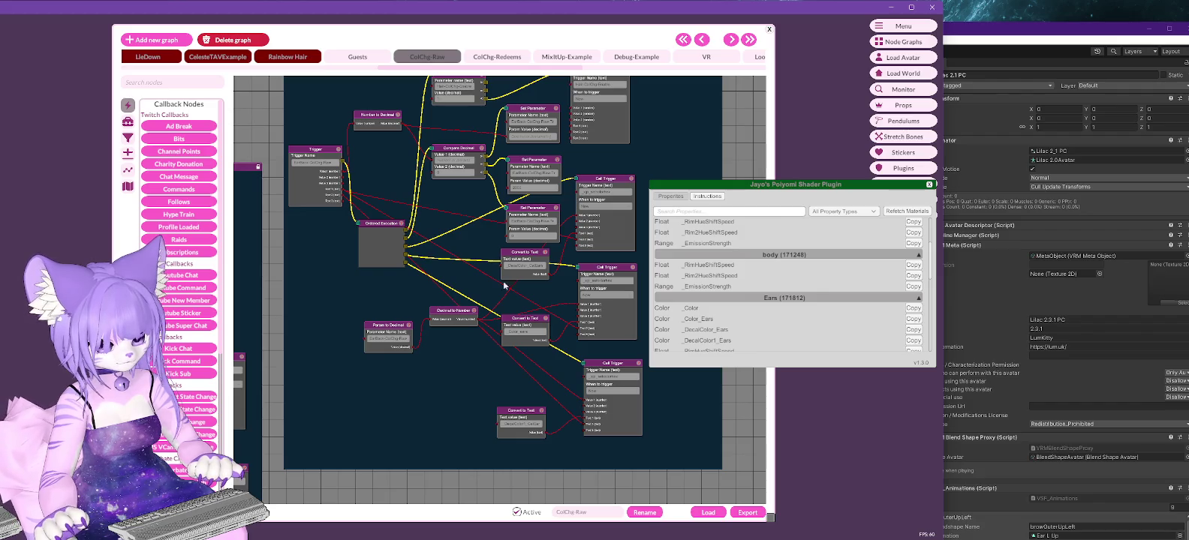
{"action": "right_click", "coordinate": [318, 284]}
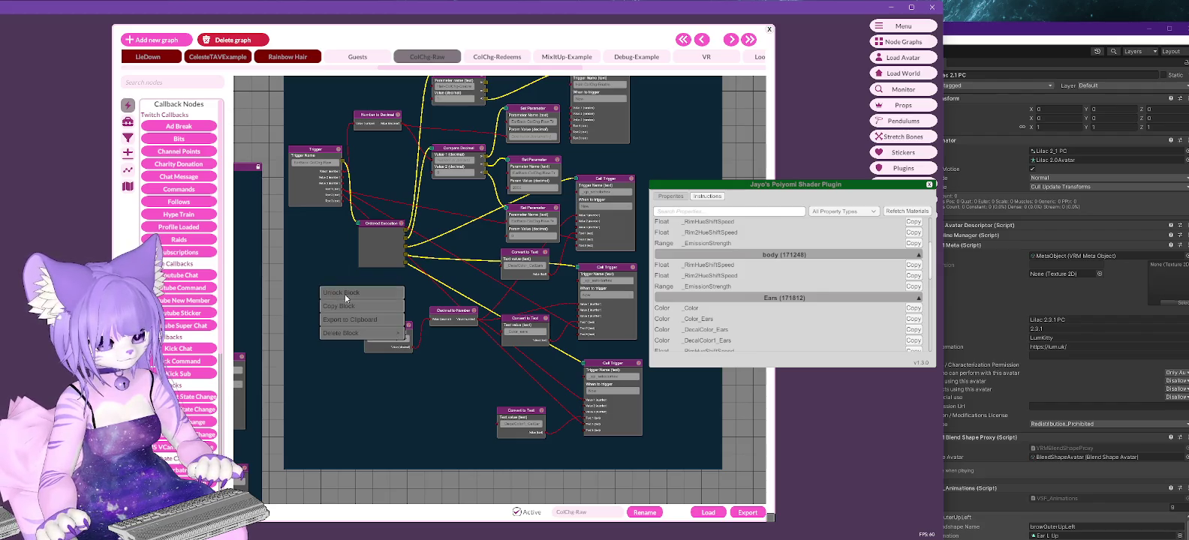
{"action": "left_click", "coordinate": [344, 290]}
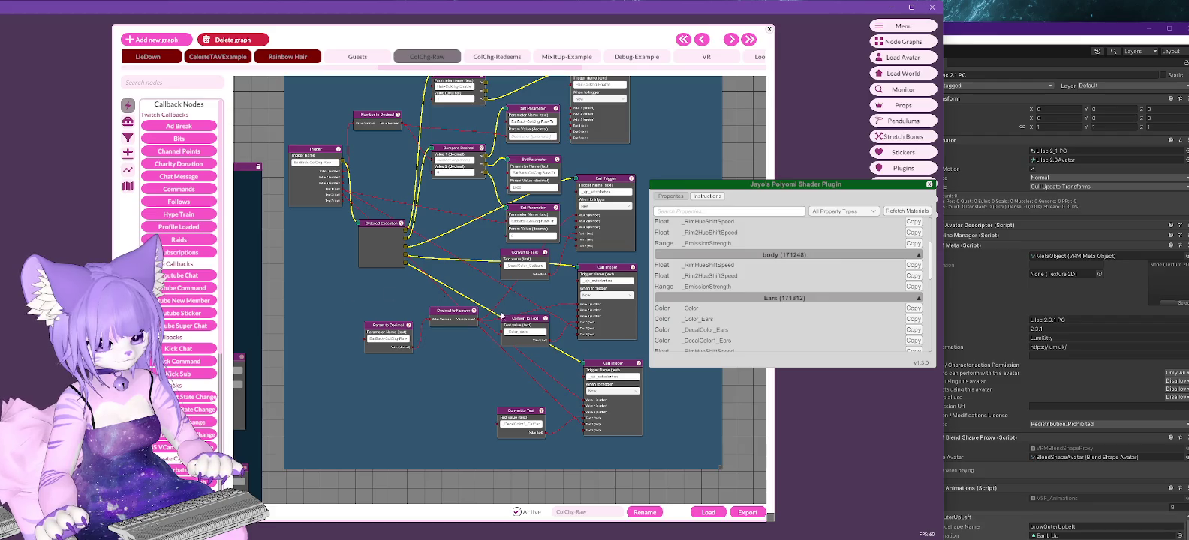
{"action": "left_click_drag", "start_coordinate": [521, 321], "coordinate": [524, 299]}
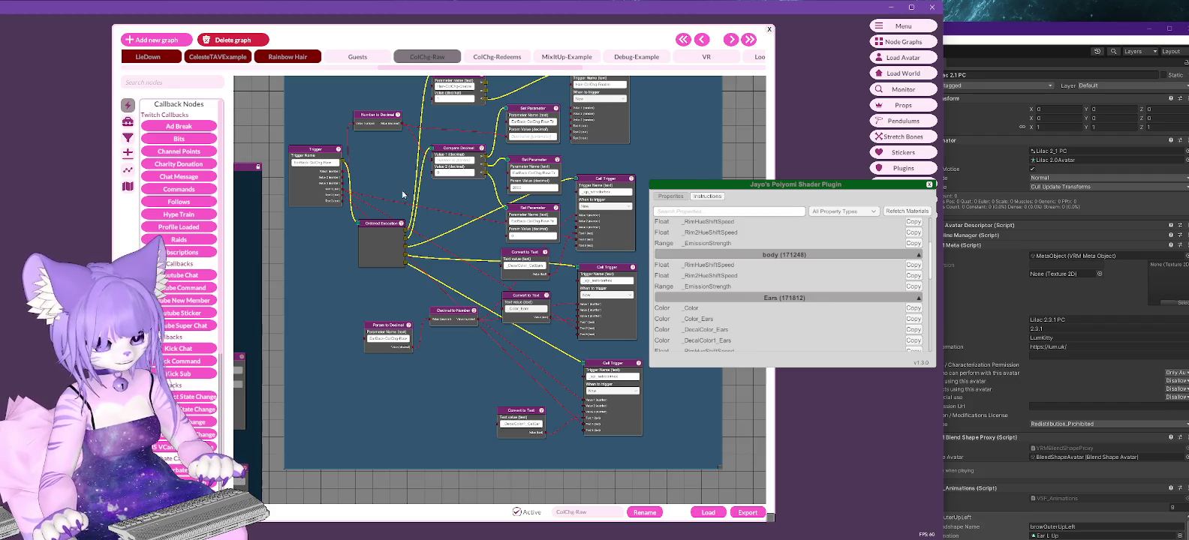
{"action": "left_click", "coordinate": [489, 55]}
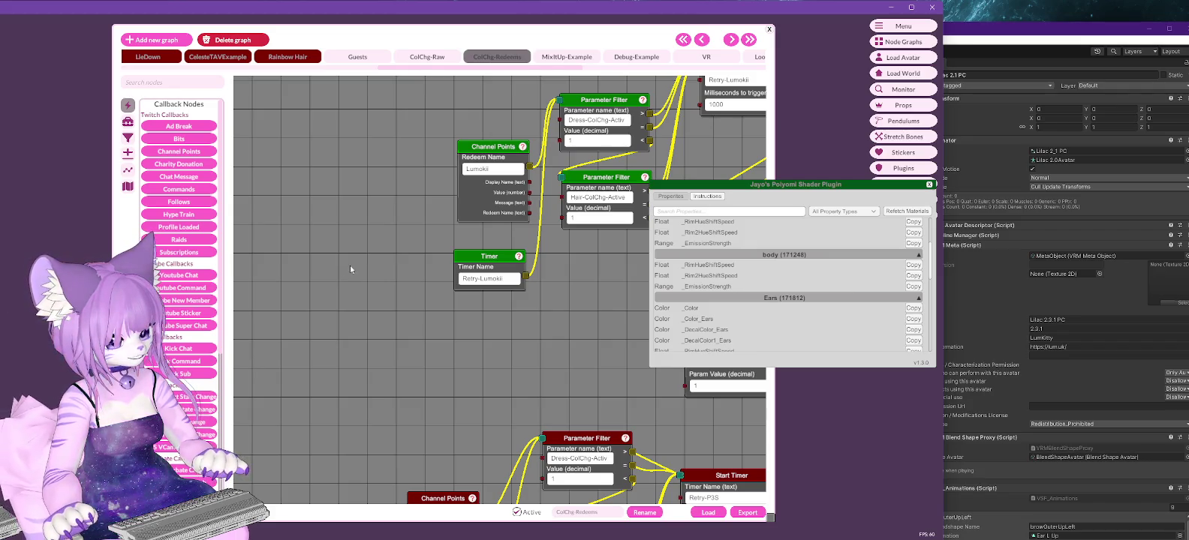
Back in ColChg-Raw, lock the Ear Back Colour group and pan down to the next group.
{"action": "left_click", "coordinate": [426, 57]}
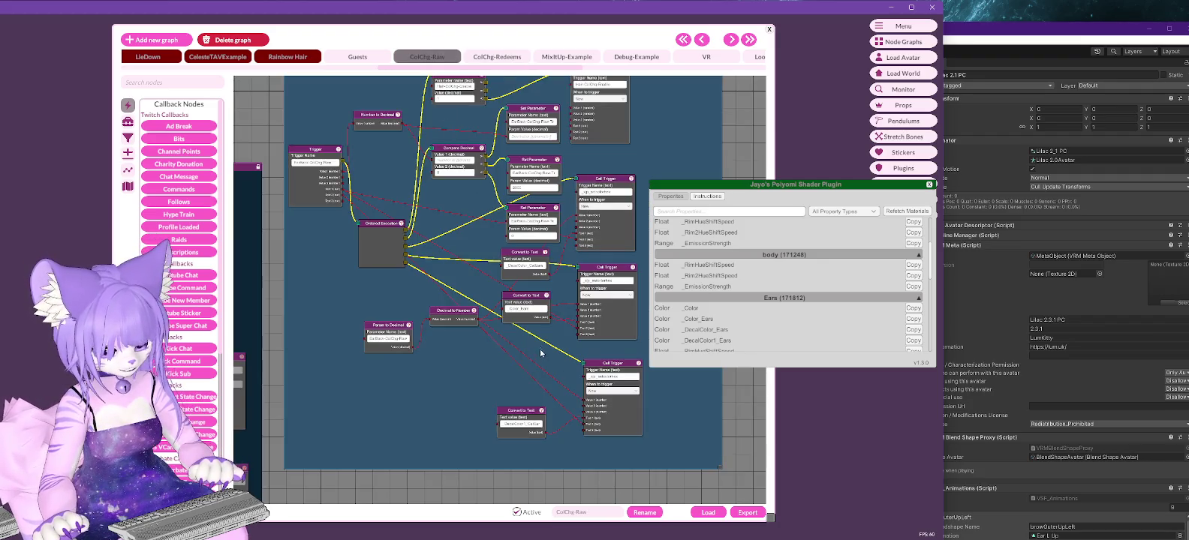
{"action": "left_click_drag", "start_coordinate": [683, 121], "coordinate": [637, 104]}
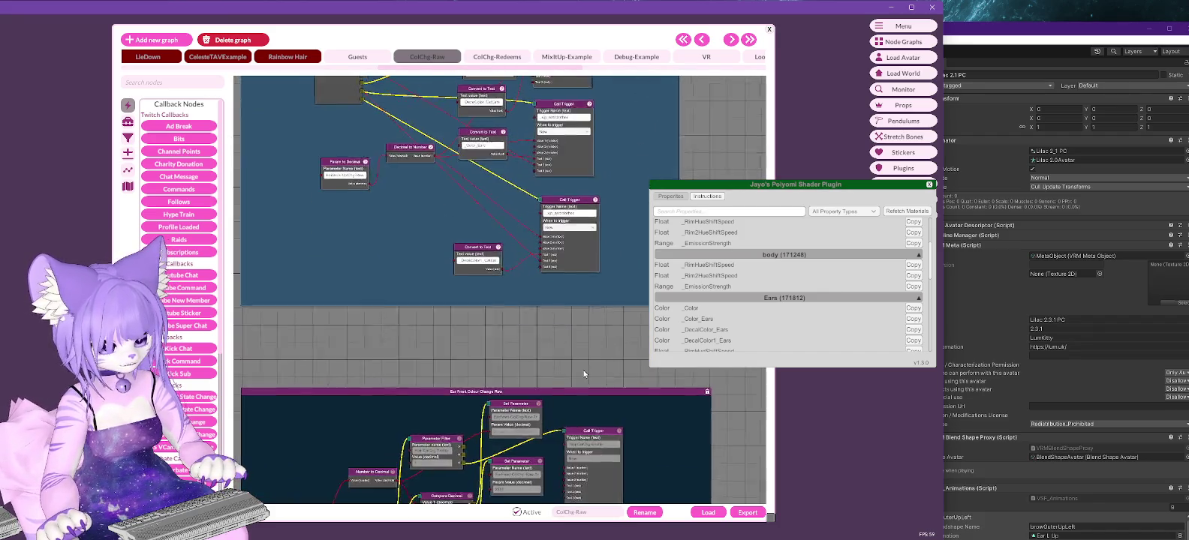
{"action": "scroll", "coordinate": [585, 406], "scroll_direction": "up", "scroll_amount": 2}
{"action": "scroll", "coordinate": [586, 441], "scroll_direction": "up", "scroll_amount": 3}
{"action": "scroll", "coordinate": [671, 135], "scroll_direction": "up", "scroll_amount": 3}
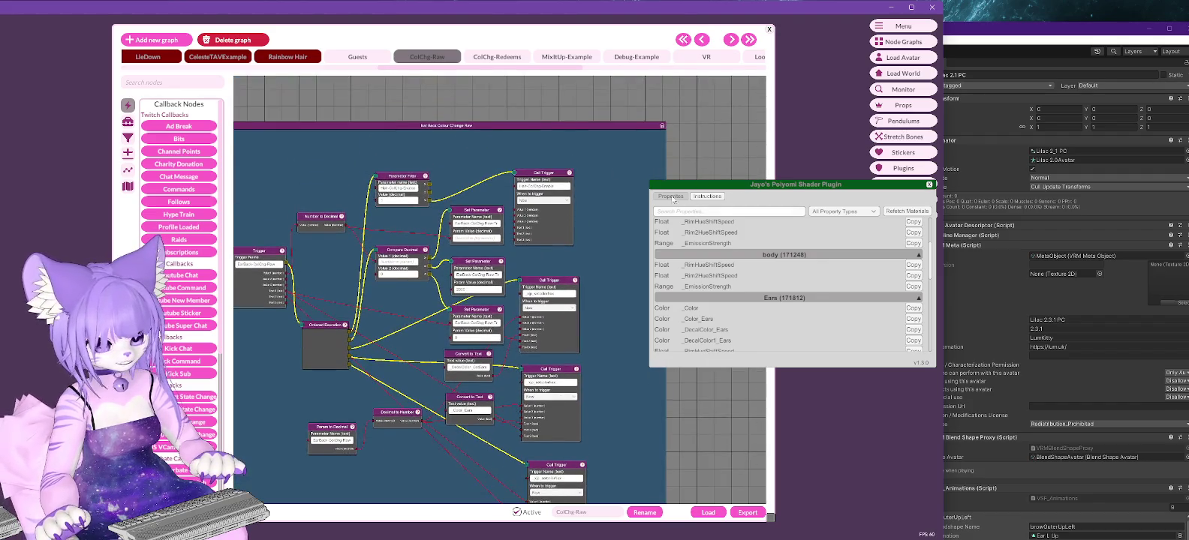
{"action": "right_click", "coordinate": [597, 140]}
{"action": "left_click", "coordinate": [620, 146]}
{"action": "scroll", "coordinate": [713, 487], "scroll_direction": "down", "scroll_amount": 2}
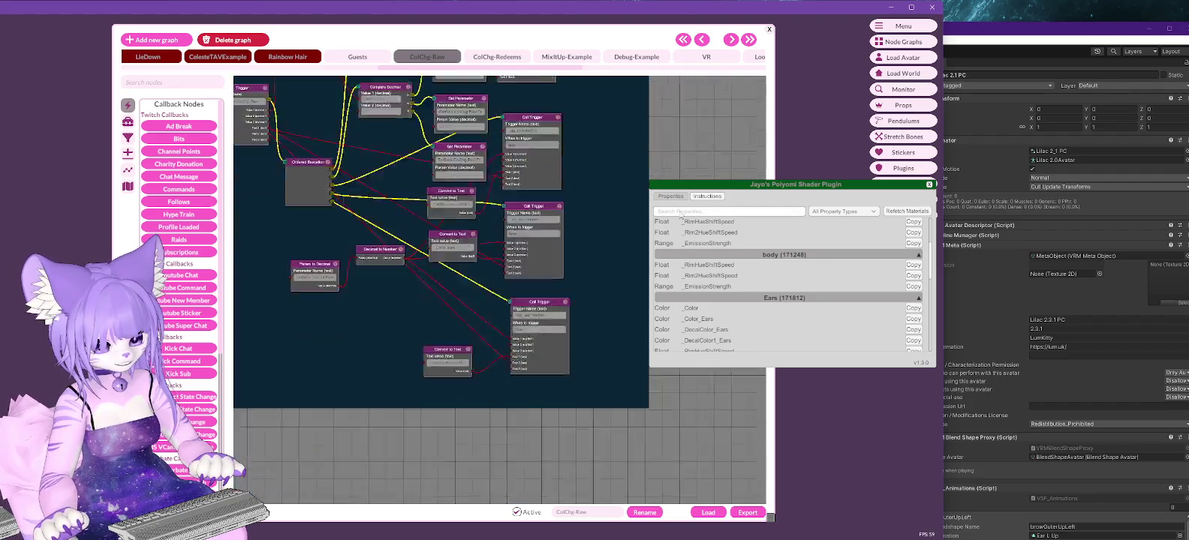
{"action": "scroll", "coordinate": [598, 433], "scroll_direction": "down", "scroll_amount": 3}
{"action": "mouse_move", "coordinate": [597, 433]}
{"action": "left_mouse_down"}
{"action": "mouse_move", "coordinate": [557, 114]}
{"action": "mouse_move", "coordinate": [597, 105]}
{"action": "mouse_move", "coordinate": [624, 138]}
{"action": "left_mouse_up"}
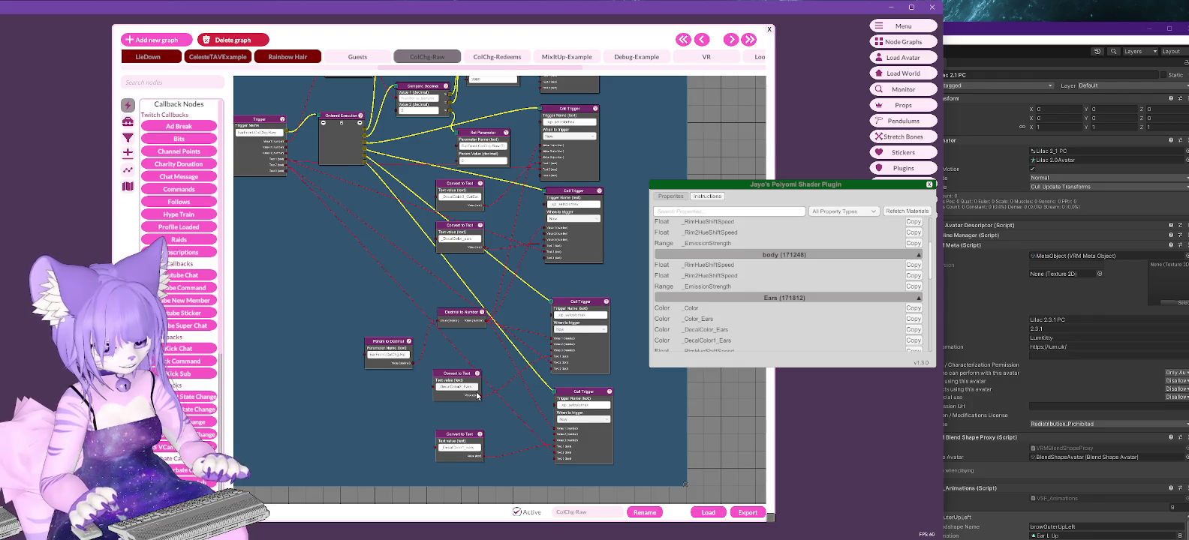
Paste _DecalColor_Ears property names into both Convert to Text nodes.
{"action": "left_click", "coordinate": [467, 241]}
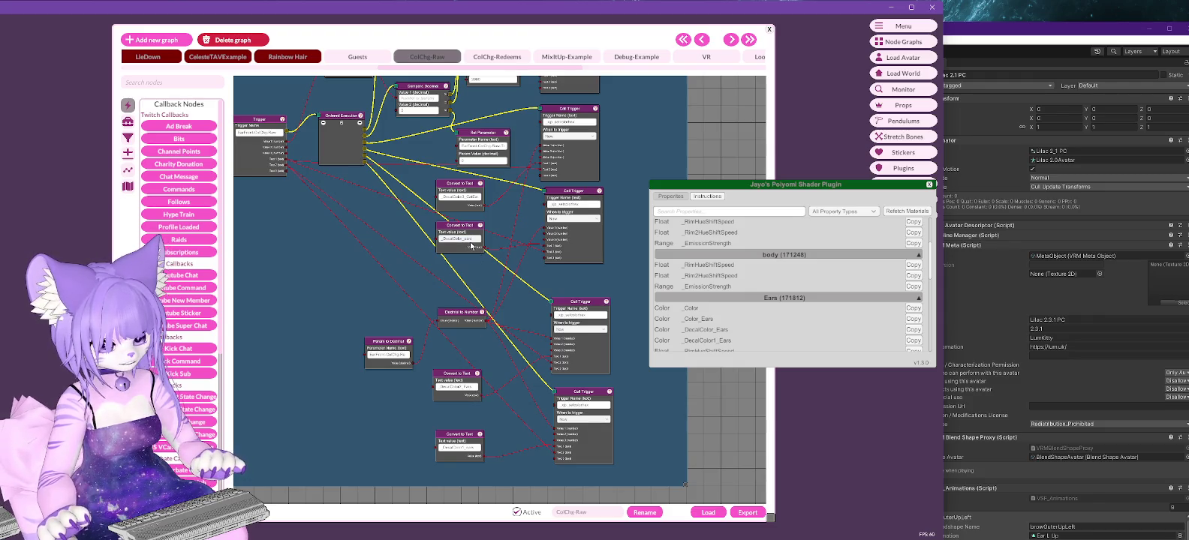
{"action": "type", "text": "_DecalColor_Ears"}
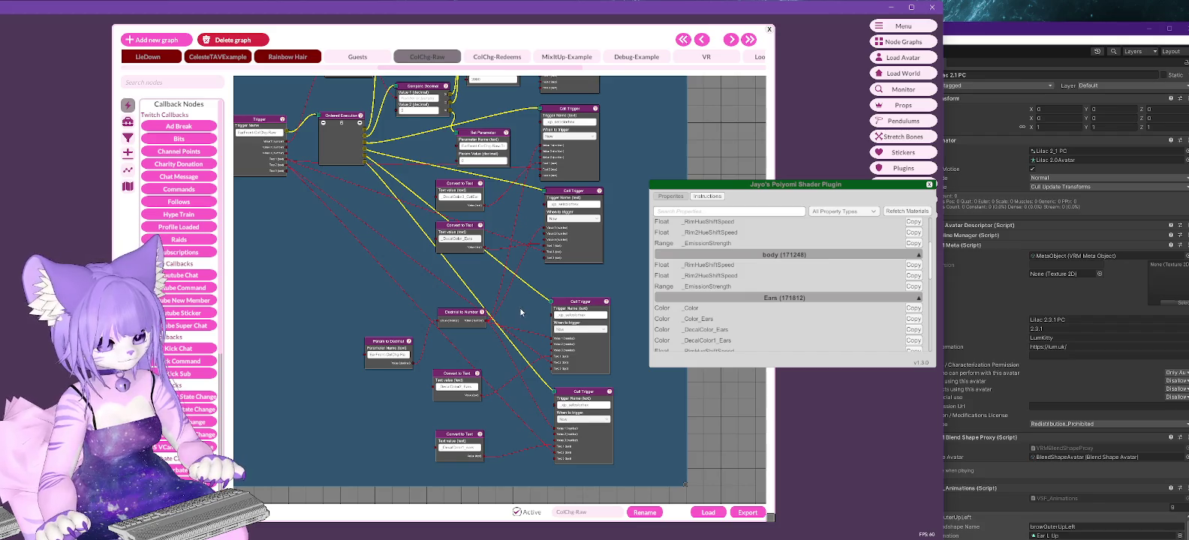
{"action": "left_click", "coordinate": [476, 448]}
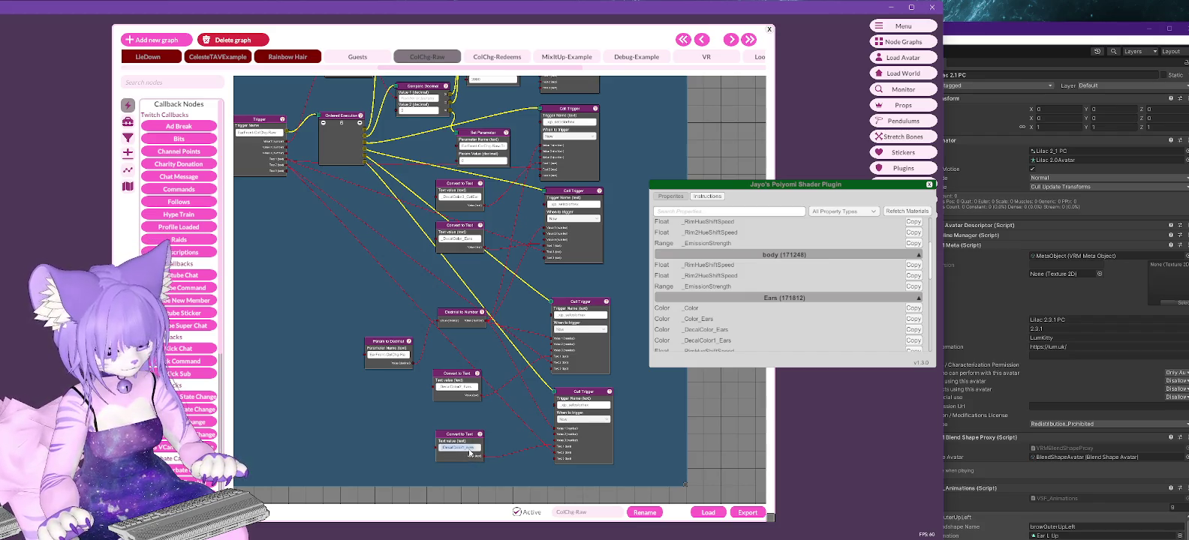
{"action": "key", "text": "ctrl+v"}
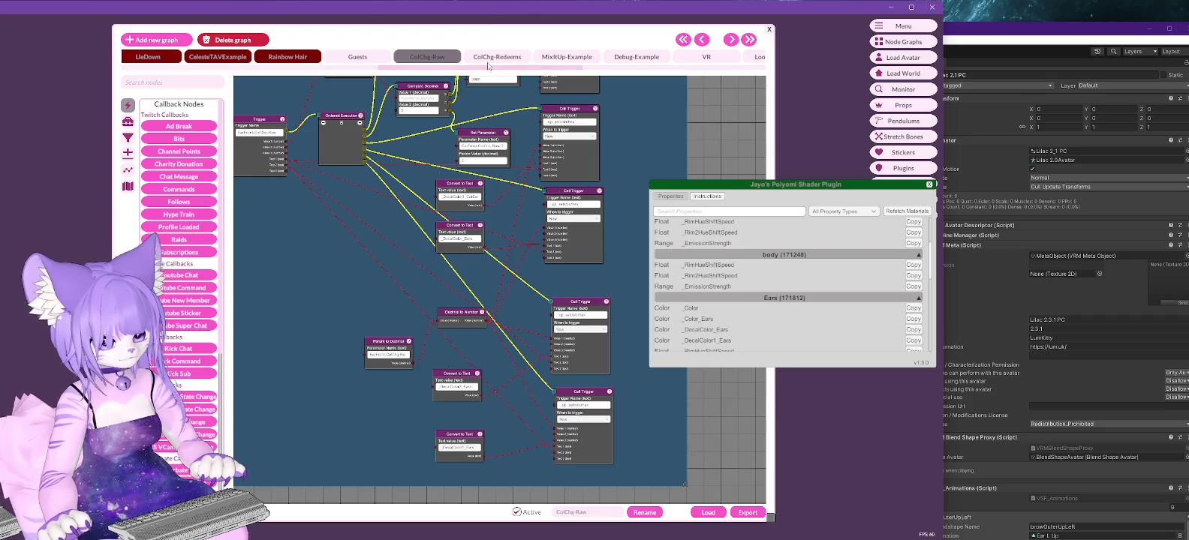
{"action": "left_click", "coordinate": [497, 57]}
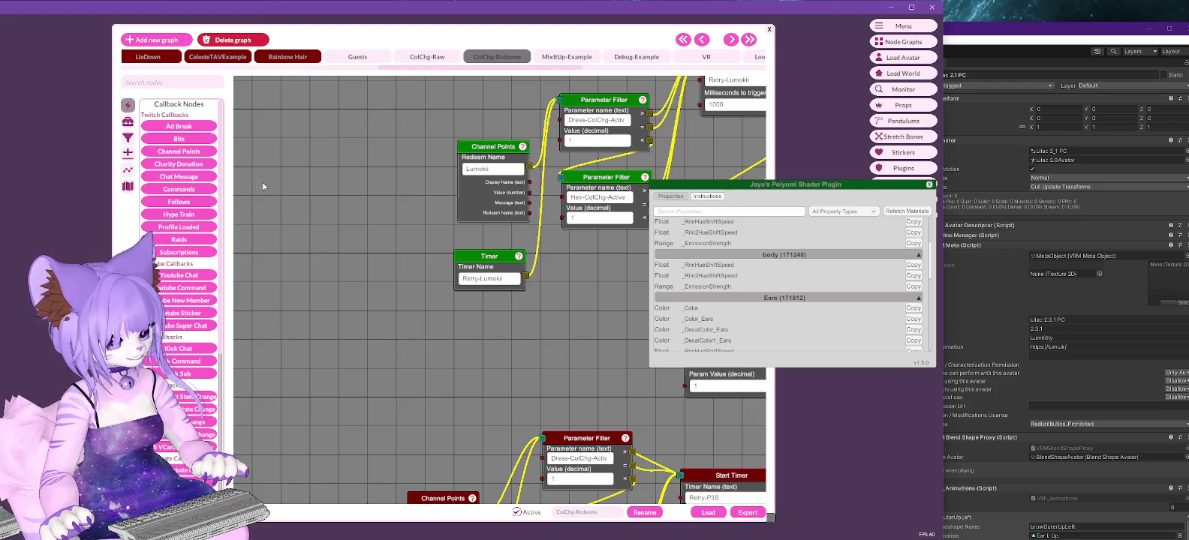
{"action": "left_click", "coordinate": [420, 58]}
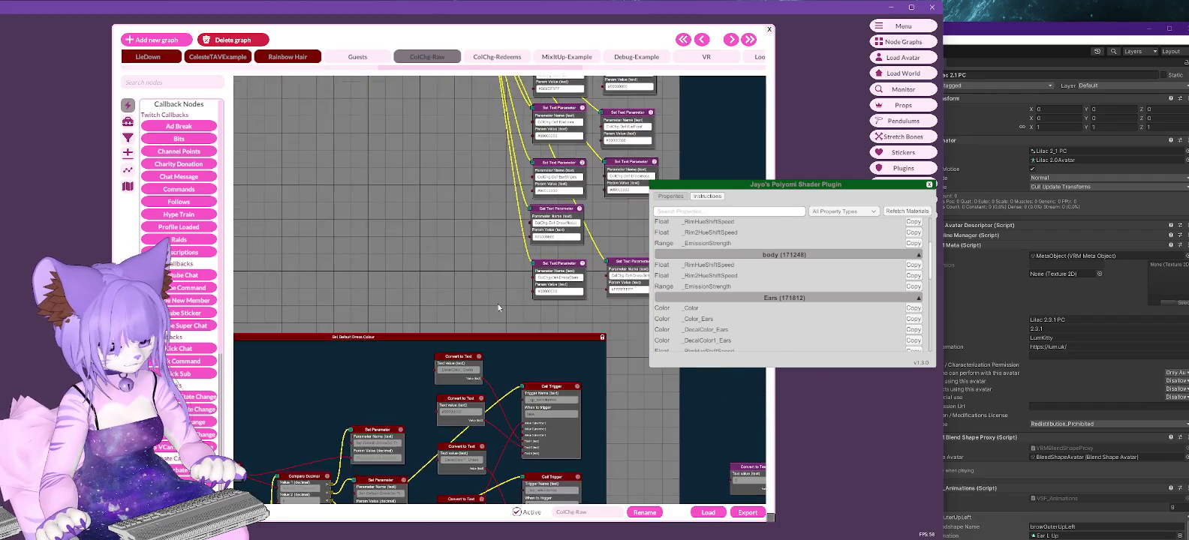
{"action": "scroll", "coordinate": [464, 296], "scroll_direction": "down", "scroll_amount": 5}
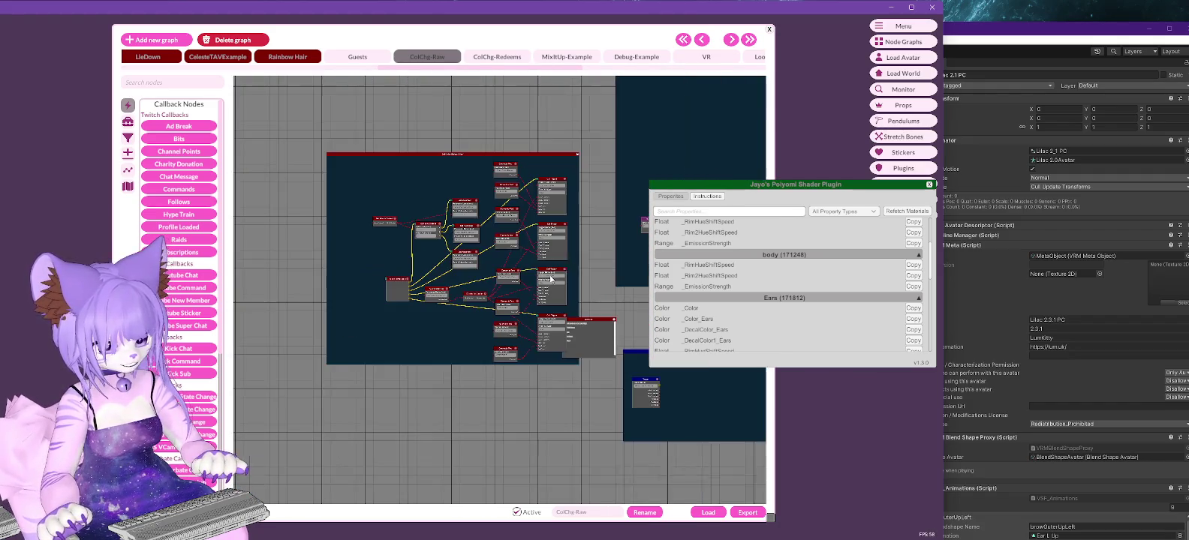
{"action": "left_click_drag", "start_coordinate": [825, 197], "coordinate": [981, 369]}
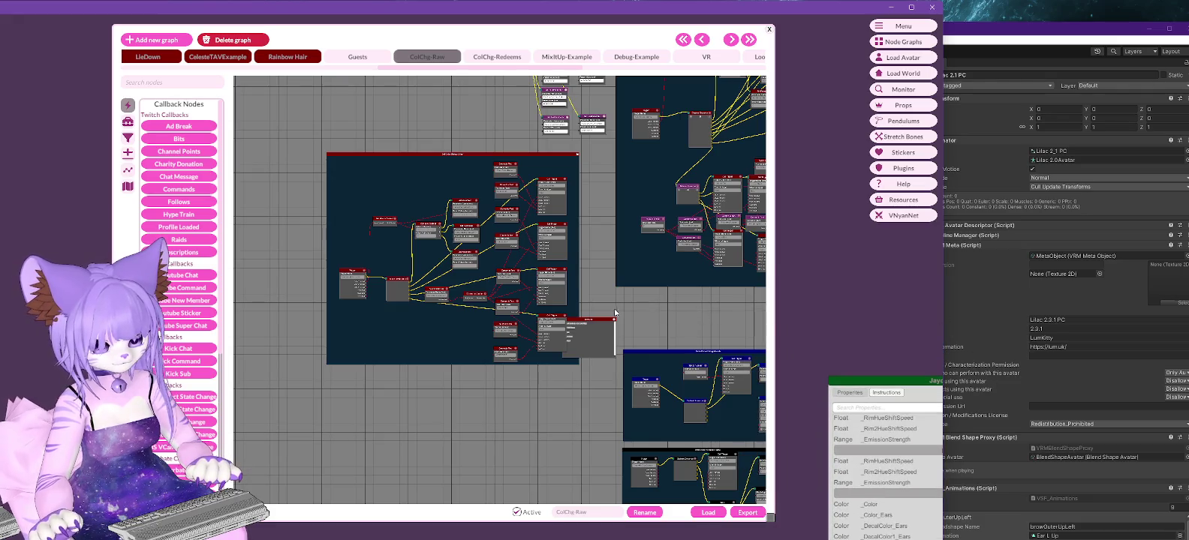
{"action": "mouse_move", "coordinate": [673, 292]}
{"action": "middle_mouse_down"}
{"action": "mouse_move", "coordinate": [516, 265]}
{"action": "mouse_move", "coordinate": [515, 226]}
{"action": "middle_mouse_up"}
{"action": "scroll", "coordinate": [618, 232], "scroll_direction": "up", "scroll_amount": 3}
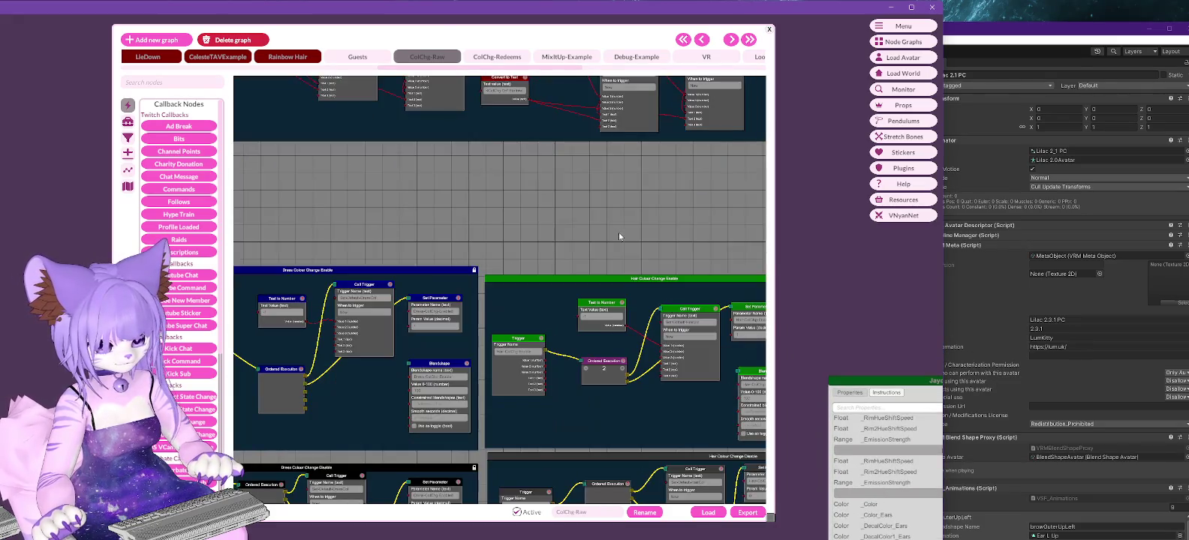
{"action": "mouse_move", "coordinate": [638, 225]}
{"action": "middle_mouse_down"}
{"action": "mouse_move", "coordinate": [566, 118]}
{"action": "mouse_move", "coordinate": [535, 103]}
{"action": "middle_mouse_up"}
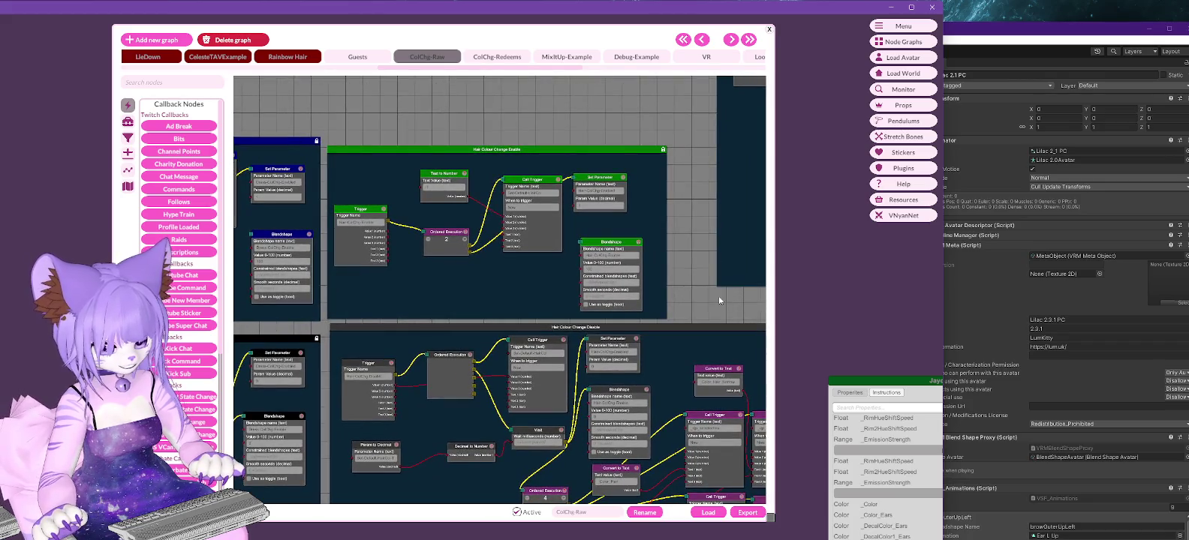
{"action": "mouse_move", "coordinate": [725, 309]}
{"action": "middle_mouse_down"}
{"action": "mouse_move", "coordinate": [341, 241]}
{"action": "mouse_move", "coordinate": [97, 229]}
{"action": "middle_mouse_up"}
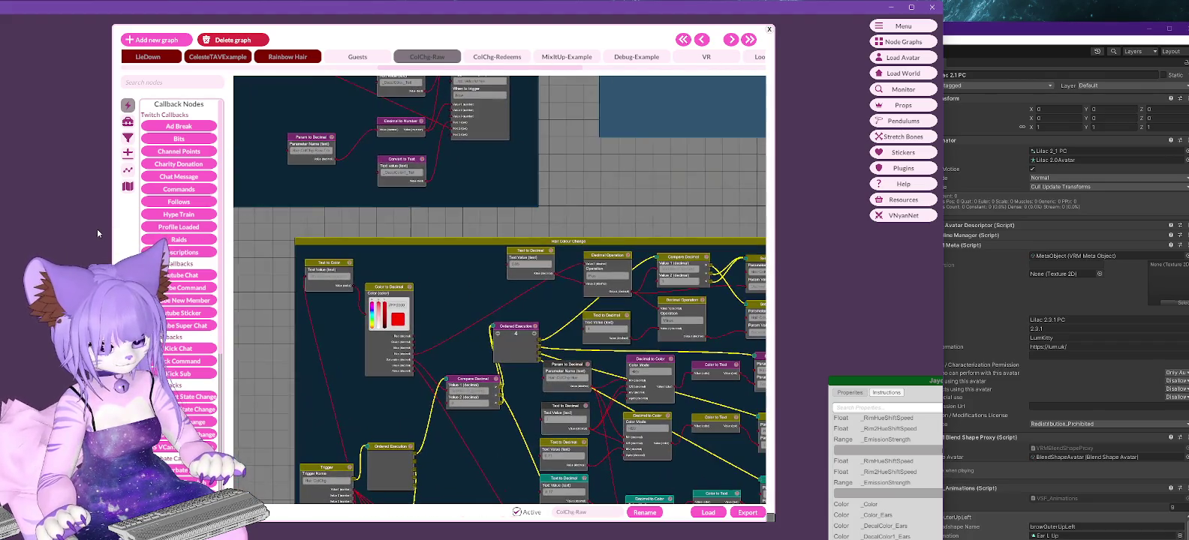
{"action": "mouse_move", "coordinate": [428, 192]}
{"action": "middle_mouse_down"}
{"action": "mouse_move", "coordinate": [437, 94]}
{"action": "mouse_move", "coordinate": [688, 138]}
{"action": "mouse_move", "coordinate": [676, 248]}
{"action": "mouse_move", "coordinate": [579, 228]}
{"action": "mouse_move", "coordinate": [606, 239]}
{"action": "mouse_move", "coordinate": [635, 81]}
{"action": "middle_mouse_up"}
{"action": "scroll", "coordinate": [663, 108], "scroll_direction": "down", "scroll_amount": 1}
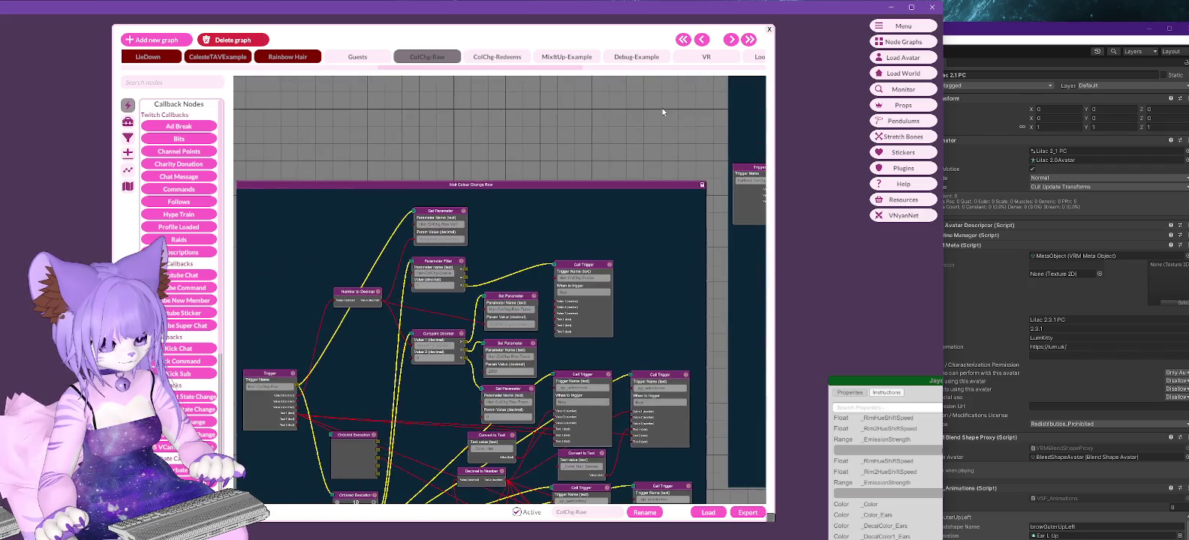
{"action": "scroll", "coordinate": [485, 120], "scroll_direction": "down", "scroll_amount": 1}
{"action": "scroll", "coordinate": [485, 120], "scroll_direction": "up", "scroll_amount": 2}
{"action": "scroll", "coordinate": [528, 126], "scroll_direction": "up", "scroll_amount": 1}
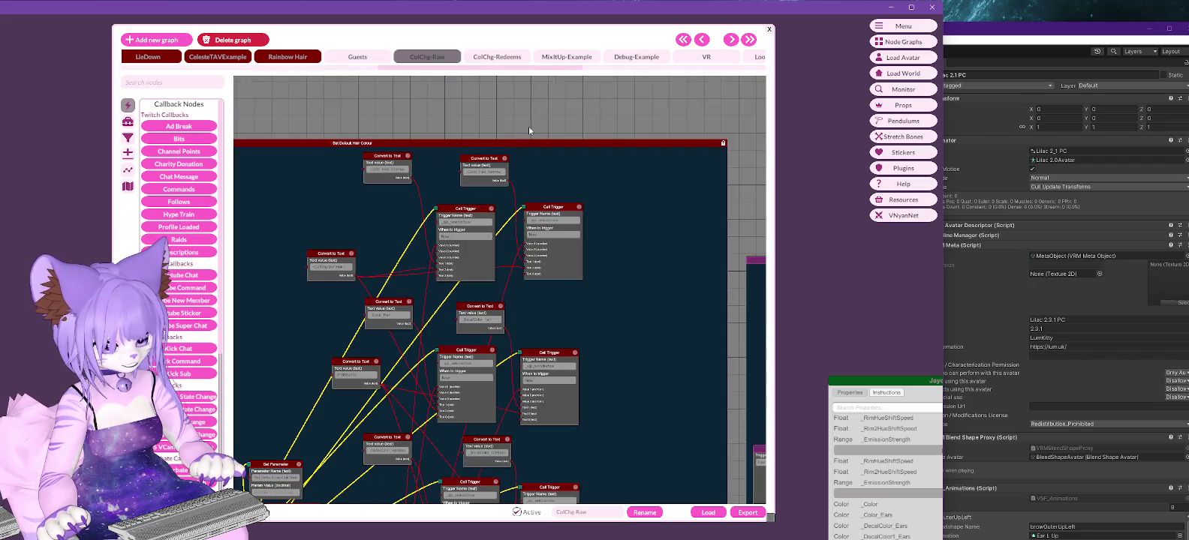
{"action": "scroll", "coordinate": [541, 129], "scroll_direction": "up", "scroll_amount": 1}
{"action": "scroll", "coordinate": [554, 135], "scroll_direction": "up", "scroll_amount": 2}
{"action": "mouse_move", "coordinate": [554, 130]}
{"action": "middle_mouse_down"}
{"action": "mouse_move", "coordinate": [698, 113]}
{"action": "mouse_move", "coordinate": [457, 146]}
{"action": "middle_mouse_up"}
{"action": "scroll", "coordinate": [698, 113], "scroll_direction": "down", "scroll_amount": 1}
{"action": "scroll", "coordinate": [696, 102], "scroll_direction": "down", "scroll_amount": 2}
{"action": "mouse_move", "coordinate": [696, 102]}
{"action": "middle_mouse_down"}
{"action": "mouse_move", "coordinate": [661, 193]}
{"action": "mouse_move", "coordinate": [445, 194]}
{"action": "mouse_move", "coordinate": [402, 351]}
{"action": "mouse_move", "coordinate": [505, 239]}
{"action": "middle_mouse_up"}
{"action": "scroll", "coordinate": [662, 193], "scroll_direction": "up", "scroll_amount": 2}
{"action": "scroll", "coordinate": [630, 257], "scroll_direction": "down", "scroll_amount": 2}
{"action": "mouse_move", "coordinate": [630, 259]}
{"action": "middle_mouse_down"}
{"action": "mouse_move", "coordinate": [509, 139]}
{"action": "mouse_move", "coordinate": [414, 464]}
{"action": "middle_mouse_up"}
{"action": "scroll", "coordinate": [539, 163], "scroll_direction": "up", "scroll_amount": 2}
{"action": "scroll", "coordinate": [508, 181], "scroll_direction": "down", "scroll_amount": 2}
{"action": "scroll", "coordinate": [414, 464], "scroll_direction": "up", "scroll_amount": 1}
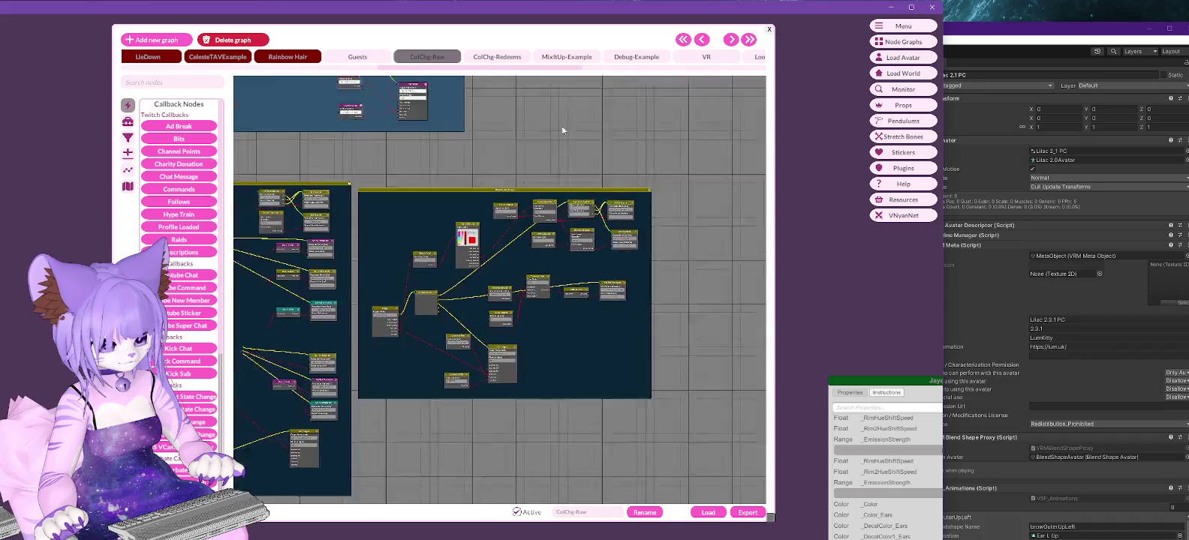
{"action": "middle_click_drag", "start_coordinate": [563, 128], "coordinate": [606, 149]}
{"action": "scroll", "coordinate": [499, 93], "scroll_direction": "up", "scroll_amount": 1}
{"action": "scroll", "coordinate": [464, 97], "scroll_direction": "down", "scroll_amount": 1}
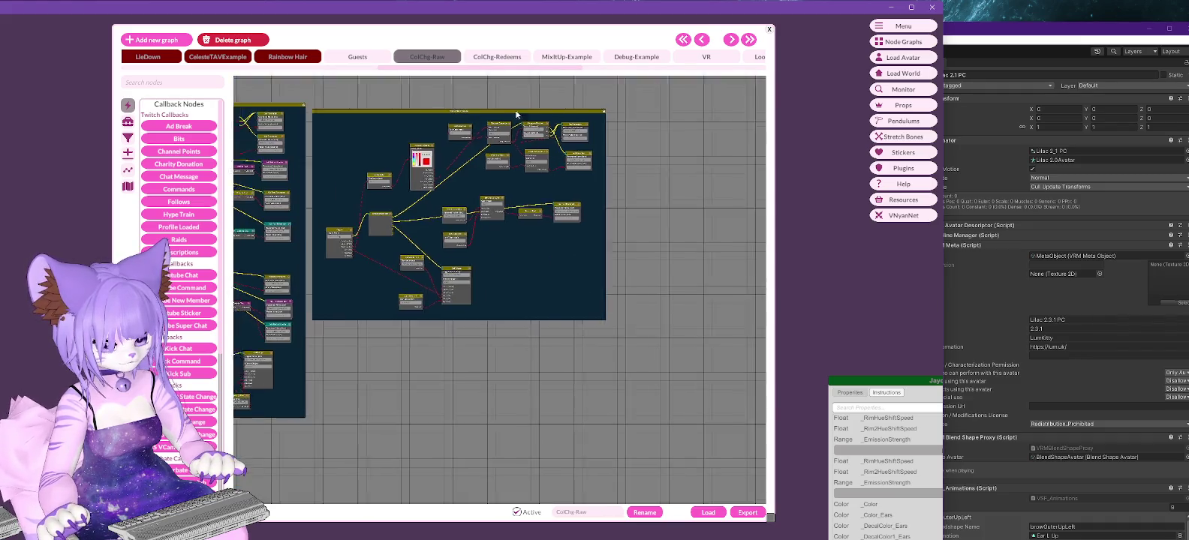
{"action": "middle_click_drag", "start_coordinate": [464, 97], "coordinate": [585, 169]}
{"action": "middle_click_drag", "start_coordinate": [627, 134], "coordinate": [563, 168]}
{"action": "scroll", "coordinate": [563, 169], "scroll_direction": "up", "scroll_amount": 1}
{"action": "scroll", "coordinate": [563, 172], "scroll_direction": "down", "scroll_amount": 1}
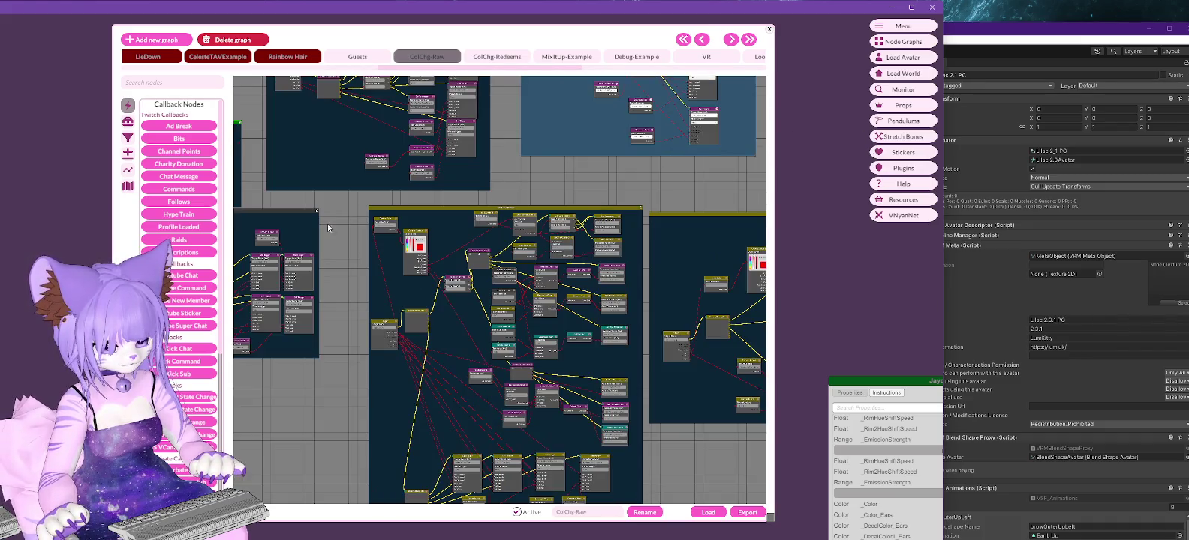
{"action": "middle_click_drag", "start_coordinate": [365, 221], "coordinate": [633, 240]}
{"action": "middle_click_drag", "start_coordinate": [570, 209], "coordinate": [635, 208]}
{"action": "scroll", "coordinate": [585, 223], "scroll_direction": "up", "scroll_amount": 2}
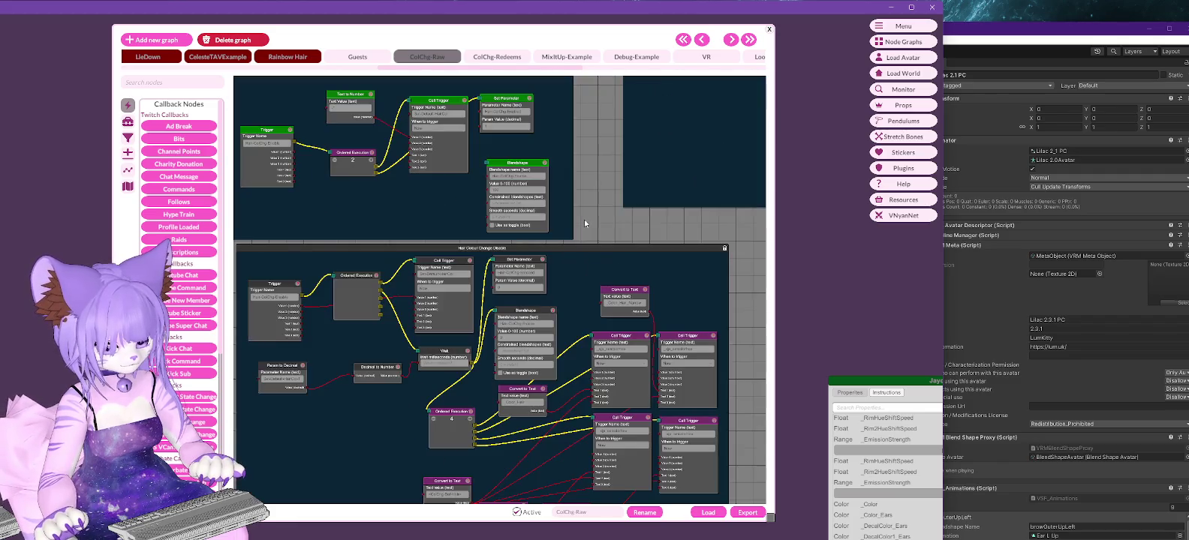
{"action": "scroll", "coordinate": [595, 204], "scroll_direction": "down", "scroll_amount": 2}
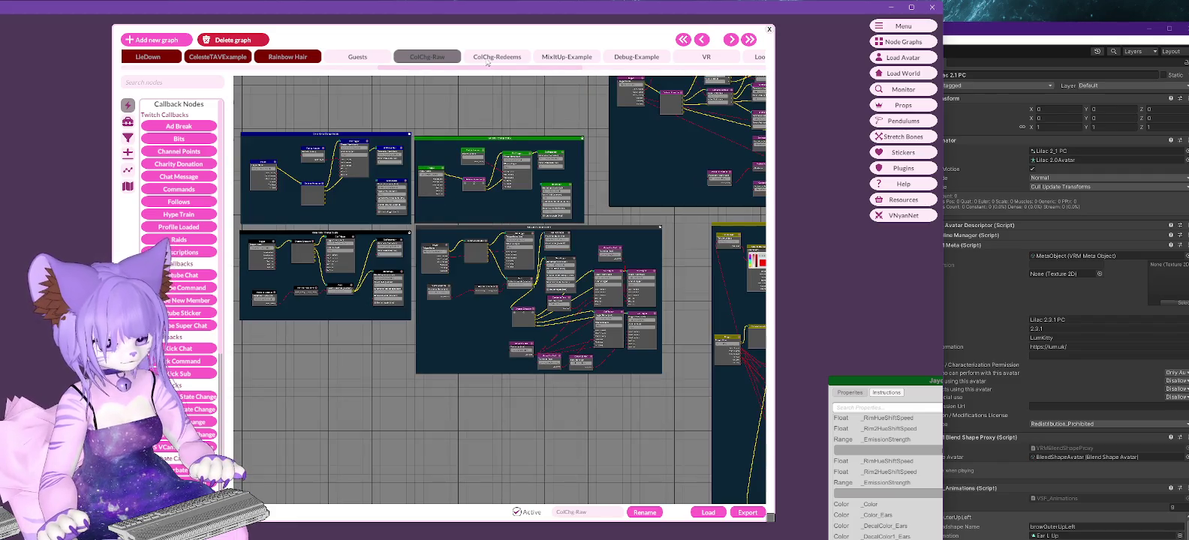
Pan and zoom across ColChg-Redeems to inspect Channel Points, Parameter Filter, Compare Decimal and Call Trigger nodes.
{"action": "left_click", "coordinate": [497, 57]}
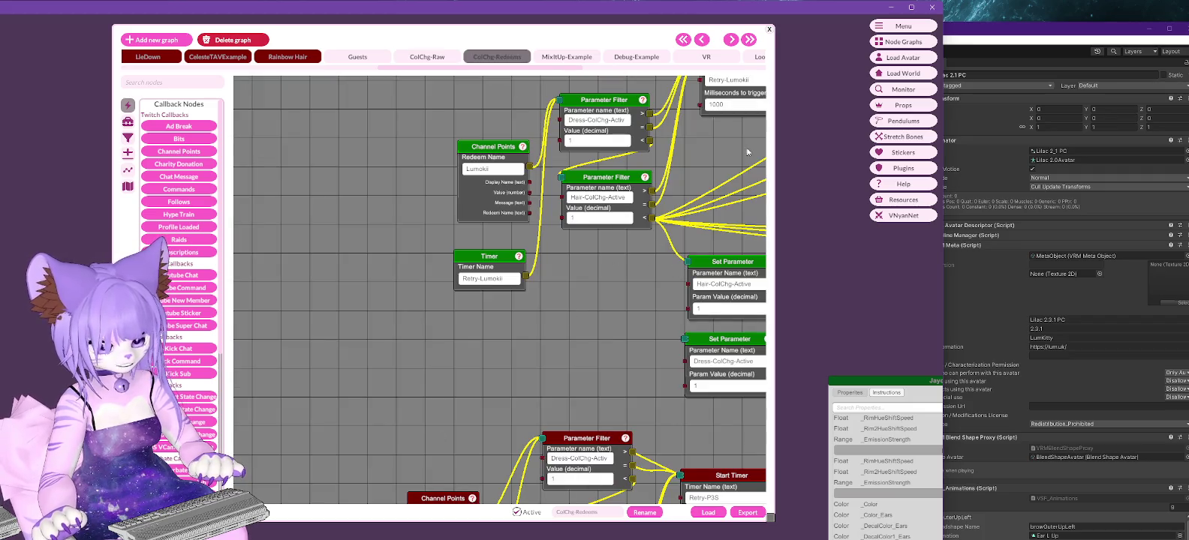
{"action": "middle_click_drag", "start_coordinate": [747, 153], "coordinate": [87, 167]}
{"action": "middle_click_drag", "start_coordinate": [611, 179], "coordinate": [361, 373]}
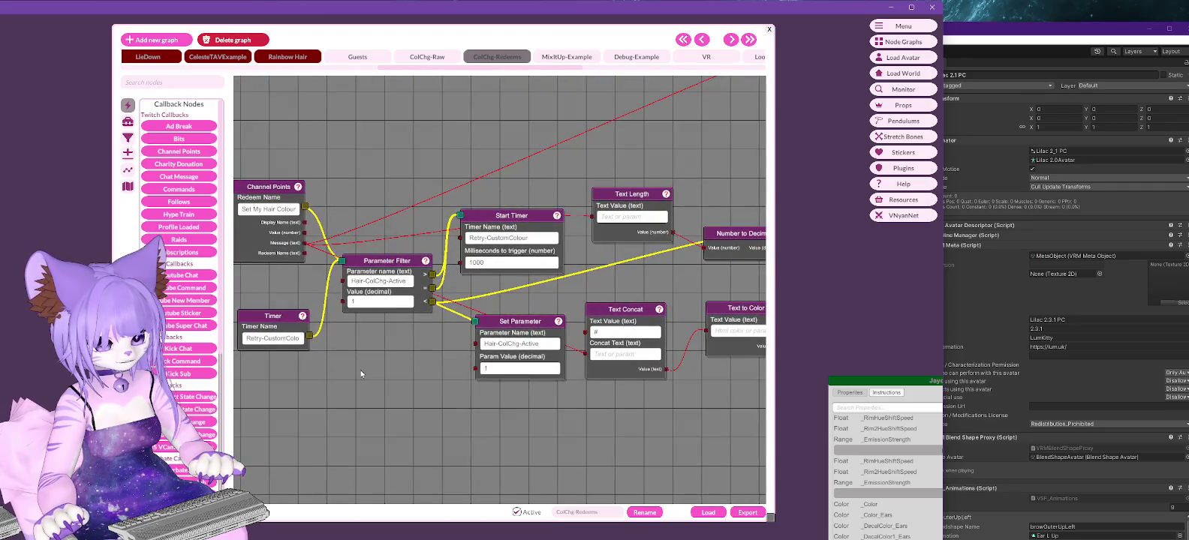
{"action": "mouse_move", "coordinate": [632, 425]}
{"action": "middle_mouse_down"}
{"action": "mouse_move", "coordinate": [210, 383]}
{"action": "mouse_move", "coordinate": [30, 345]}
{"action": "middle_mouse_up"}
{"action": "scroll", "coordinate": [550, 262], "scroll_direction": "down", "scroll_amount": 5}
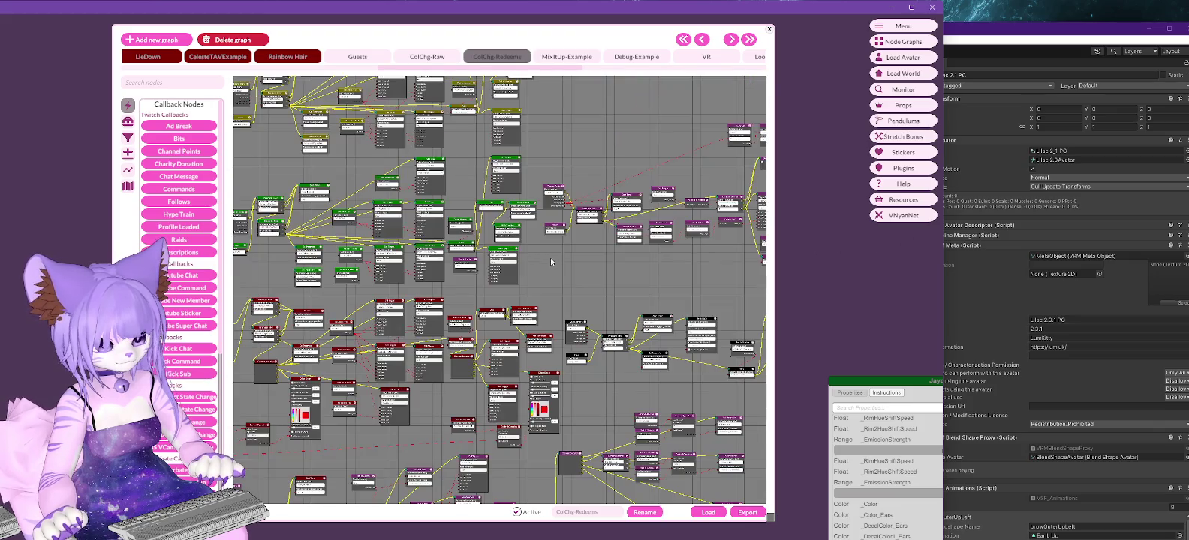
{"action": "scroll", "coordinate": [588, 268], "scroll_direction": "up", "scroll_amount": 2}
{"action": "scroll", "coordinate": [592, 267], "scroll_direction": "up", "scroll_amount": 2}
{"action": "scroll", "coordinate": [595, 267], "scroll_direction": "up", "scroll_amount": 2}
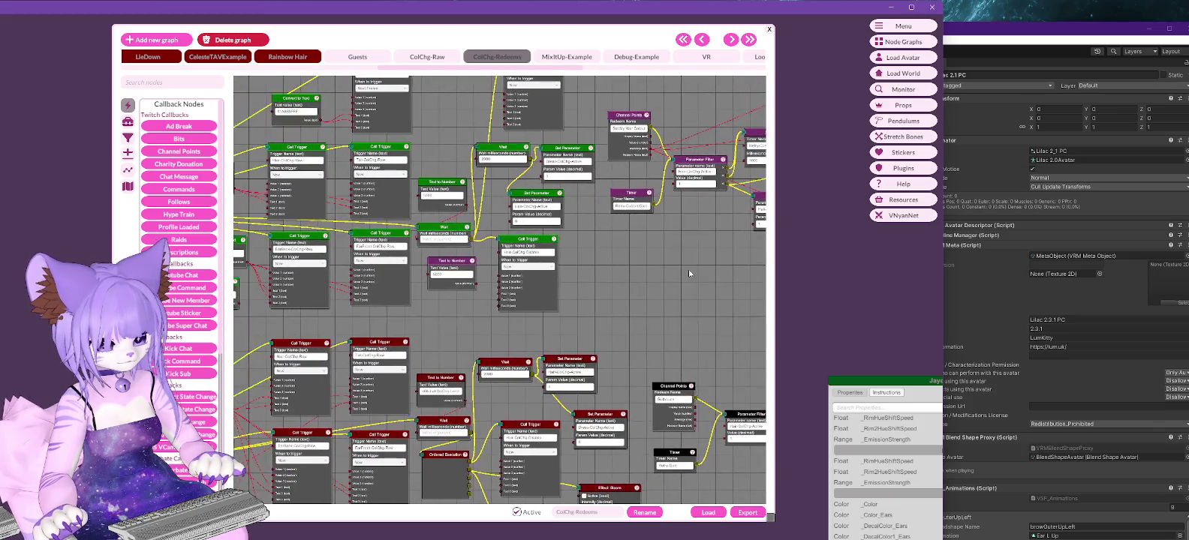
{"action": "scroll", "coordinate": [595, 267], "scroll_direction": "up", "scroll_amount": 2}
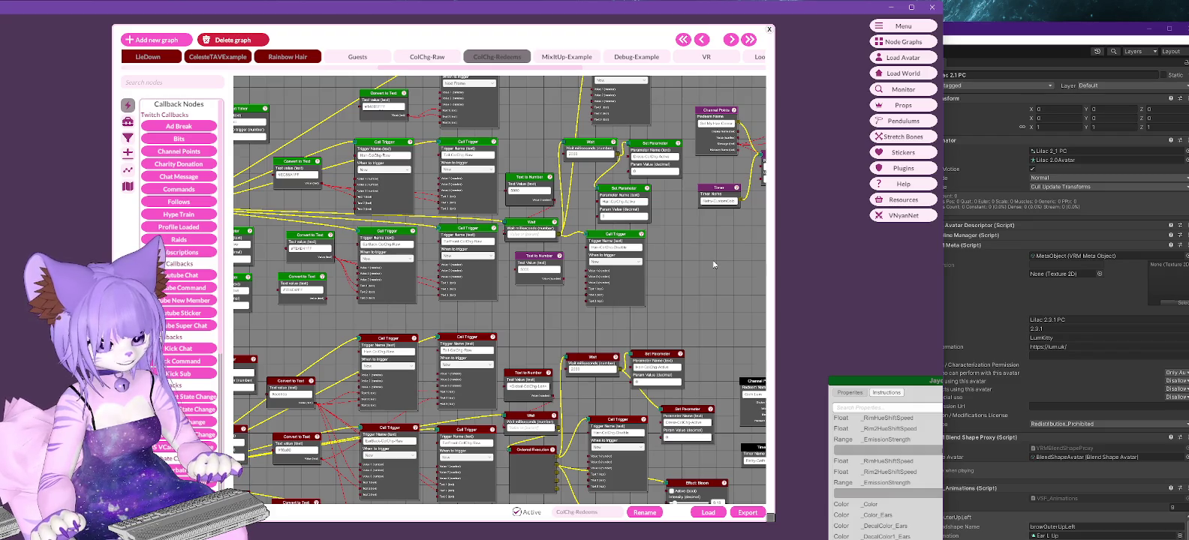
{"action": "left_click", "coordinate": [438, 62]}
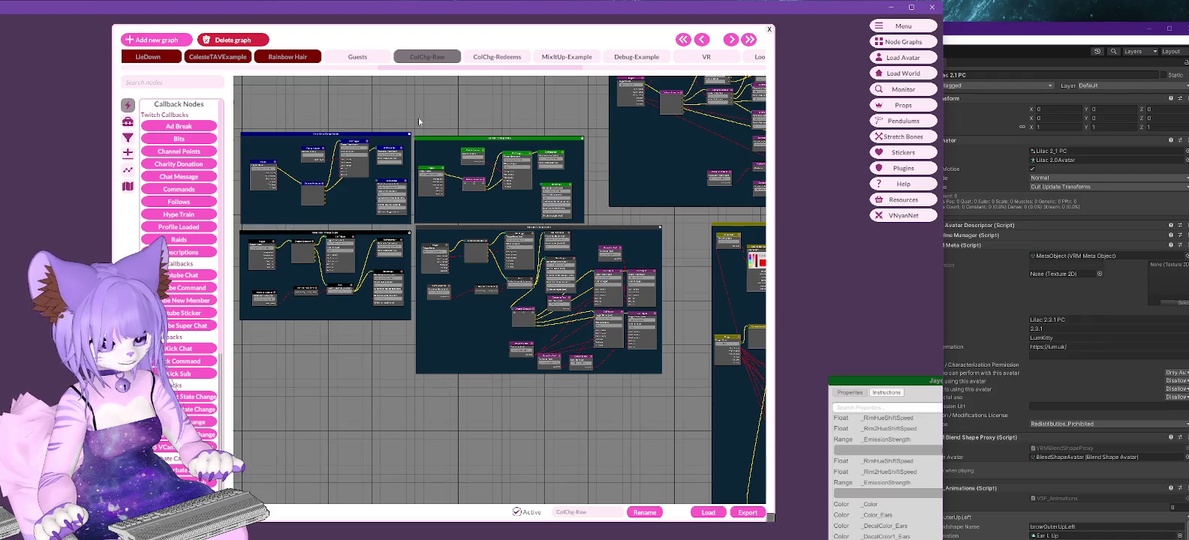
{"action": "scroll", "coordinate": [411, 108], "scroll_direction": "up", "scroll_amount": 3}
{"action": "scroll", "coordinate": [576, 247], "scroll_direction": "down", "scroll_amount": 3}
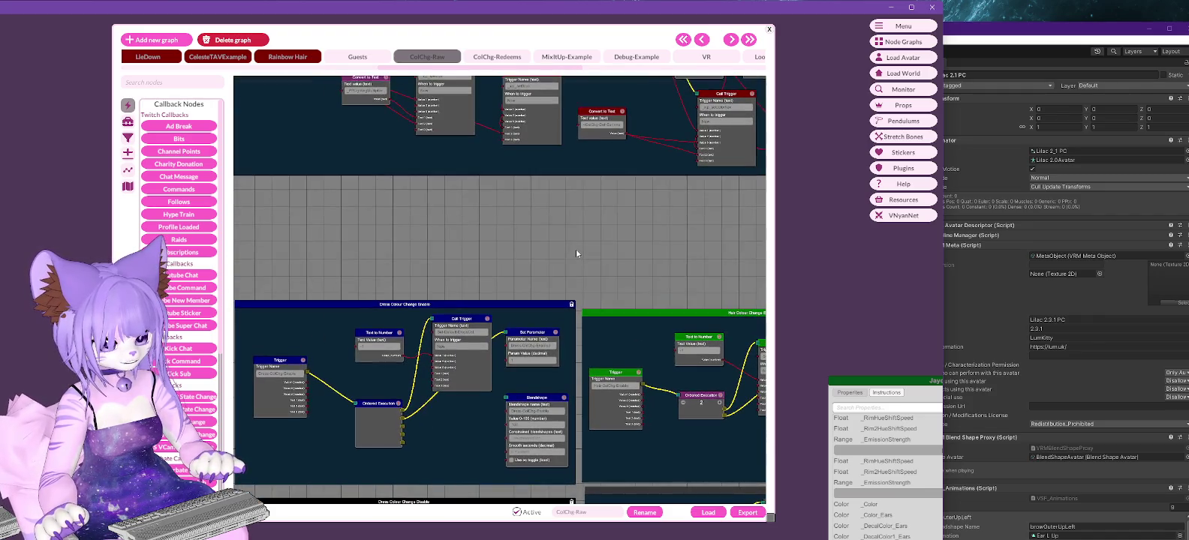
{"action": "scroll", "coordinate": [576, 247], "scroll_direction": "down", "scroll_amount": 5}
{"action": "scroll", "coordinate": [391, 337], "scroll_direction": "down", "scroll_amount": 5}
{"action": "scroll", "coordinate": [523, 159], "scroll_direction": "up", "scroll_amount": 3}
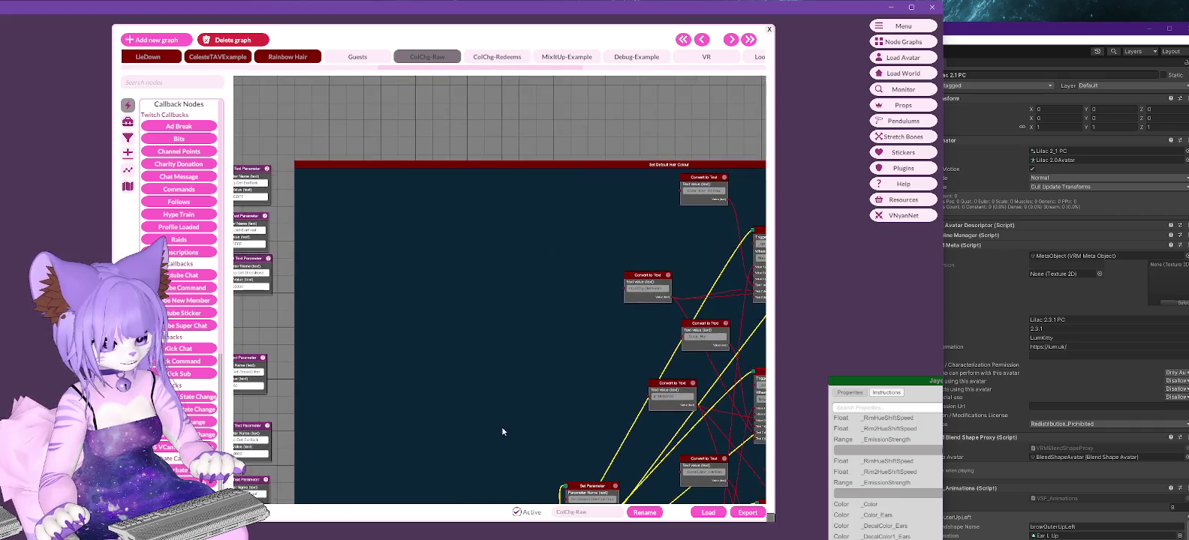
{"action": "scroll", "coordinate": [515, 375], "scroll_direction": "down", "scroll_amount": 5}
{"action": "scroll", "coordinate": [638, 142], "scroll_direction": "down", "scroll_amount": 3}
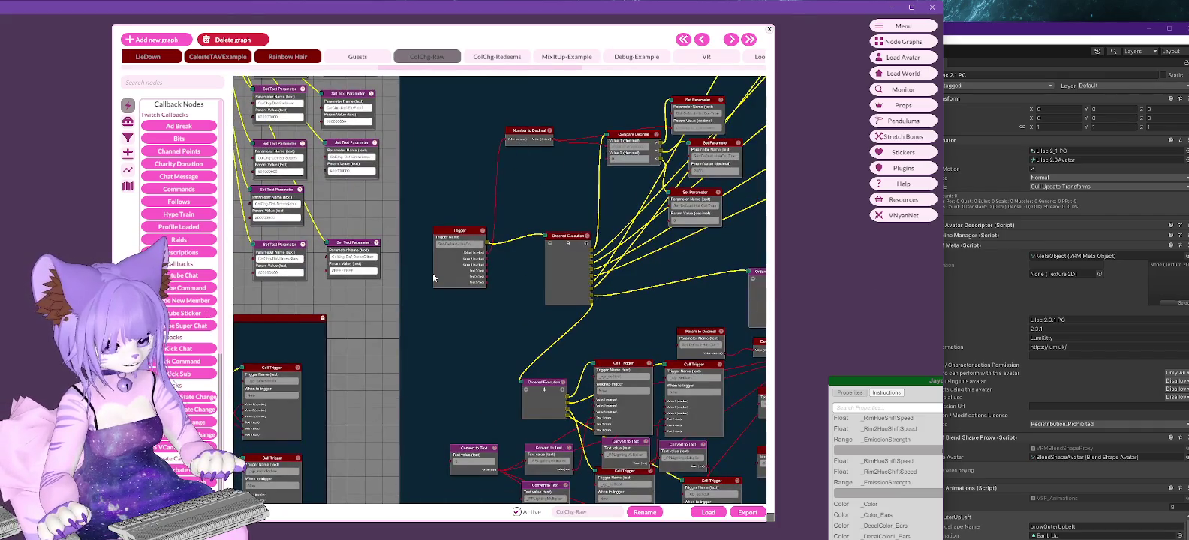
{"action": "scroll", "coordinate": [433, 278], "scroll_direction": "down", "scroll_amount": 3}
{"action": "scroll", "coordinate": [575, 266], "scroll_direction": "down", "scroll_amount": 2}
{"action": "mouse_move", "coordinate": [663, 162]}
{"action": "middle_mouse_down"}
{"action": "mouse_move", "coordinate": [537, 452]}
{"action": "mouse_move", "coordinate": [471, 337]}
{"action": "middle_mouse_up"}
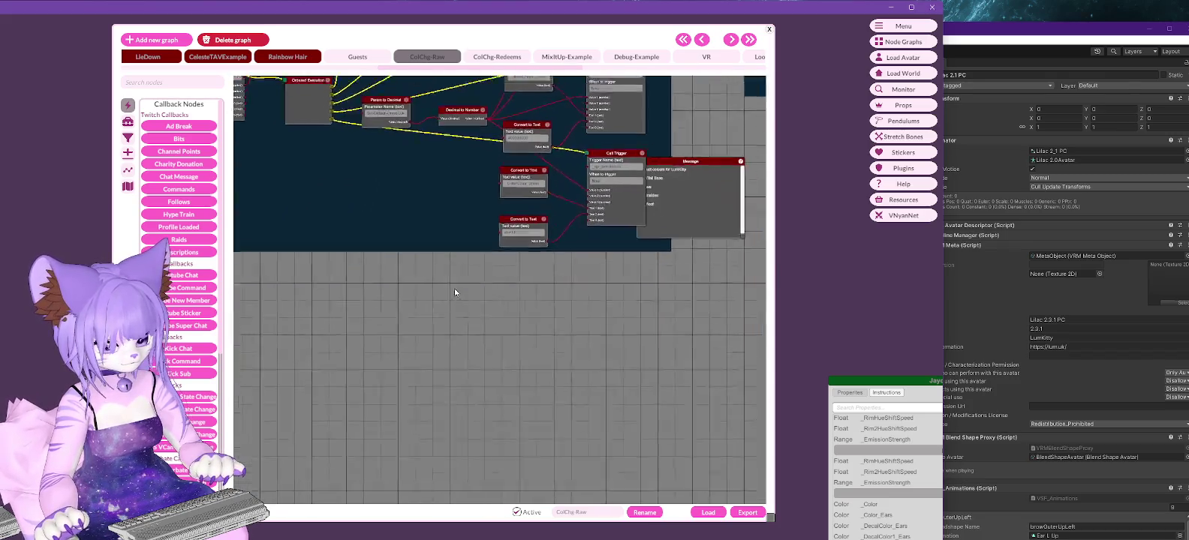
{"action": "scroll", "coordinate": [470, 337], "scroll_direction": "down", "scroll_amount": 2}
{"action": "scroll", "coordinate": [471, 337], "scroll_direction": "down", "scroll_amount": 2}
{"action": "scroll", "coordinate": [393, 289], "scroll_direction": "up", "scroll_amount": 1}
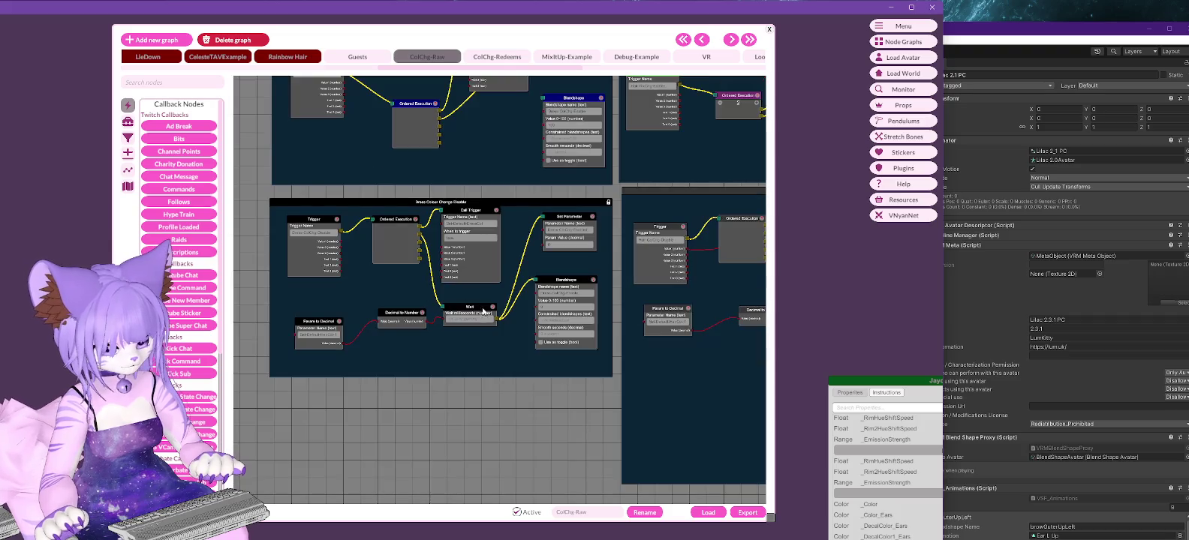
{"action": "scroll", "coordinate": [394, 289], "scroll_direction": "up", "scroll_amount": 1}
{"action": "scroll", "coordinate": [394, 289], "scroll_direction": "up", "scroll_amount": 1}
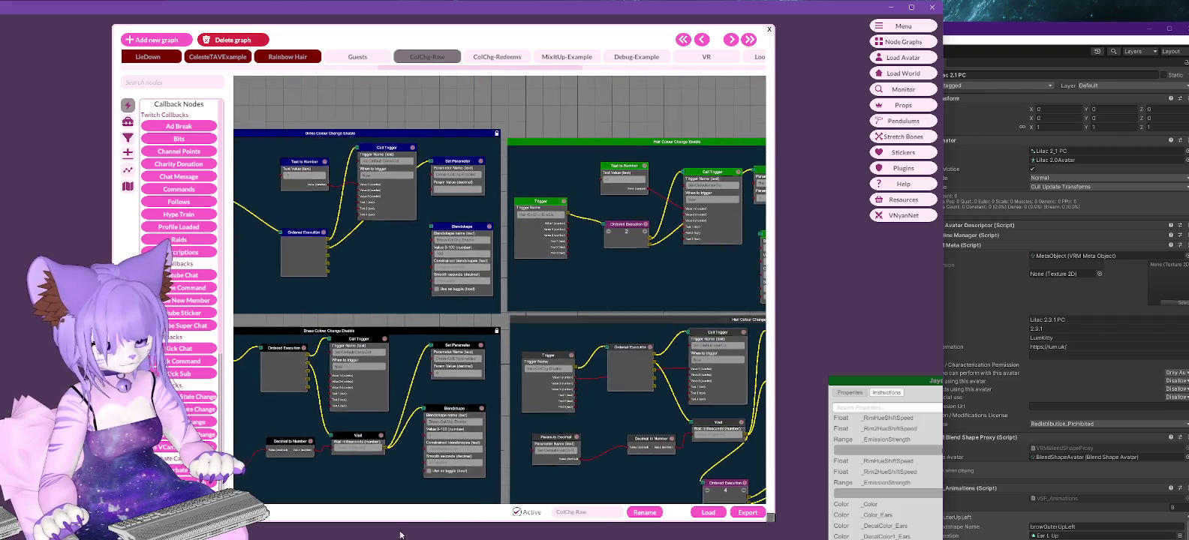
{"action": "mouse_move", "coordinate": [525, 361]}
{"action": "middle_mouse_down"}
{"action": "mouse_move", "coordinate": [451, 228]}
{"action": "mouse_move", "coordinate": [340, 180]}
{"action": "mouse_move", "coordinate": [273, 174]}
{"action": "middle_mouse_up"}
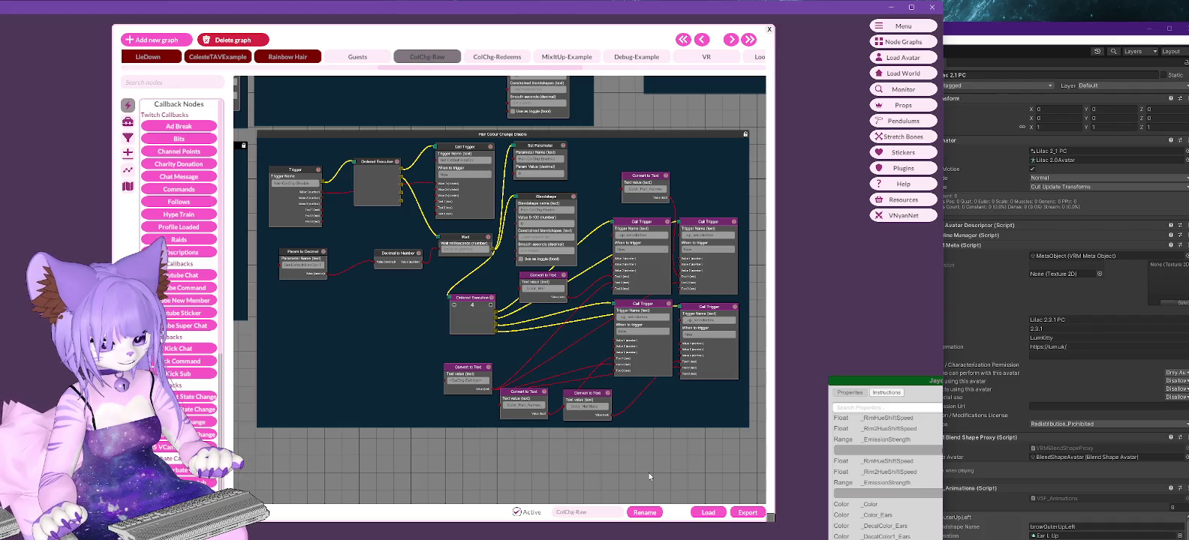
{"action": "left_click", "coordinate": [495, 58]}
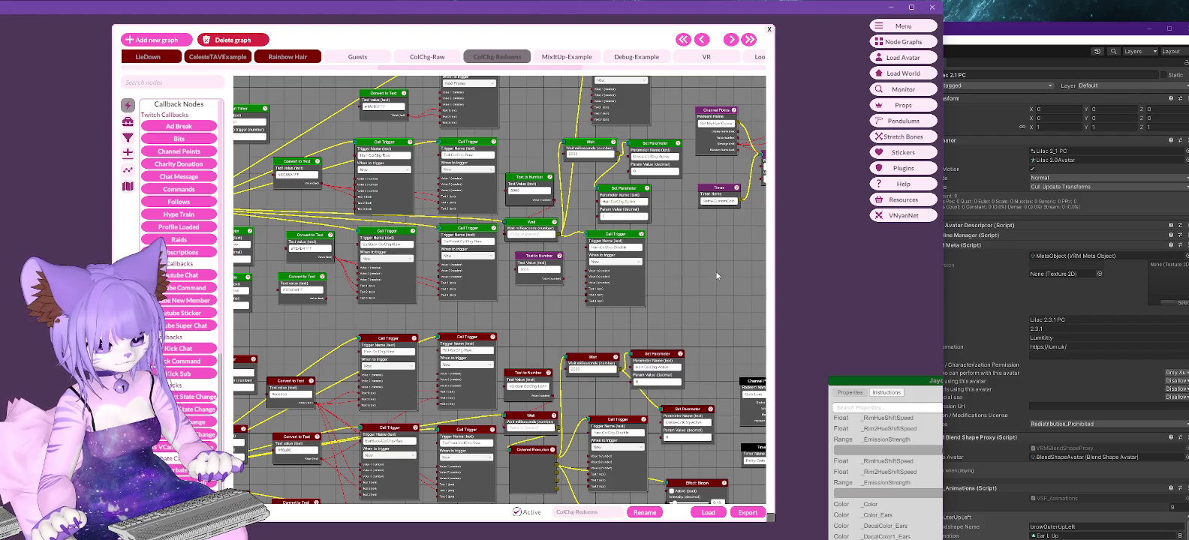
{"action": "middle_click_drag", "start_coordinate": [710, 279], "coordinate": [618, 288]}
{"action": "left_click", "coordinate": [434, 60]}
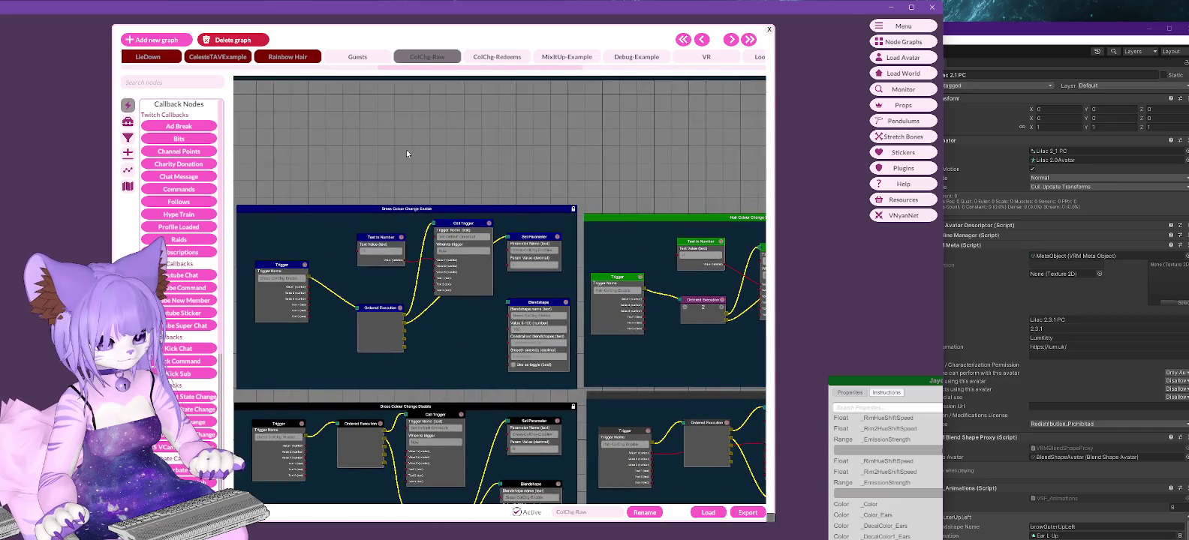
{"action": "mouse_move", "coordinate": [266, 124]}
{"action": "middle_mouse_down"}
{"action": "mouse_move", "coordinate": [532, 384]}
{"action": "mouse_move", "coordinate": [368, 380]}
{"action": "middle_mouse_up"}
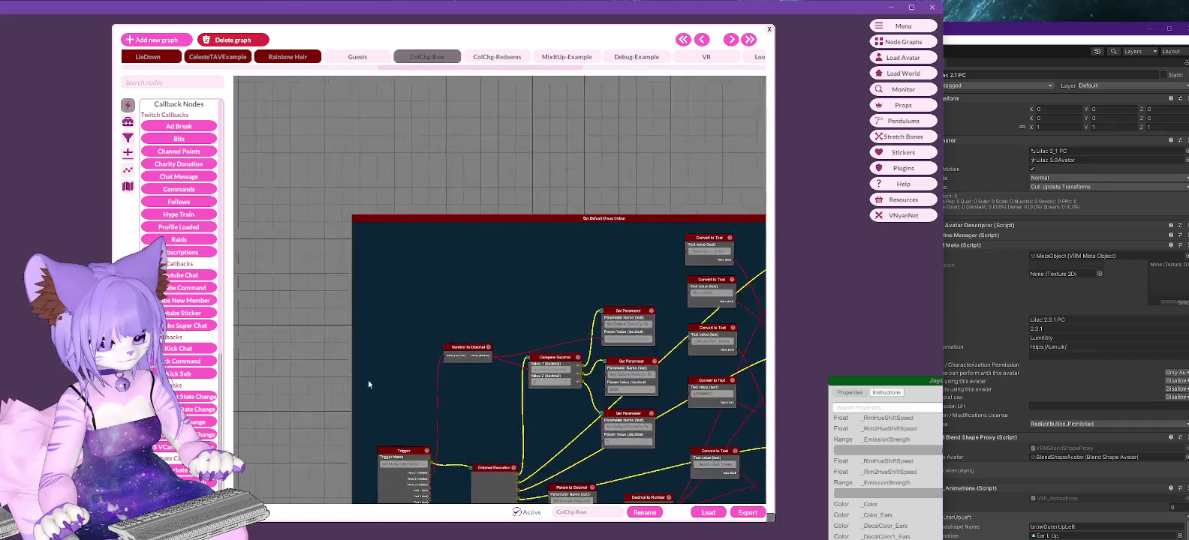
{"action": "mouse_move", "coordinate": [645, 116]}
{"action": "middle_mouse_down"}
{"action": "mouse_move", "coordinate": [648, 172]}
{"action": "mouse_move", "coordinate": [575, 180]}
{"action": "middle_mouse_up"}
{"action": "scroll", "coordinate": [648, 172], "scroll_direction": "down", "scroll_amount": 3}
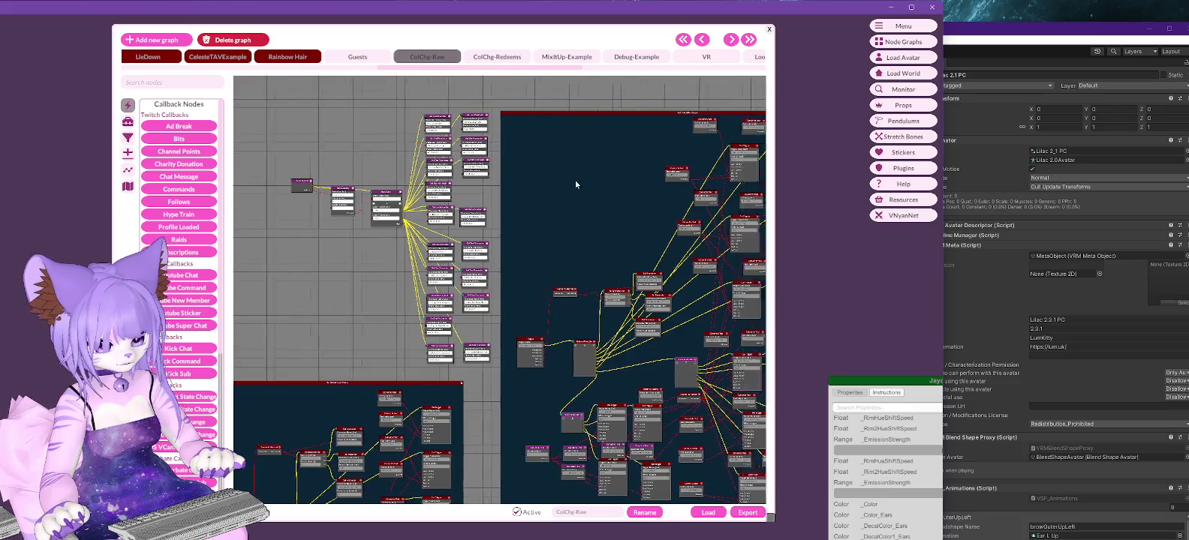
{"action": "scroll", "coordinate": [575, 180], "scroll_direction": "up", "scroll_amount": 5}
{"action": "middle_click_drag", "start_coordinate": [480, 342], "coordinate": [396, 193]}
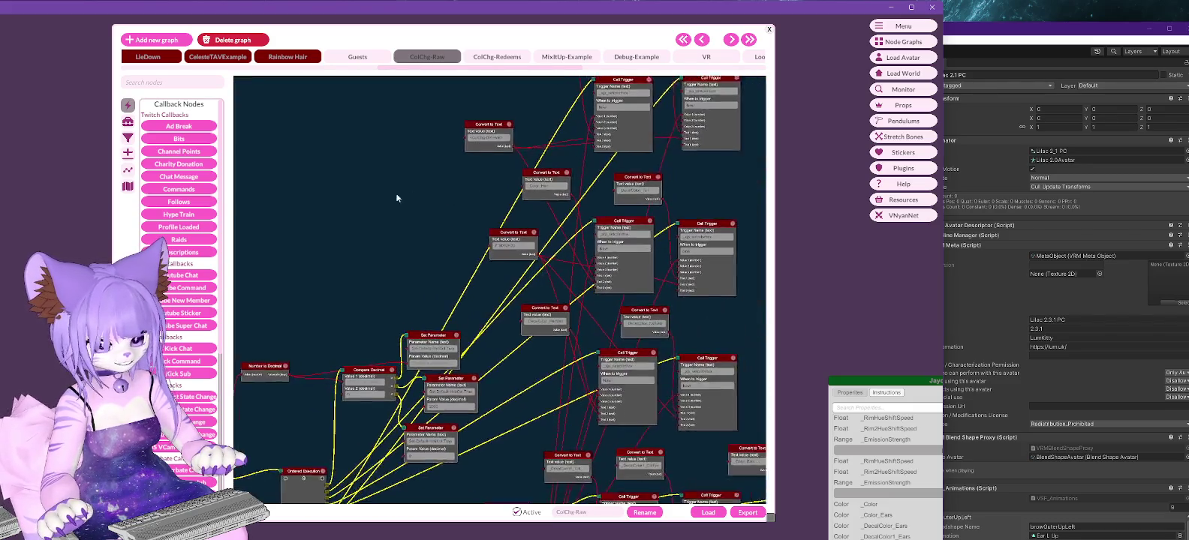
{"action": "scroll", "coordinate": [722, 255], "scroll_direction": "down", "scroll_amount": 3}
{"action": "scroll", "coordinate": [739, 303], "scroll_direction": "up", "scroll_amount": 3}
{"action": "middle_click_drag", "start_coordinate": [739, 303], "coordinate": [728, 172]}
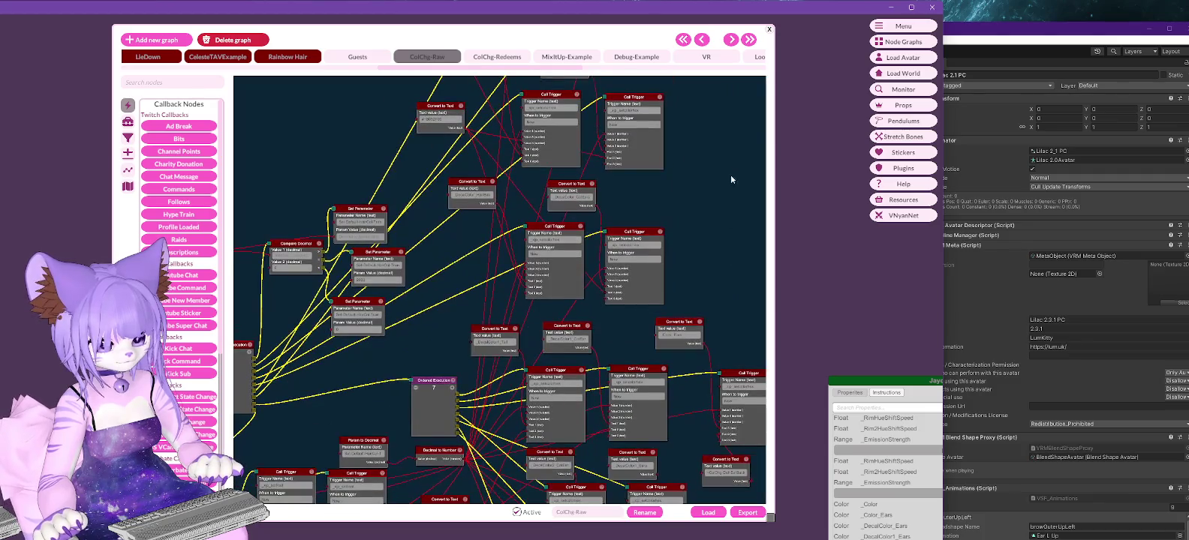
{"action": "middle_click_drag", "start_coordinate": [714, 261], "coordinate": [673, 105]}
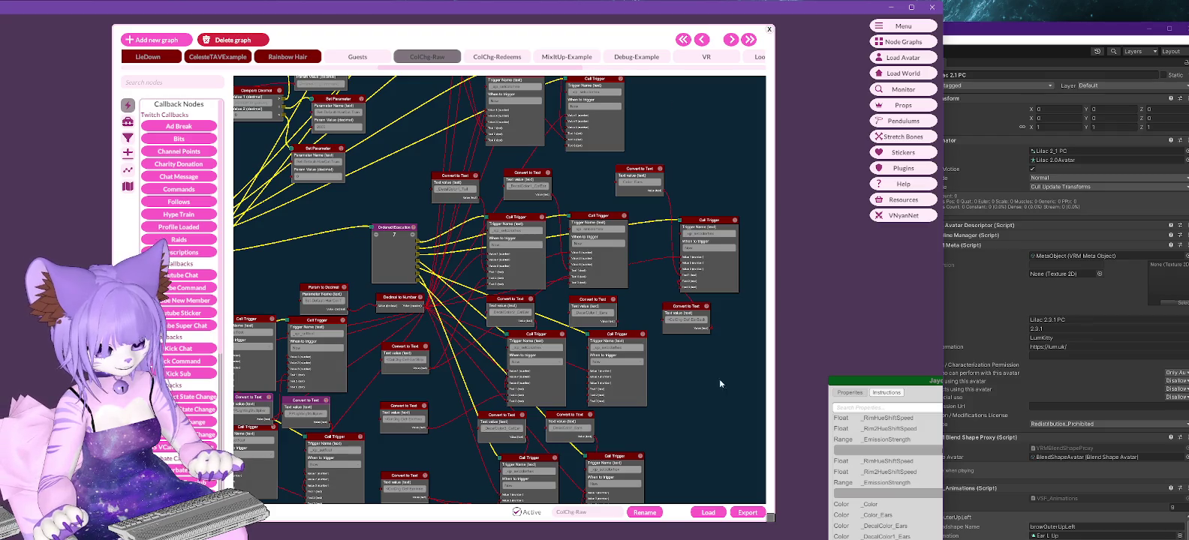
{"action": "middle_click_drag", "start_coordinate": [719, 379], "coordinate": [716, 302]}
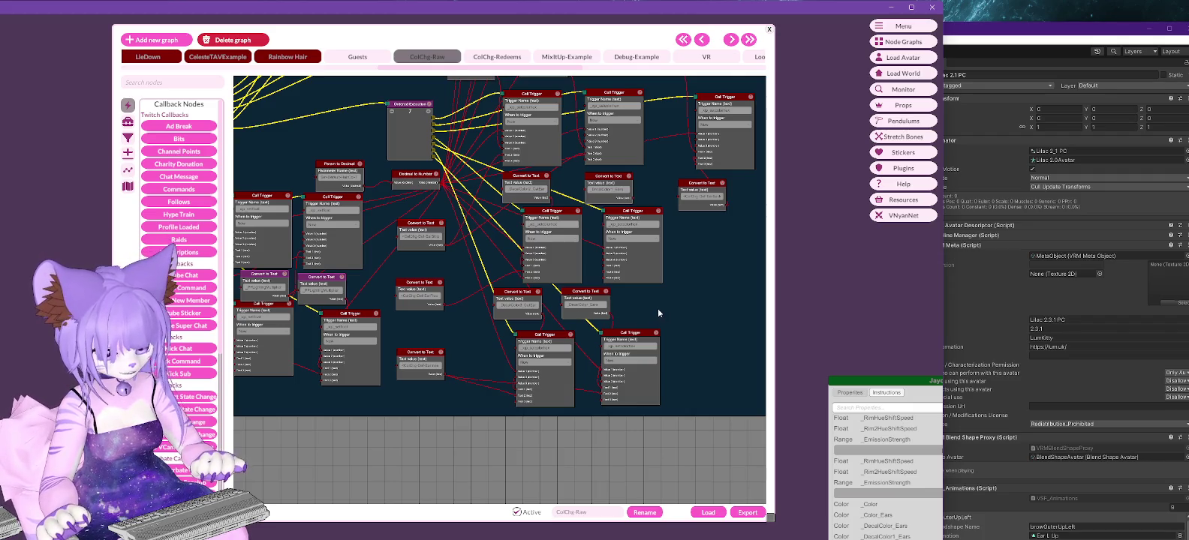
Unlock the ColChg-Raw node block and check a Channel Points node's options in ColChg-Redeems.
{"action": "right_click", "coordinate": [462, 279]}
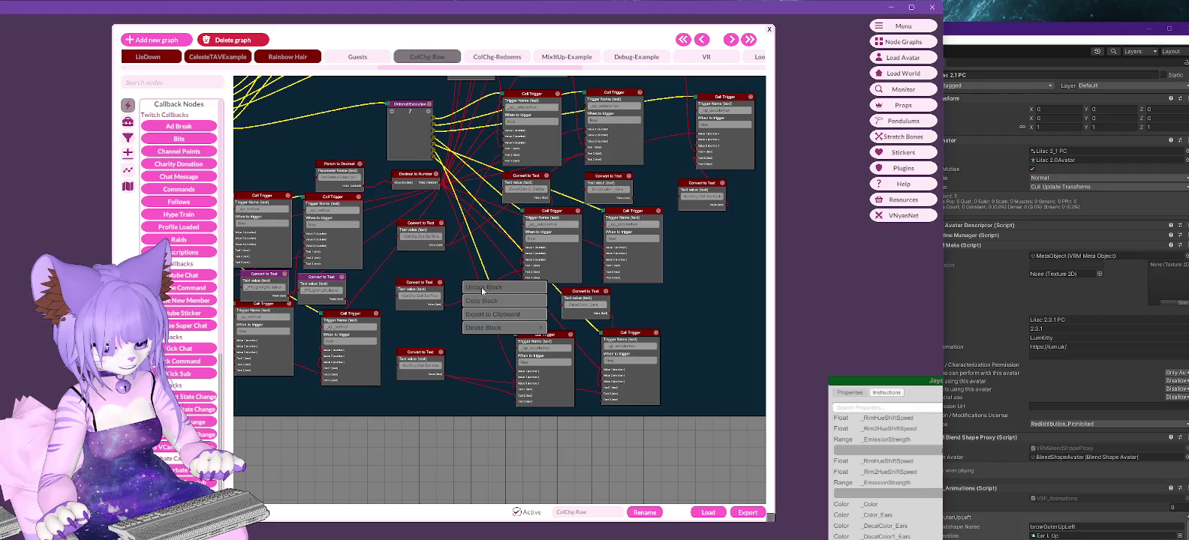
{"action": "left_click", "coordinate": [481, 287]}
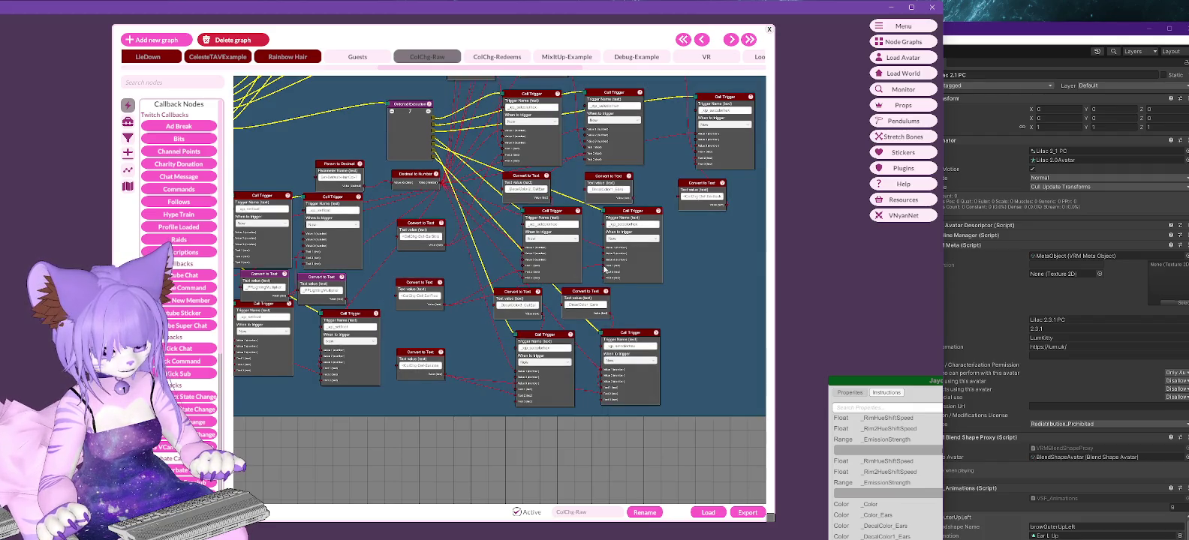
{"action": "right_click", "coordinate": [358, 138]}
{"action": "left_click", "coordinate": [379, 145]}
{"action": "left_click", "coordinate": [497, 56]}
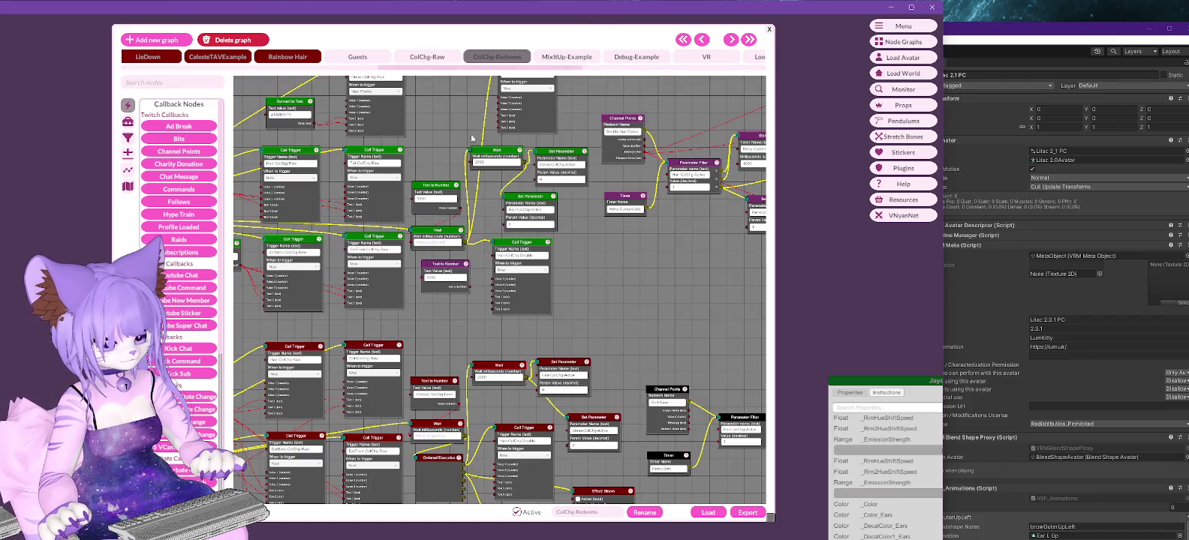
{"action": "right_click", "coordinate": [425, 184]}
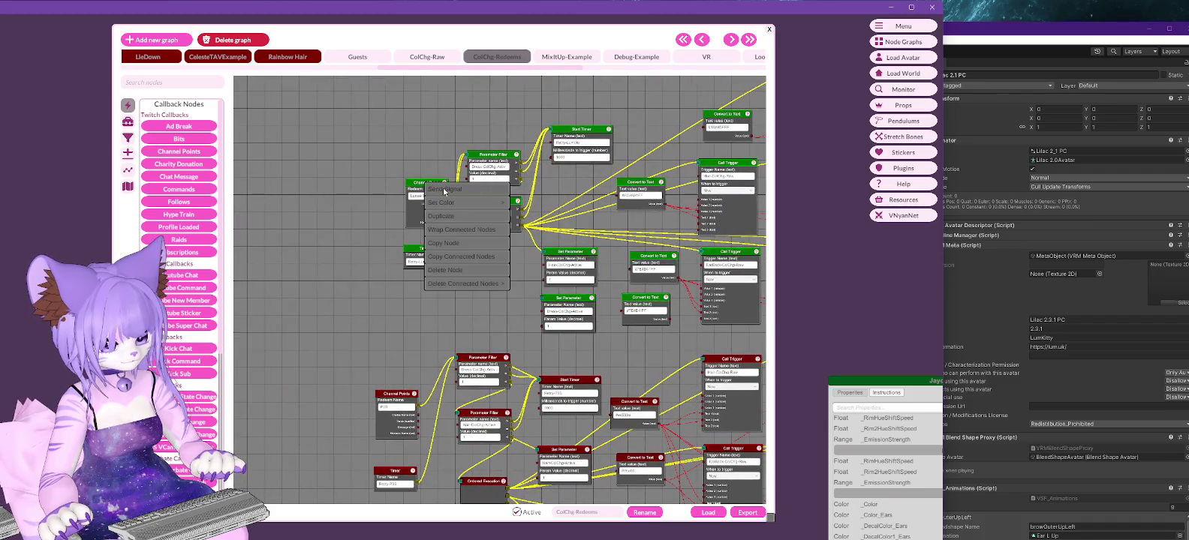
{"action": "left_click", "coordinate": [444, 190]}
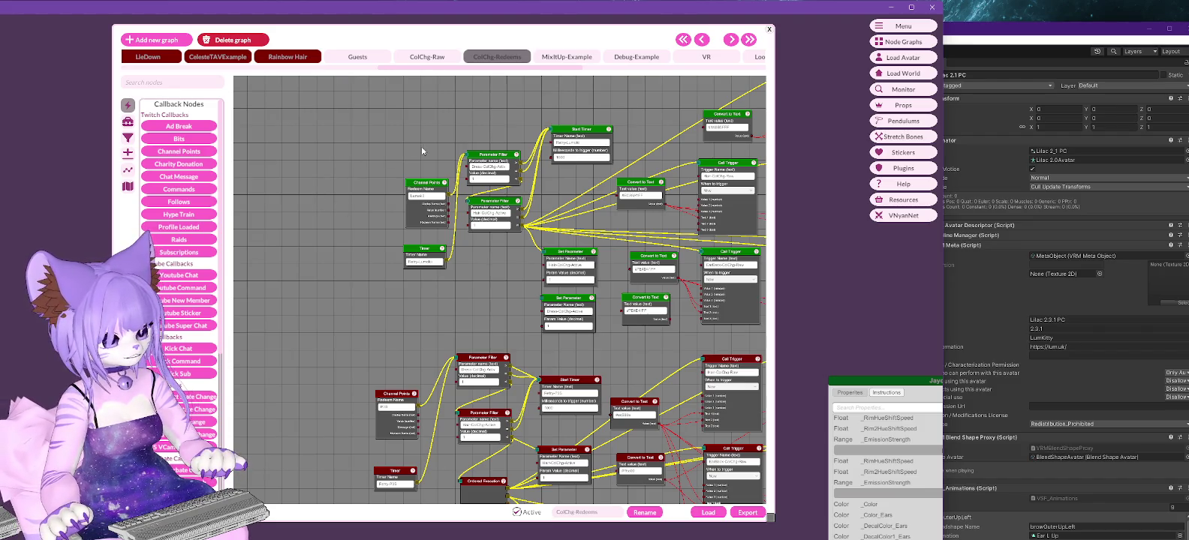
Return to ColChg-Raw, unlock its block again, and switch back to ColChg-Redeems.
{"action": "left_click", "coordinate": [427, 57]}
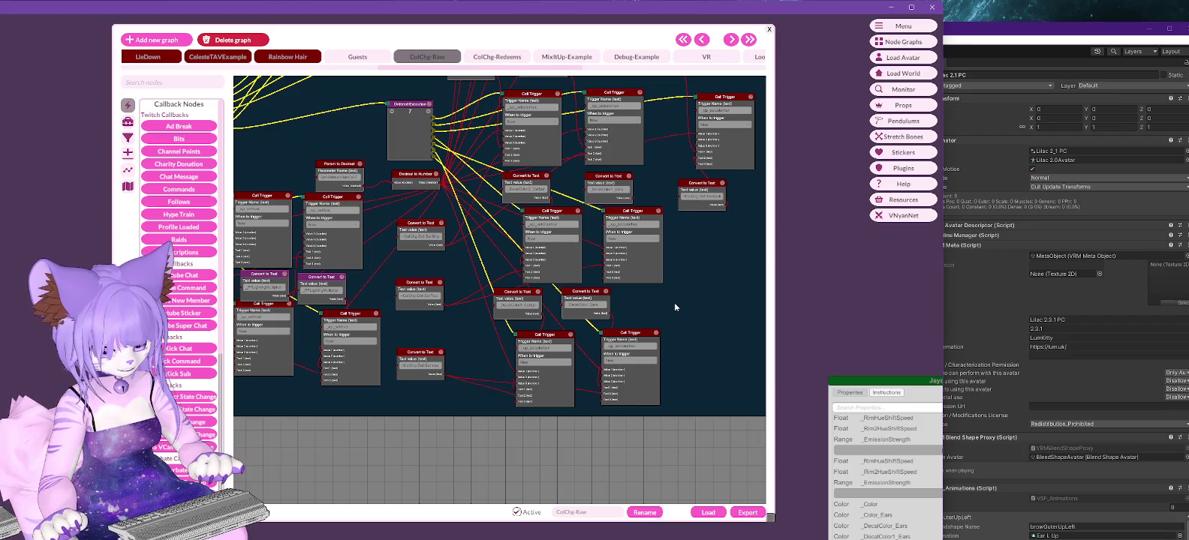
{"action": "right_click", "coordinate": [674, 304]}
{"action": "left_click", "coordinate": [696, 311]}
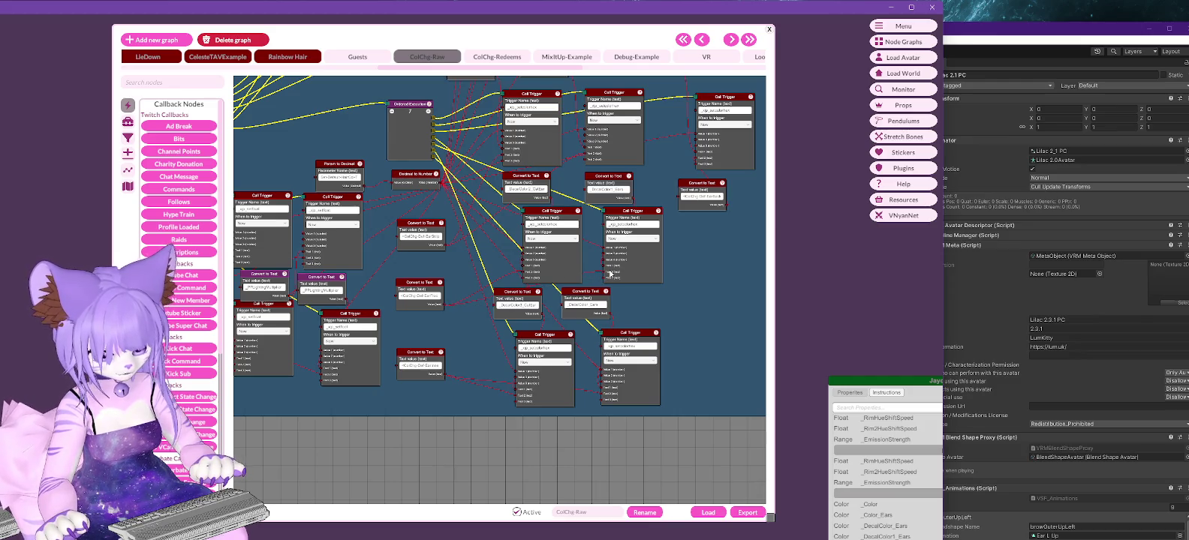
{"action": "left_click", "coordinate": [497, 56]}
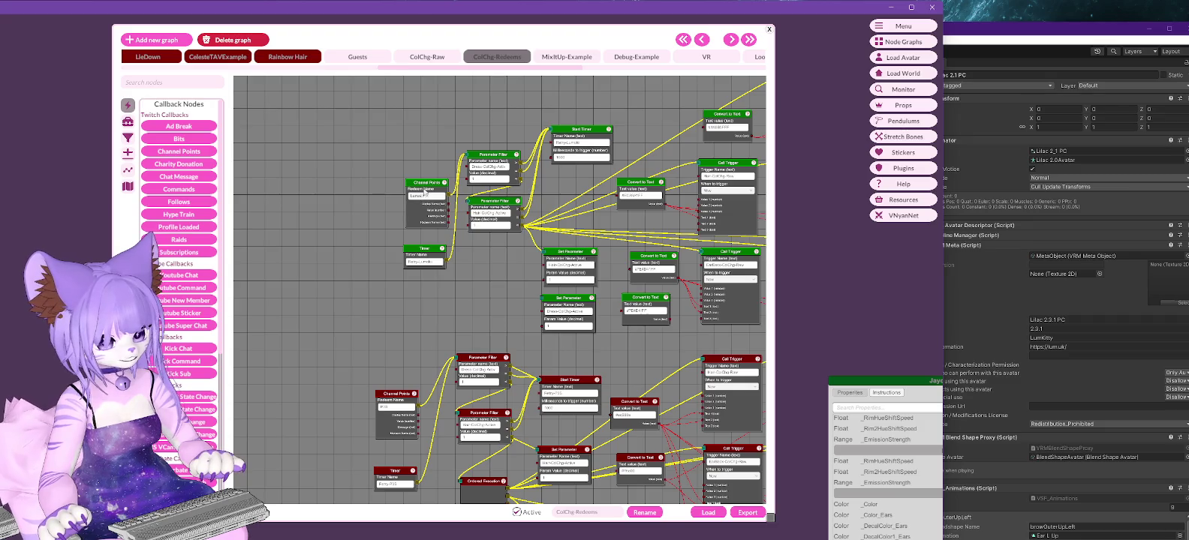
{"action": "left_click", "coordinate": [425, 192]}
{"action": "left_click", "coordinate": [368, 186]}
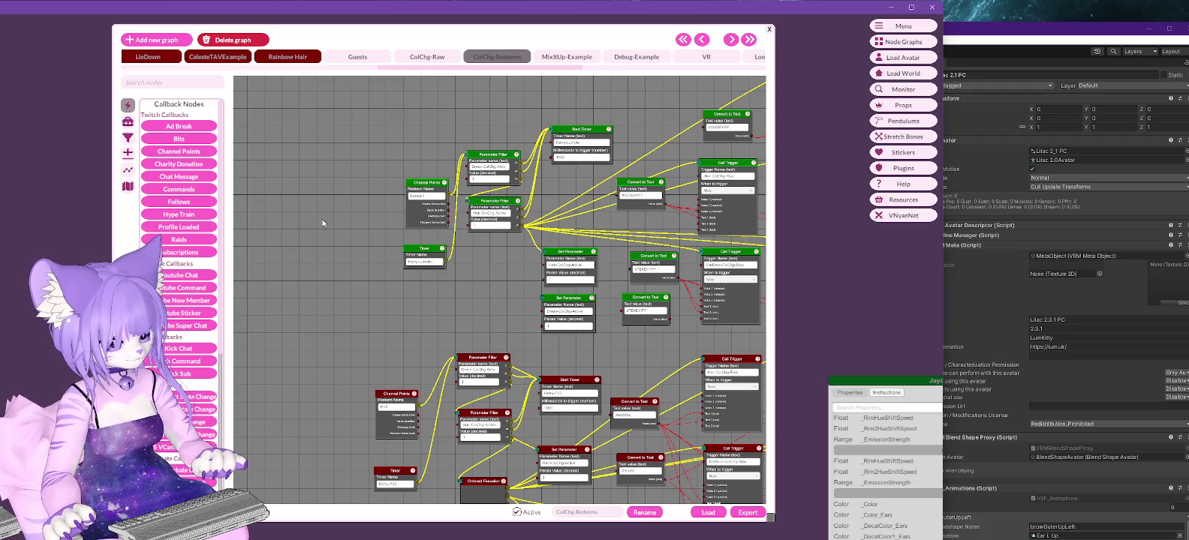
{"action": "left_click_drag", "start_coordinate": [467, 266], "coordinate": [253, 261]}
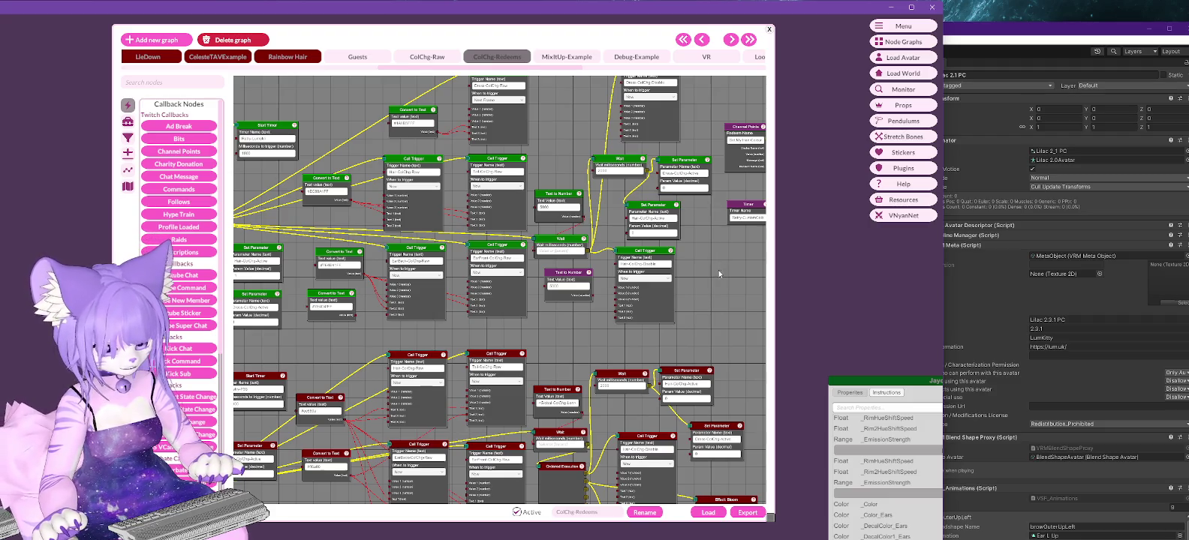
{"action": "middle_click_drag", "start_coordinate": [718, 270], "coordinate": [764, 271]}
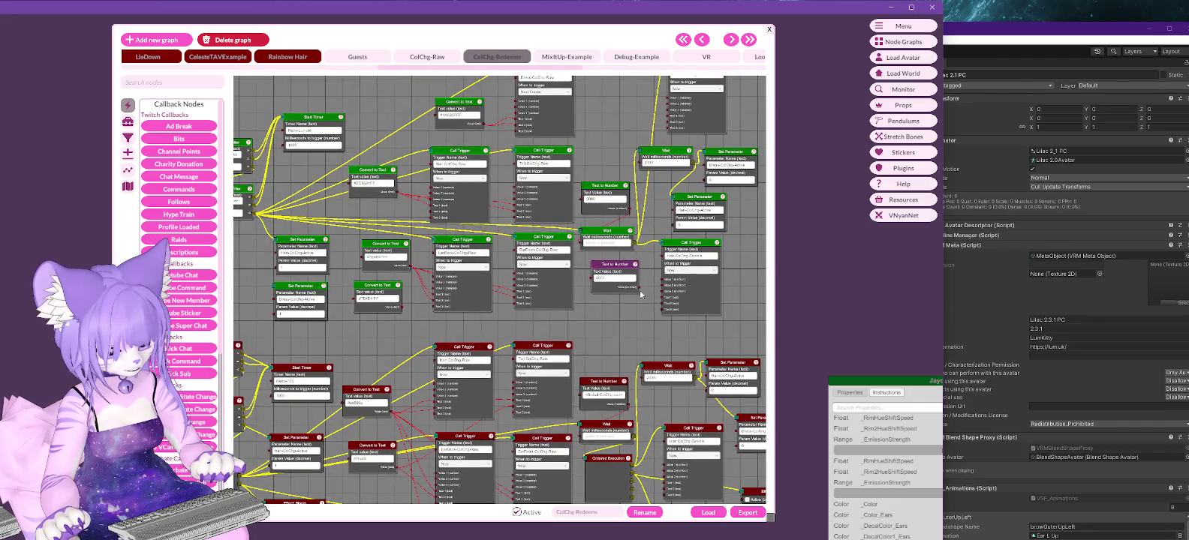
{"action": "middle_click_drag", "start_coordinate": [411, 339], "coordinate": [454, 323]}
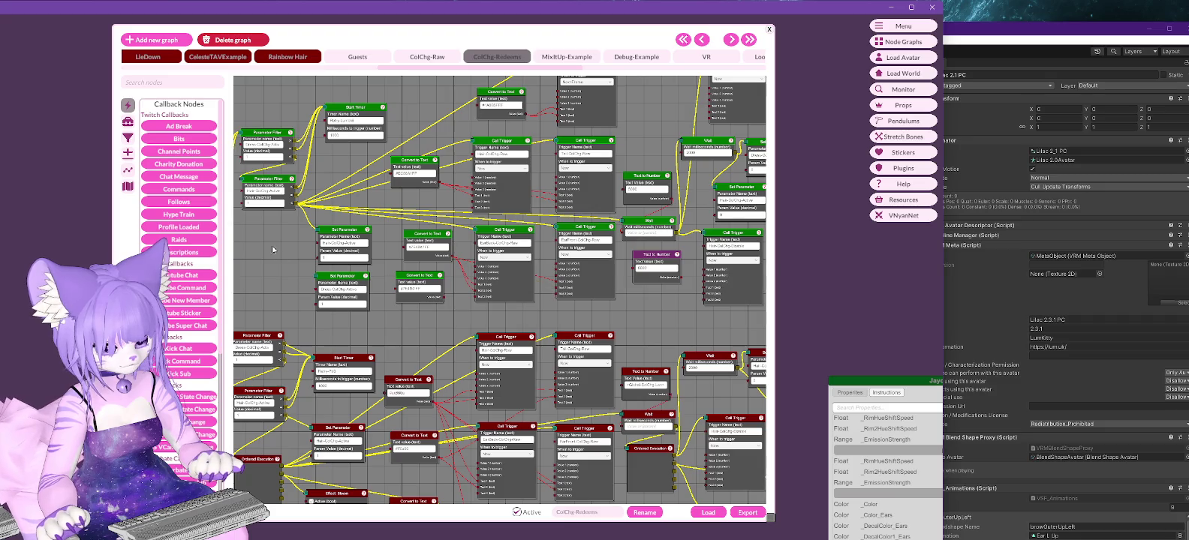
{"action": "middle_click_drag", "start_coordinate": [275, 250], "coordinate": [467, 276]}
{"action": "right_click", "coordinate": [410, 199]}
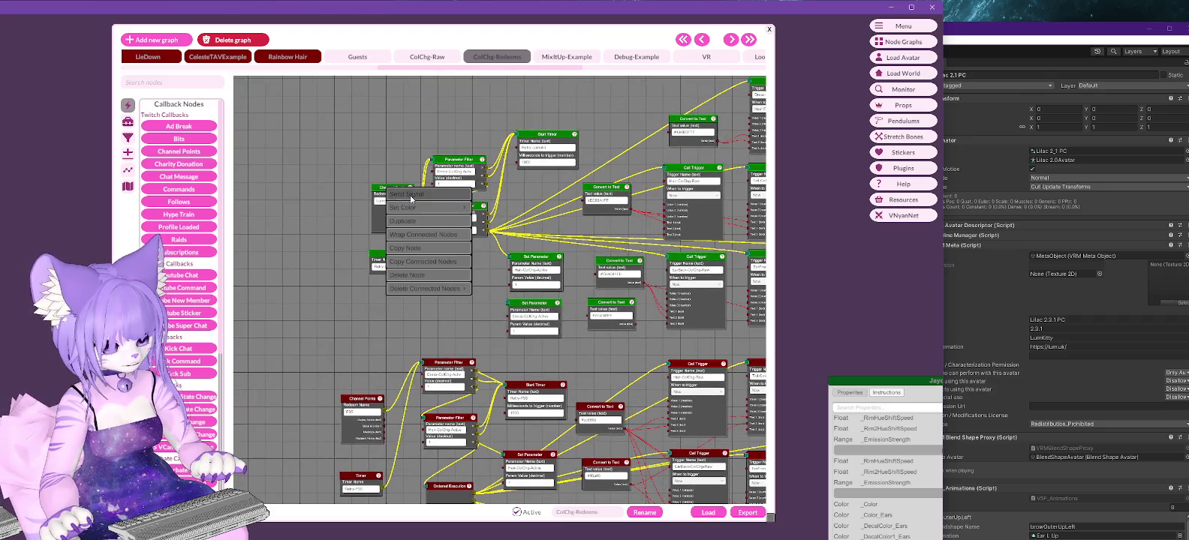
{"action": "left_click", "coordinate": [349, 217]}
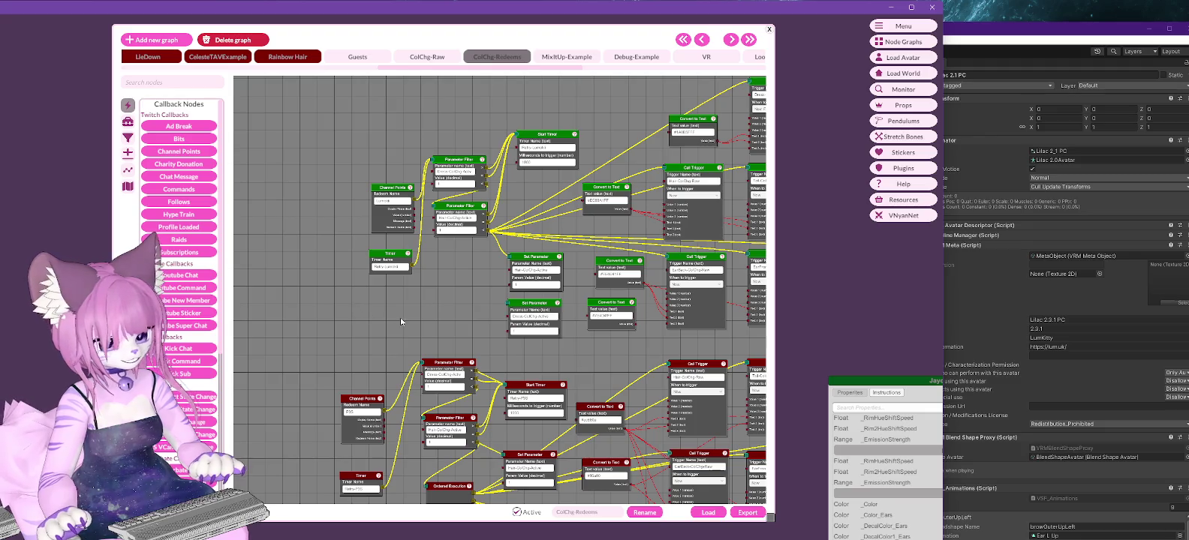
{"action": "middle_click_drag", "start_coordinate": [650, 335], "coordinate": [571, 325]}
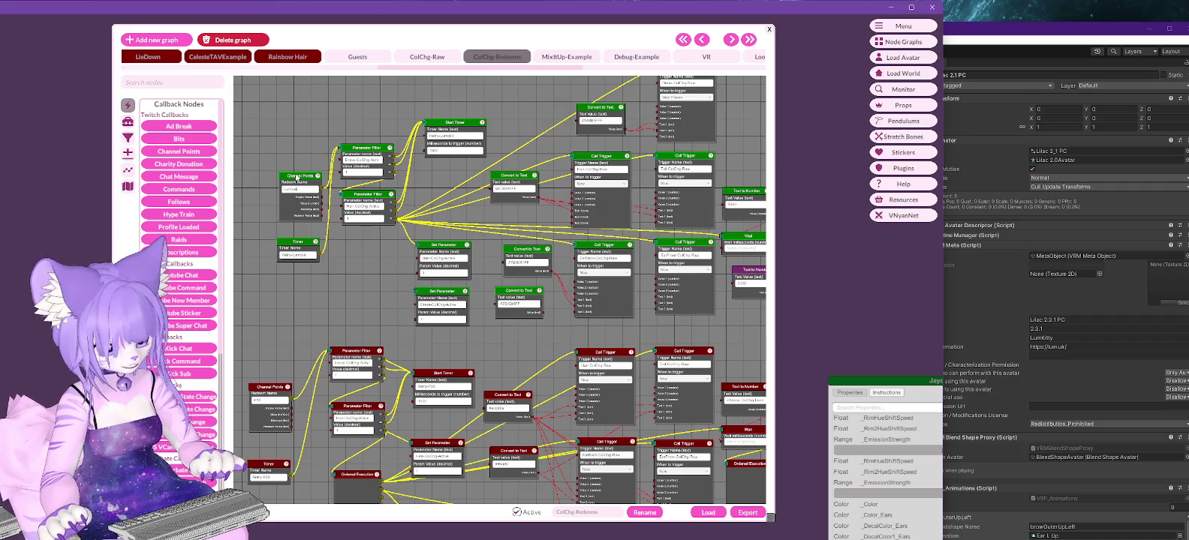
{"action": "right_click", "coordinate": [295, 176]}
{"action": "left_click", "coordinate": [307, 271]}
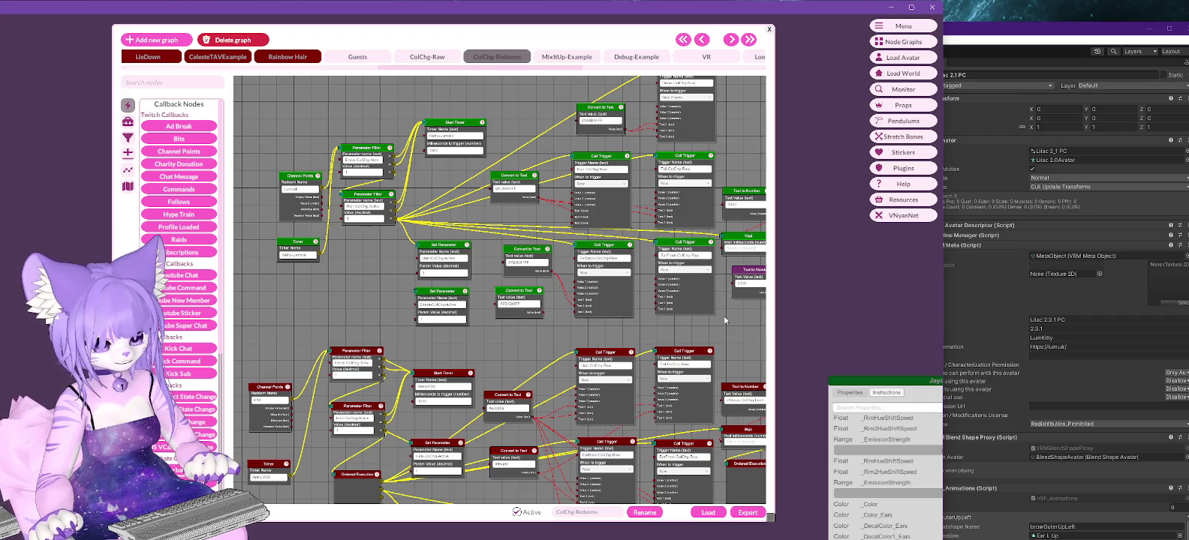
{"action": "left_click_drag", "start_coordinate": [724, 320], "coordinate": [695, 312]}
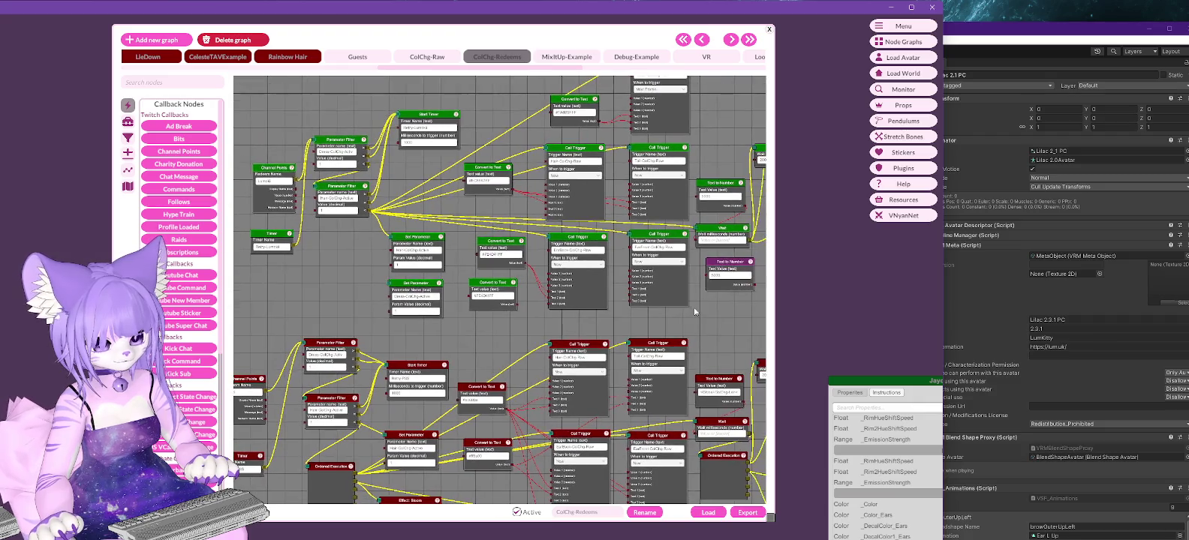
{"action": "left_click", "coordinate": [511, 256]}
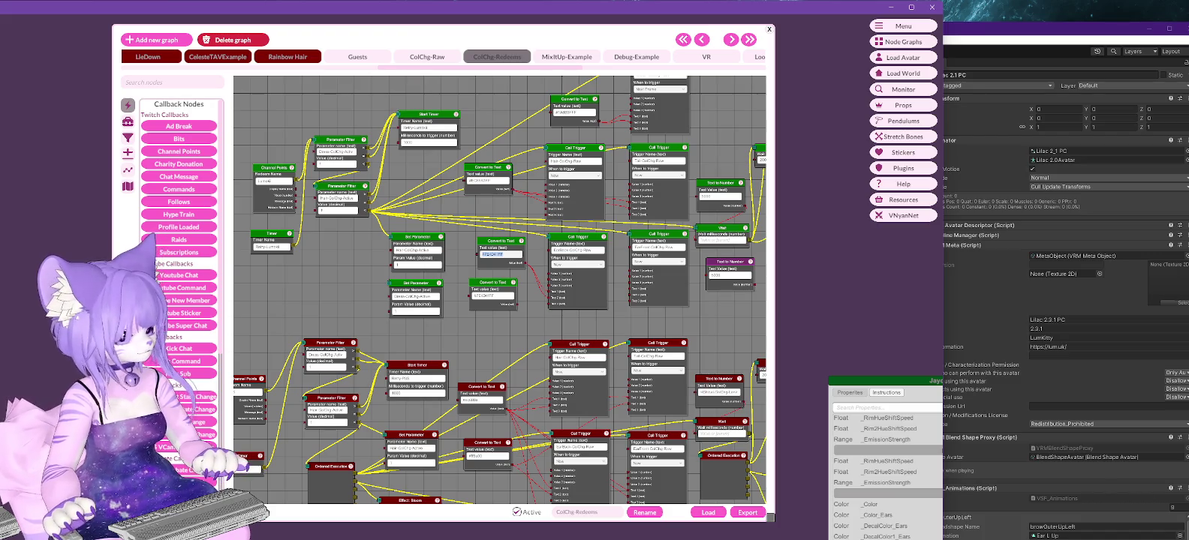
Set GIMP's foreground colour to hex 7e4d41, then adjust it to the lighter pink-brown 9f7c73.
{"action": "key", "text": "alt+Tab"}
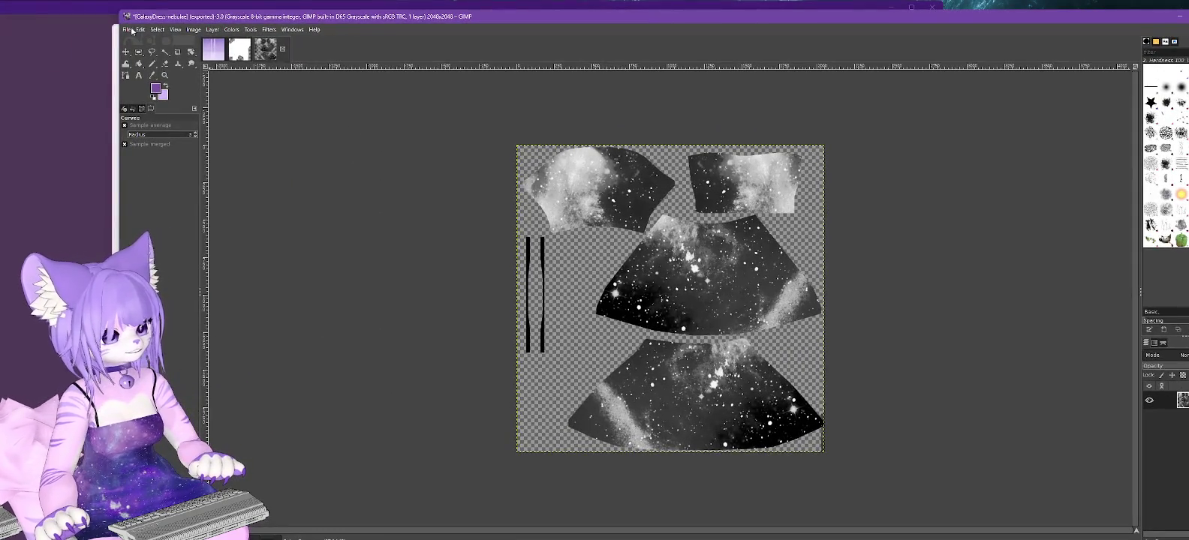
{"action": "left_click", "coordinate": [126, 29]}
{"action": "key", "text": "Escape"}
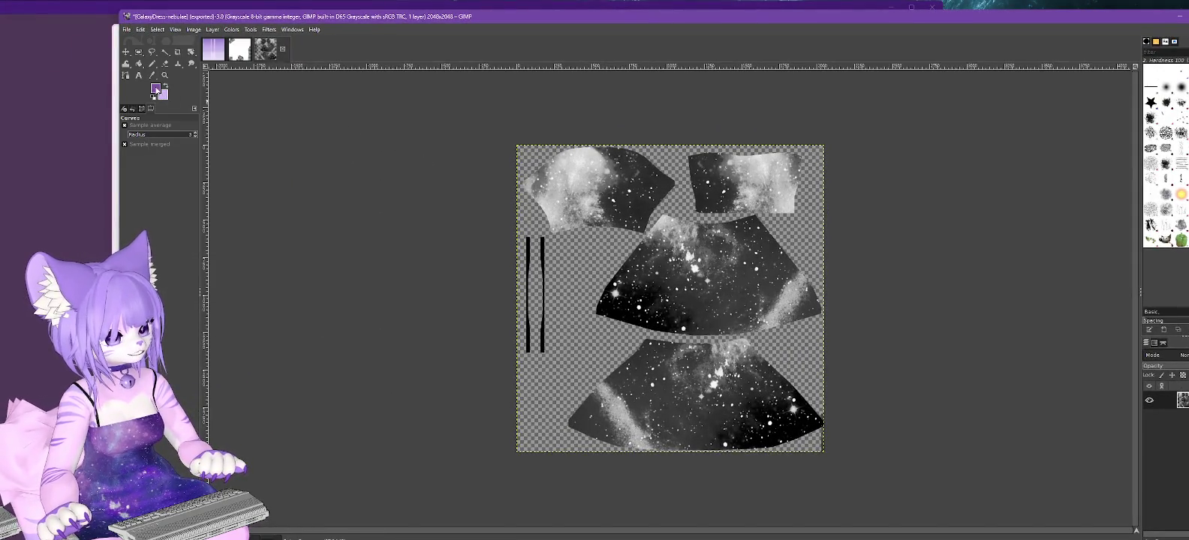
{"action": "left_click", "coordinate": [156, 89]}
{"action": "double_click", "coordinate": [1065, 216]}
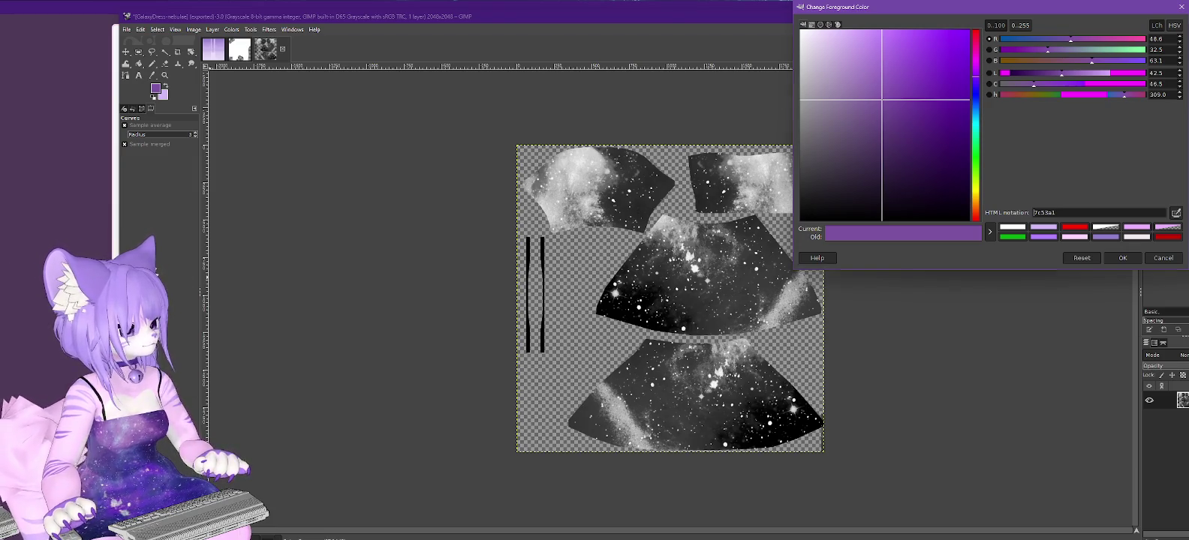
{"action": "key", "text": "alt+Tab"}
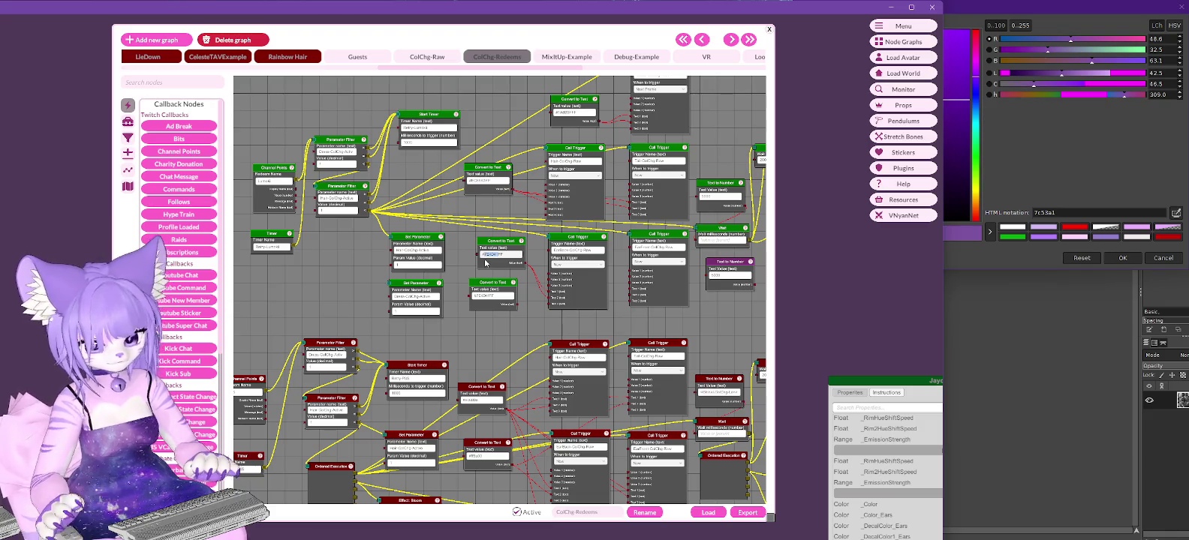
{"action": "left_click", "coordinate": [1075, 210]}
{"action": "left_click_drag", "start_coordinate": [1076, 210], "coordinate": [1008, 214]}
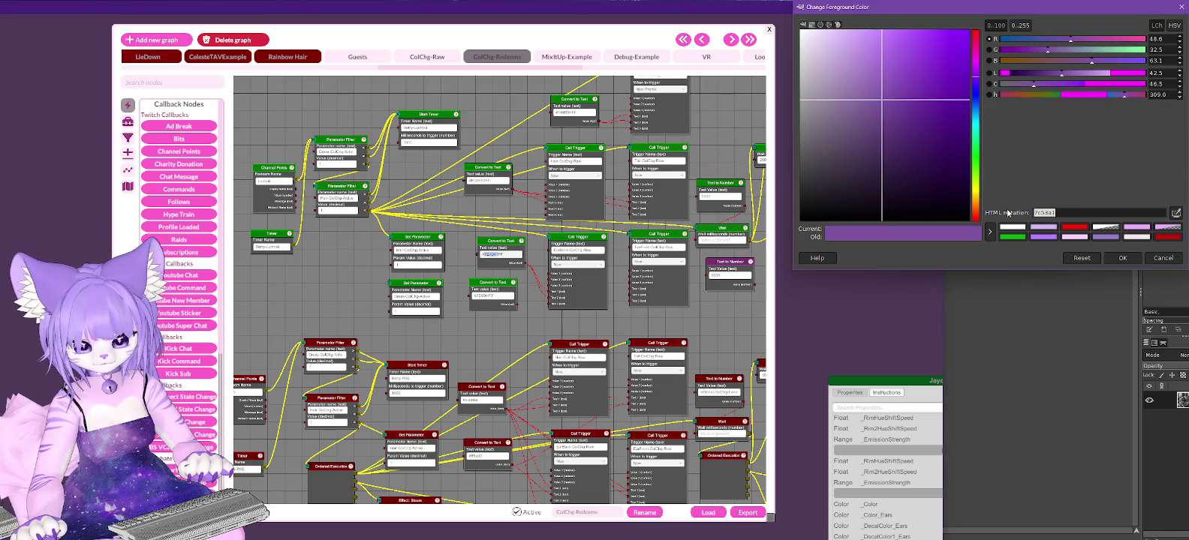
{"action": "type", "text": "7e4d41"}
{"action": "key", "text": "Return"}
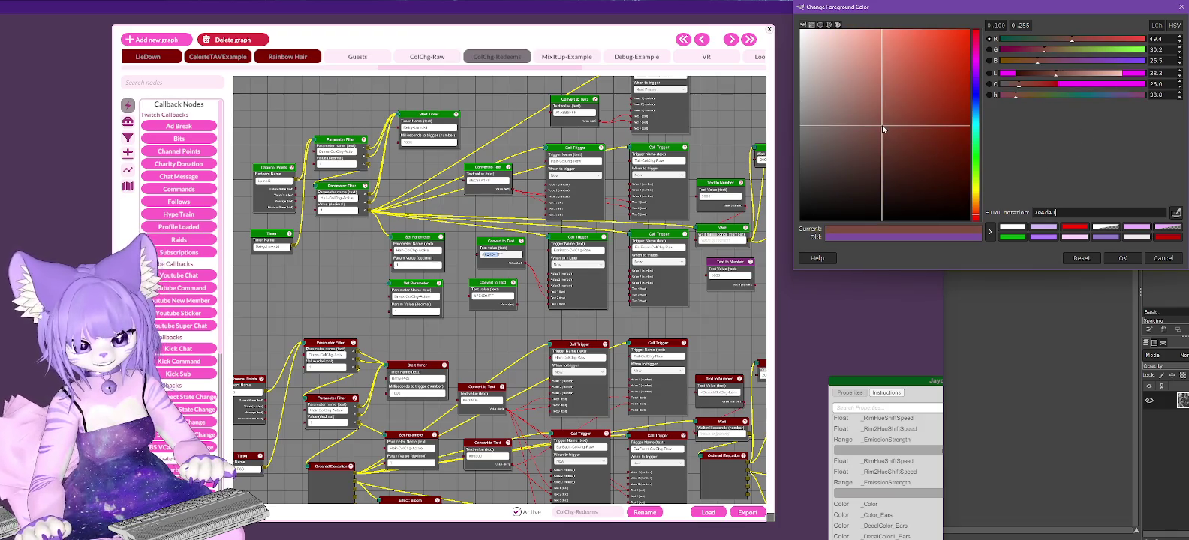
{"action": "mouse_move", "coordinate": [884, 129]}
{"action": "left_mouse_down"}
{"action": "mouse_move", "coordinate": [845, 122]}
{"action": "mouse_move", "coordinate": [848, 105]}
{"action": "left_mouse_up"}
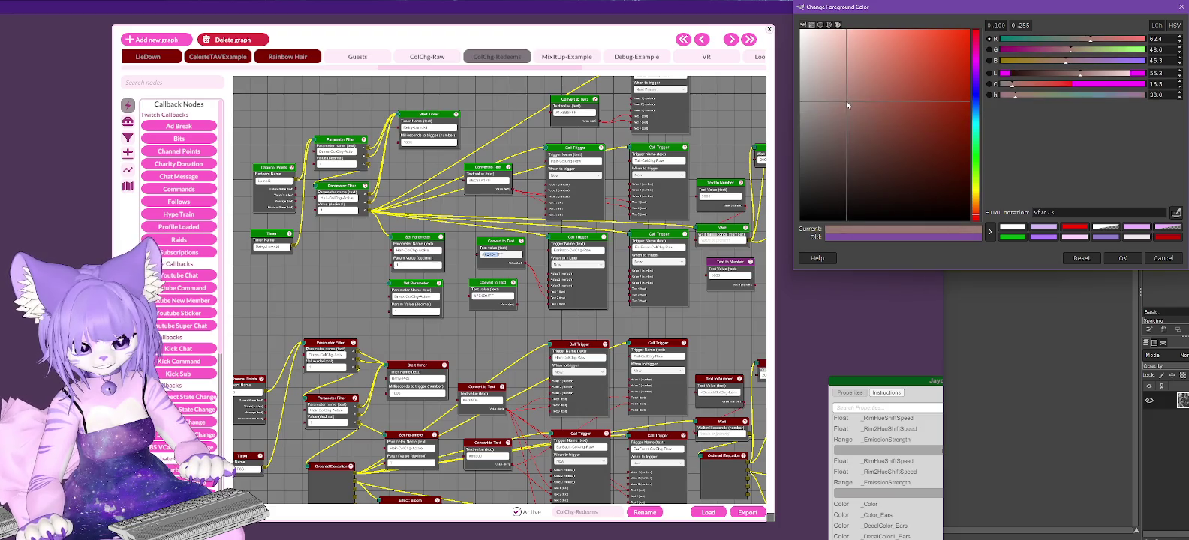
Copy the 9f7c73 code into VNyan's lower Convert to Text node.
{"action": "double_click", "coordinate": [1047, 213]}
{"action": "key", "text": "ctrl+c"}
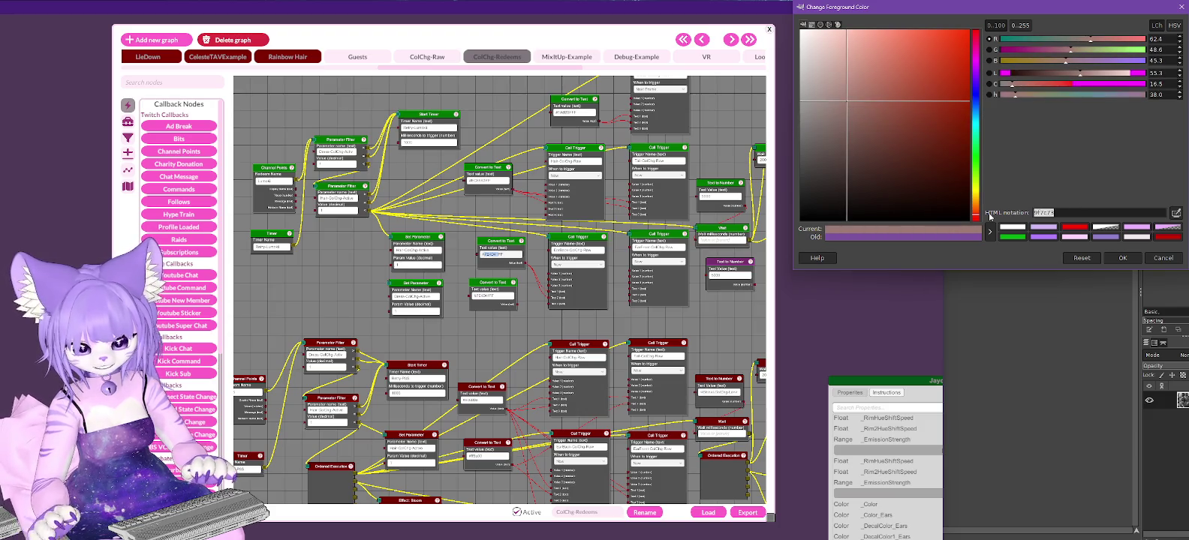
{"action": "left_click", "coordinate": [503, 296]}
{"action": "key", "text": "ctrl+v"}
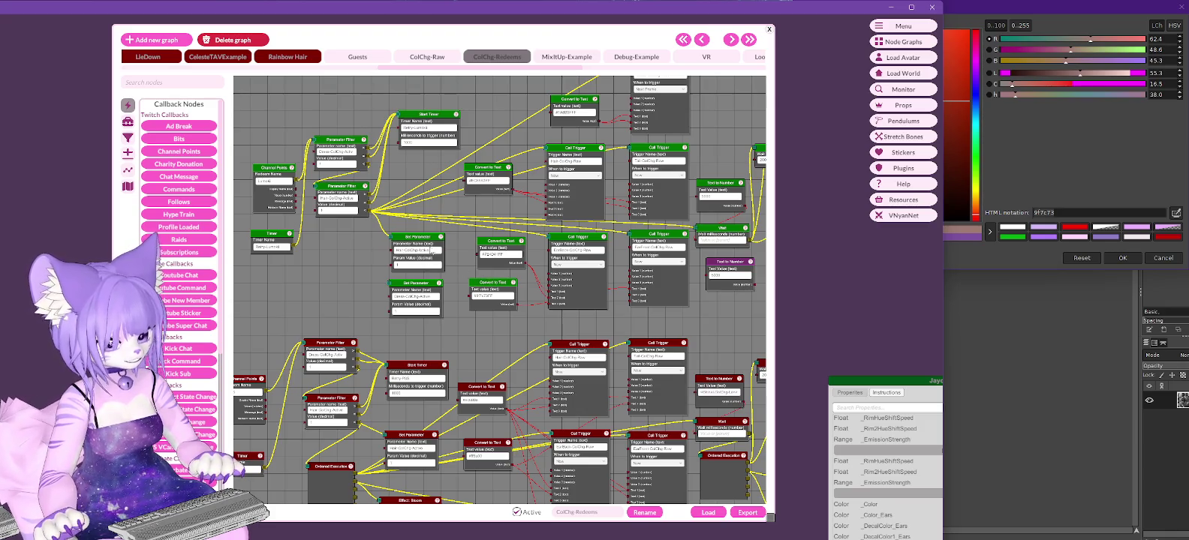
Open and dismiss the Channel Points node's options menu.
{"action": "right_click", "coordinate": [271, 166]}
{"action": "left_click", "coordinate": [290, 176]}
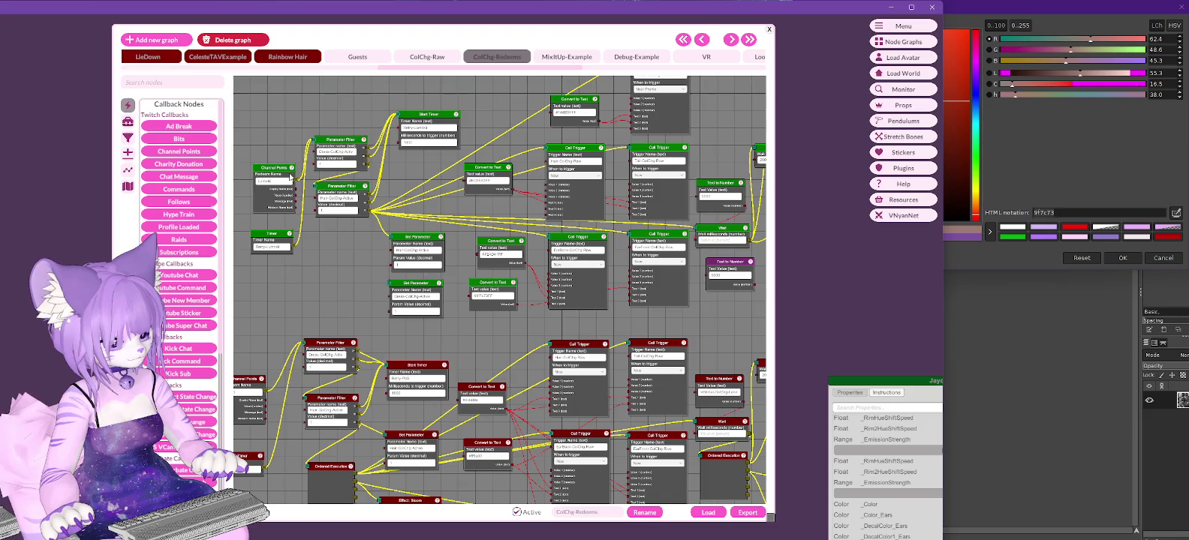
{"action": "right_click", "coordinate": [273, 171]}
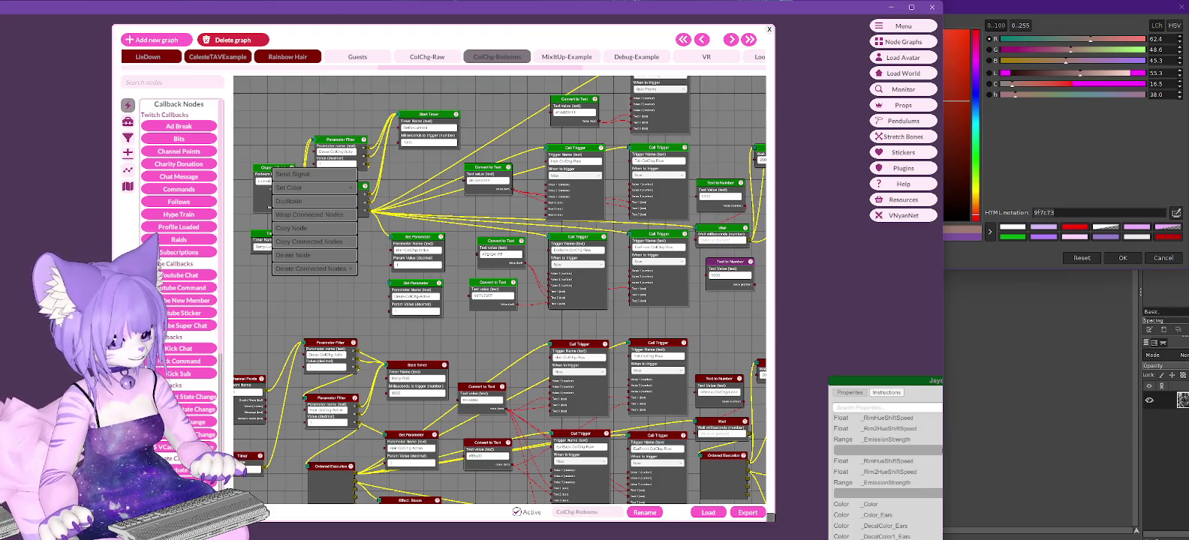
{"action": "left_click", "coordinate": [310, 302]}
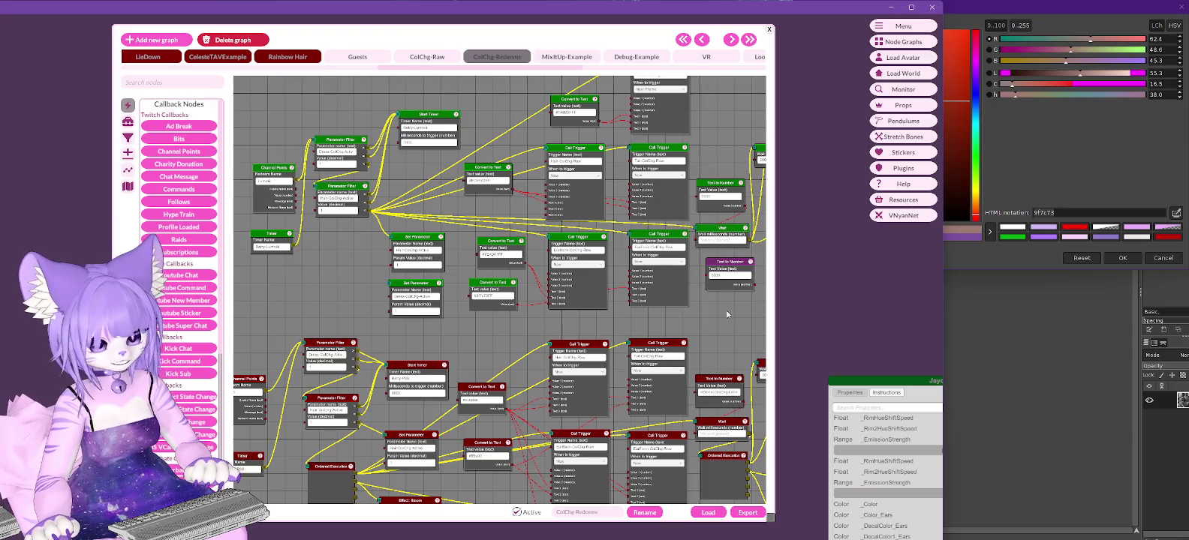
Move the long global colour value from the lower Text to Number node over 2000 in the upper one.
{"action": "middle_click_drag", "start_coordinate": [726, 314], "coordinate": [612, 250]}
{"action": "left_click", "coordinate": [614, 329]}
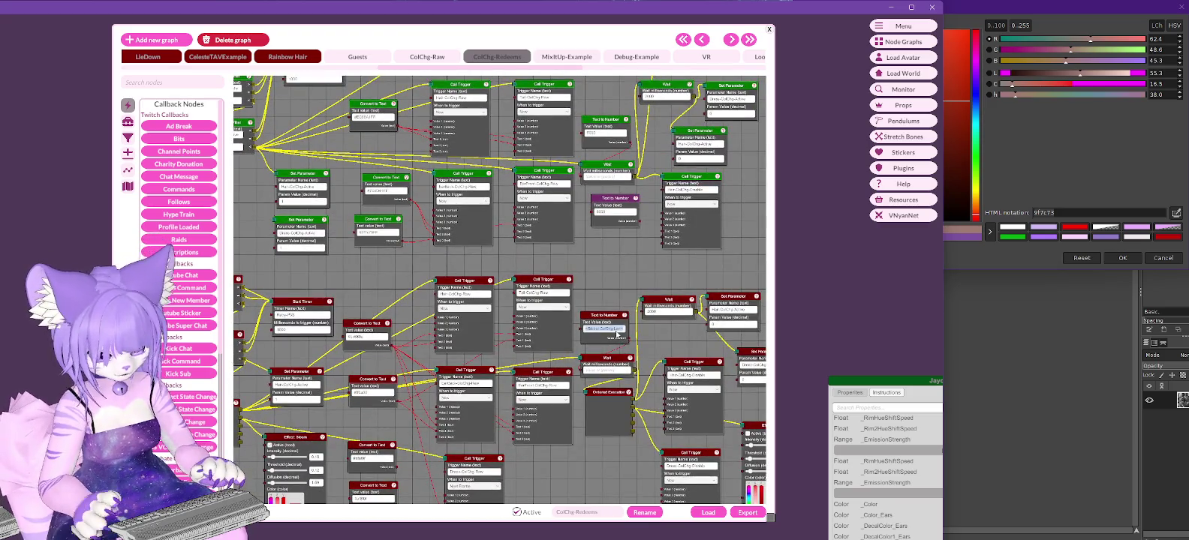
{"action": "left_click", "coordinate": [610, 134]}
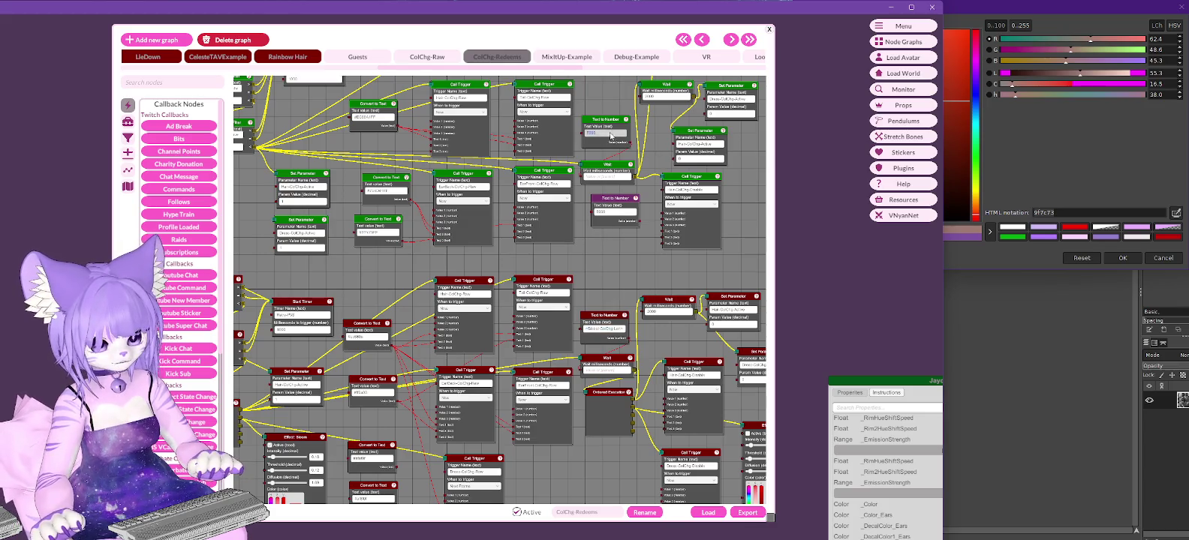
{"action": "key", "text": "ctrl+v"}
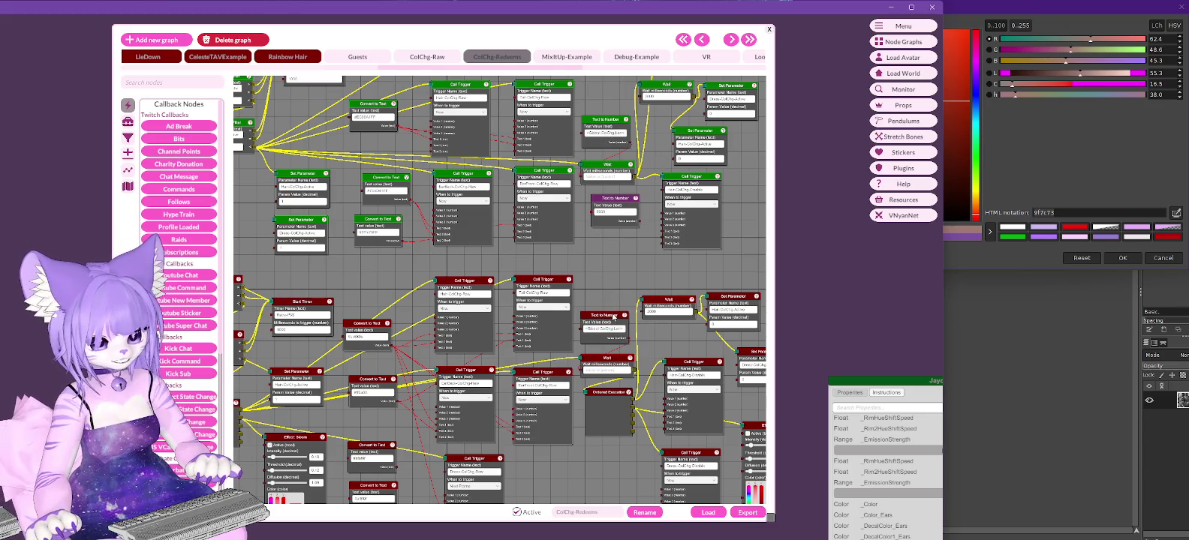
{"action": "left_click", "coordinate": [606, 329]}
{"action": "key", "text": "BackSpace"}
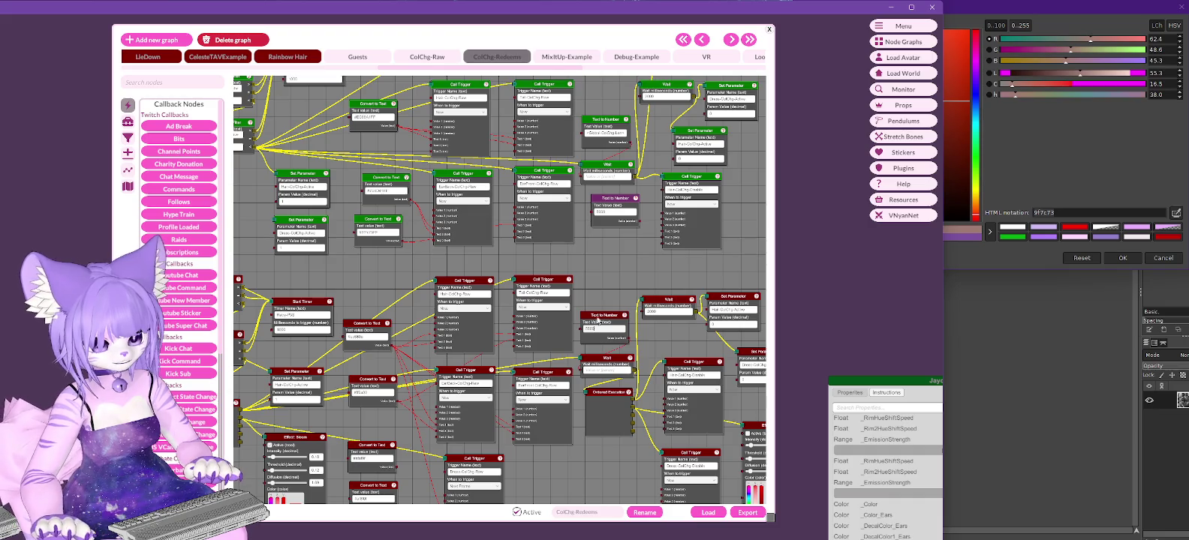
Test-fire the Channel Points redeem with Send Signal.
{"action": "middle_click_drag", "start_coordinate": [344, 270], "coordinate": [566, 253]}
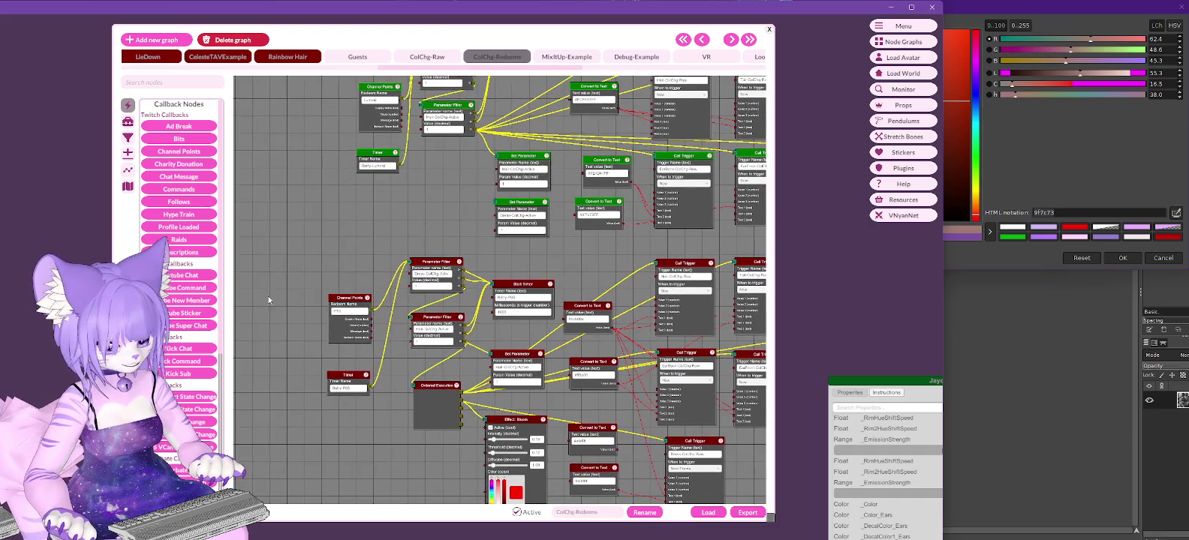
{"action": "right_click", "coordinate": [354, 302]}
{"action": "left_click", "coordinate": [367, 306]}
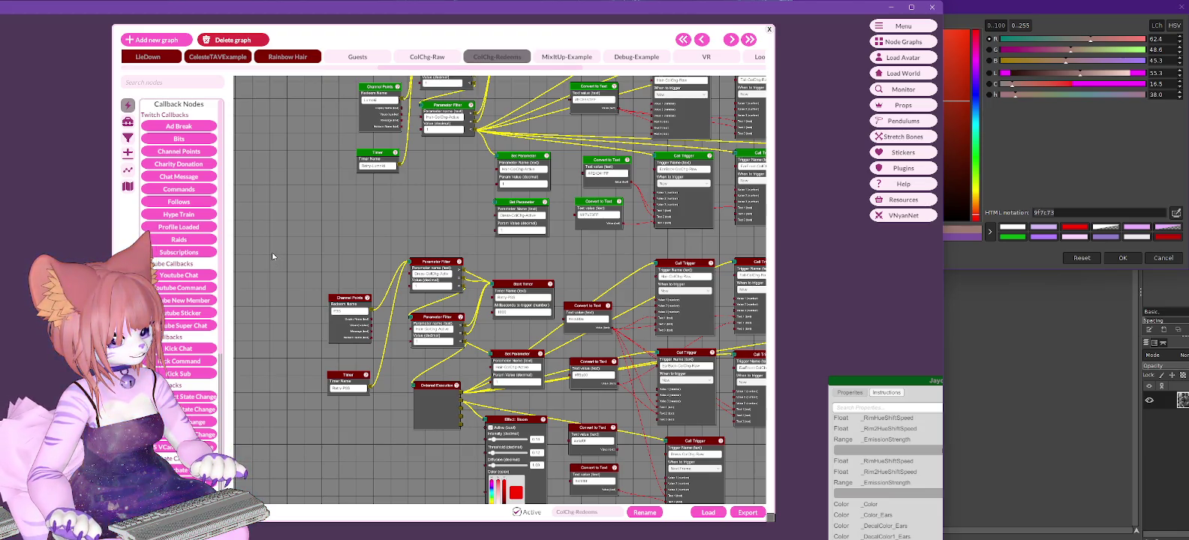
{"action": "middle_click_drag", "start_coordinate": [622, 293], "coordinate": [557, 276]}
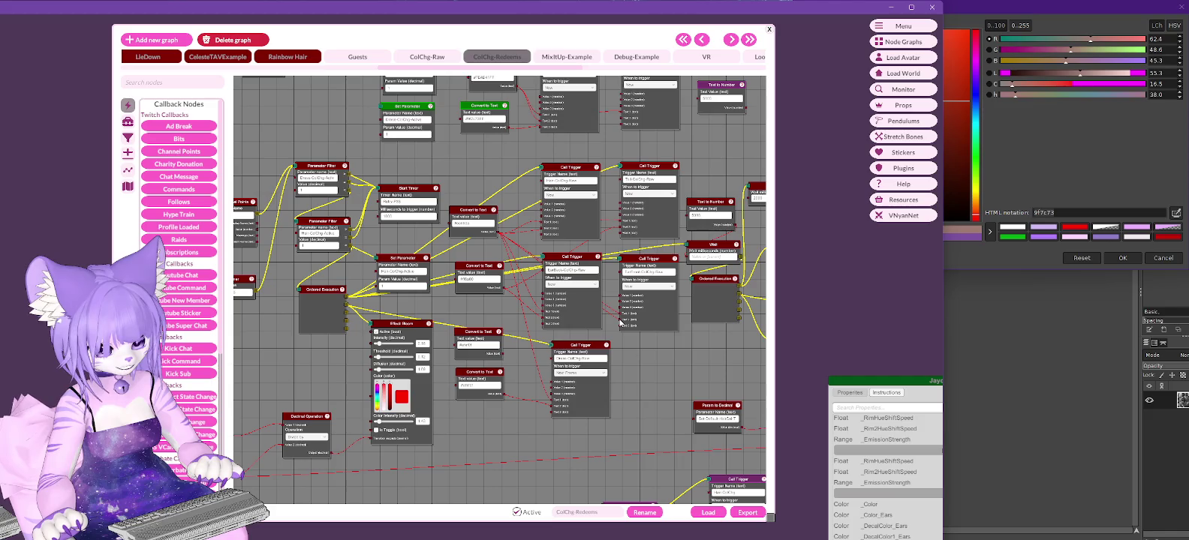
Send the Channel Points signal twice, recolouring the avatar pink then orange.
{"action": "middle_click_drag", "start_coordinate": [644, 368], "coordinate": [766, 385]}
{"action": "right_click", "coordinate": [358, 225]}
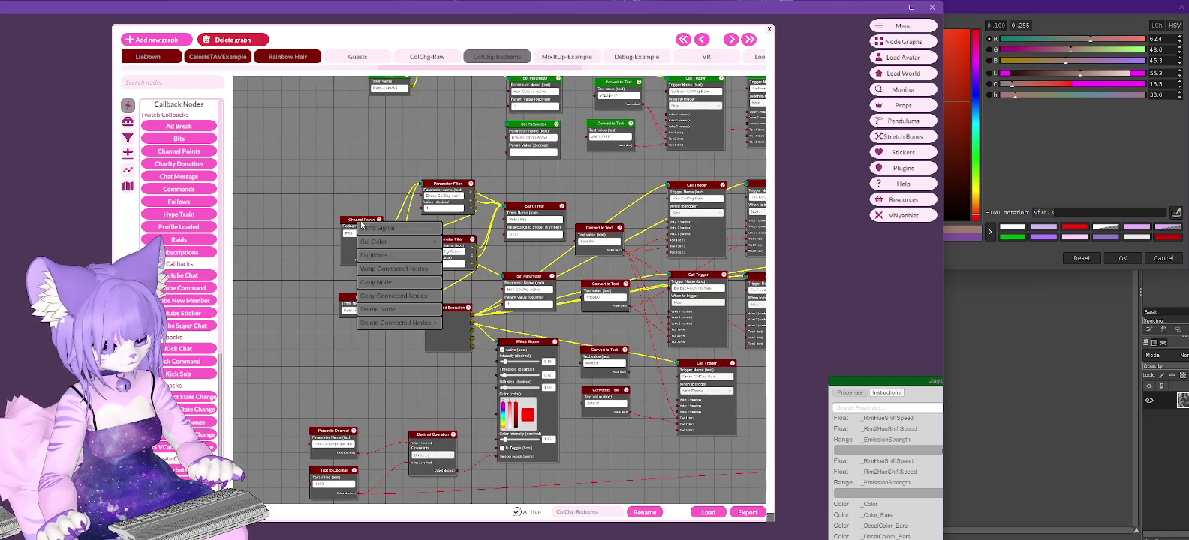
{"action": "left_click", "coordinate": [373, 229]}
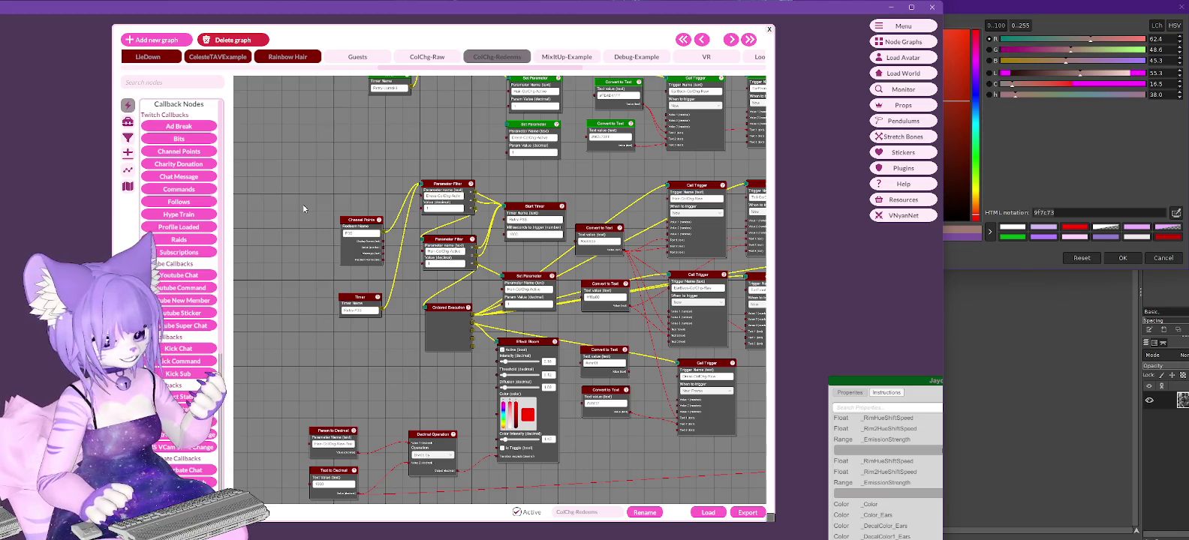
{"action": "right_click", "coordinate": [352, 226]}
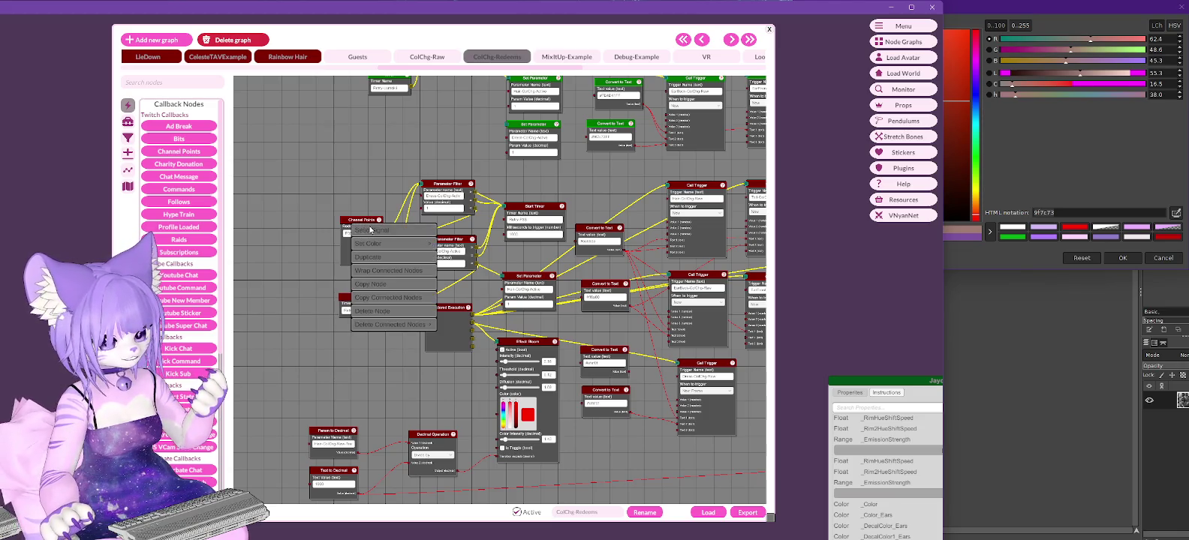
{"action": "left_click", "coordinate": [375, 230]}
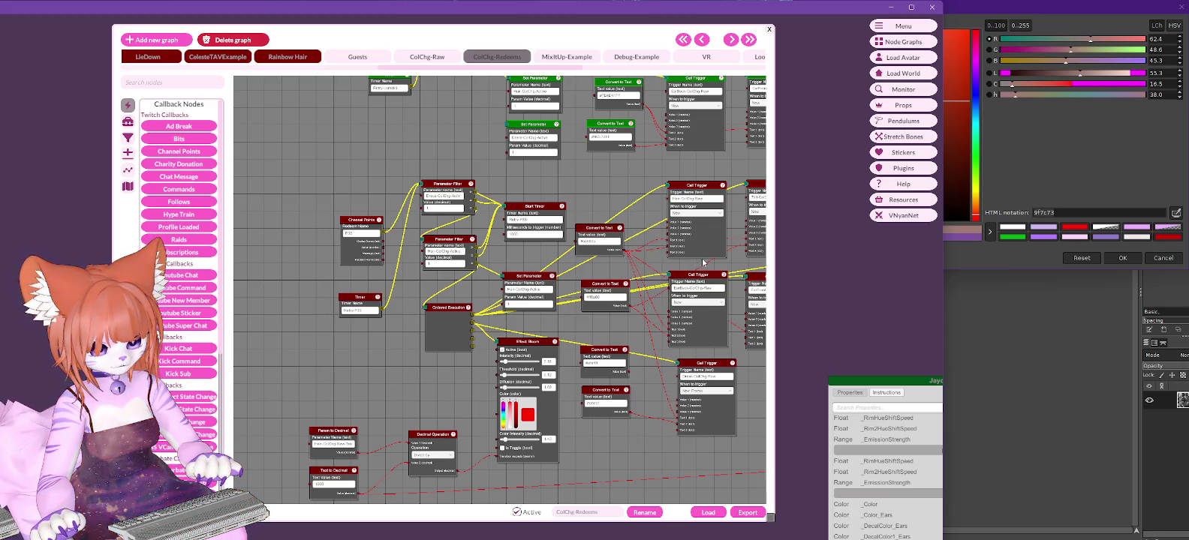
Pan around to inspect the Effect Bloom, Set Parameter and Ordered Execution nodes.
{"action": "middle_click_drag", "start_coordinate": [634, 259], "coordinate": [572, 225]}
{"action": "middle_click_drag", "start_coordinate": [614, 143], "coordinate": [574, 341]}
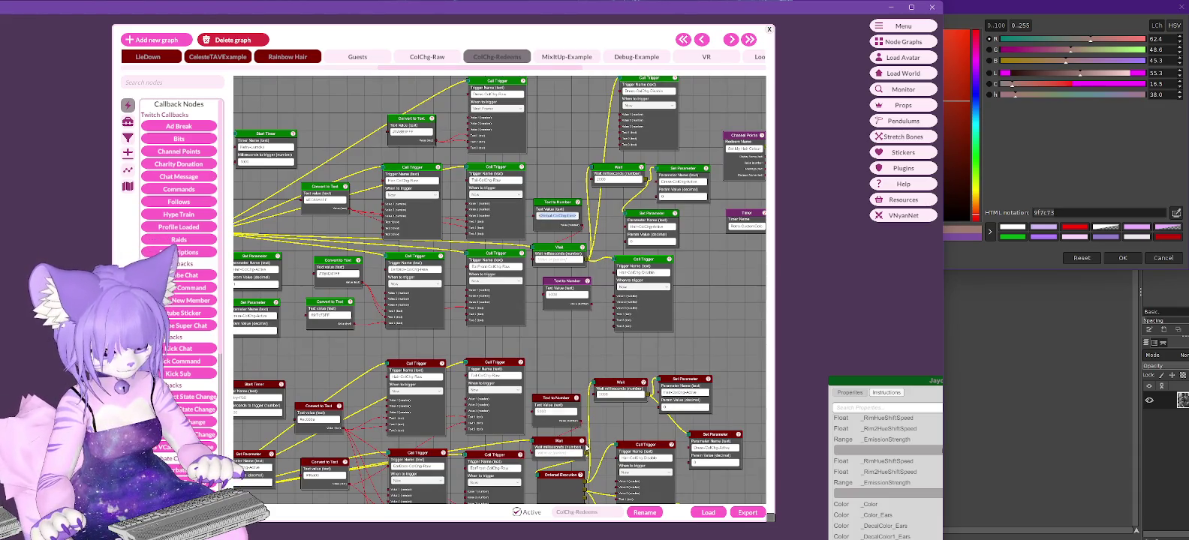
{"action": "left_click", "coordinate": [560, 414]}
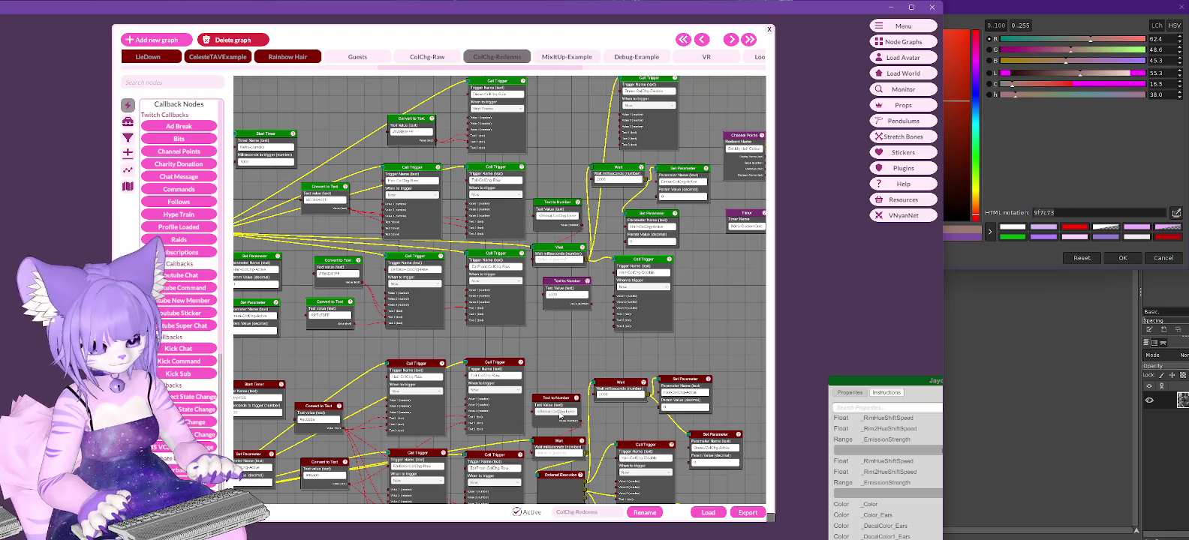
{"action": "middle_click_drag", "start_coordinate": [578, 359], "coordinate": [565, 292]}
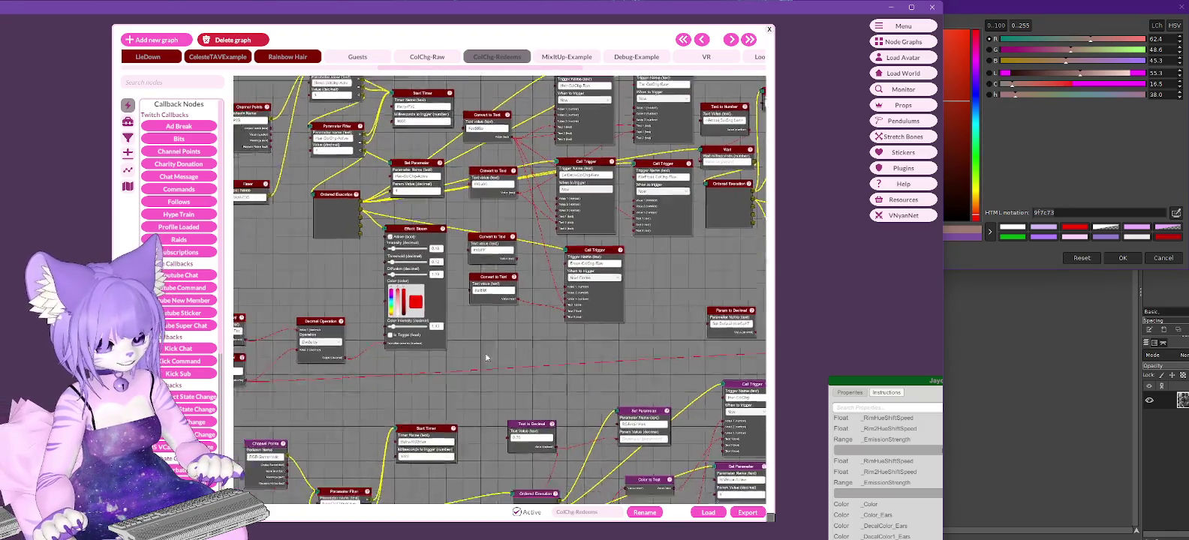
{"action": "mouse_move", "coordinate": [493, 278]}
{"action": "middle_mouse_down"}
{"action": "mouse_move", "coordinate": [555, 205]}
{"action": "mouse_move", "coordinate": [369, 184]}
{"action": "middle_mouse_up"}
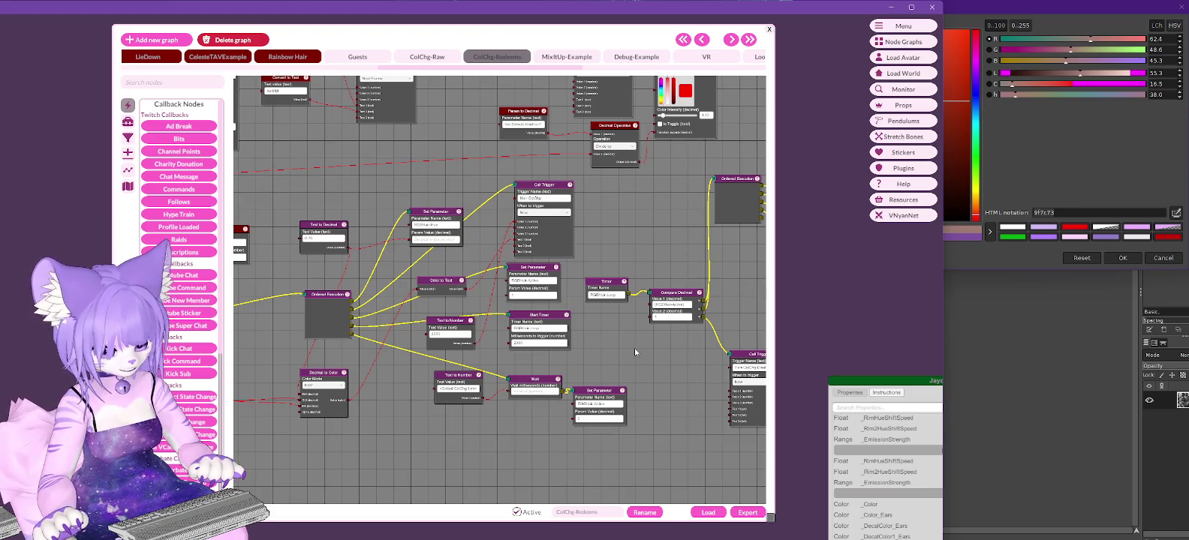
Set a Text to Number value to 10000 and test-fire the Channel Points redeem.
{"action": "middle_click_drag", "start_coordinate": [635, 353], "coordinate": [636, 348]}
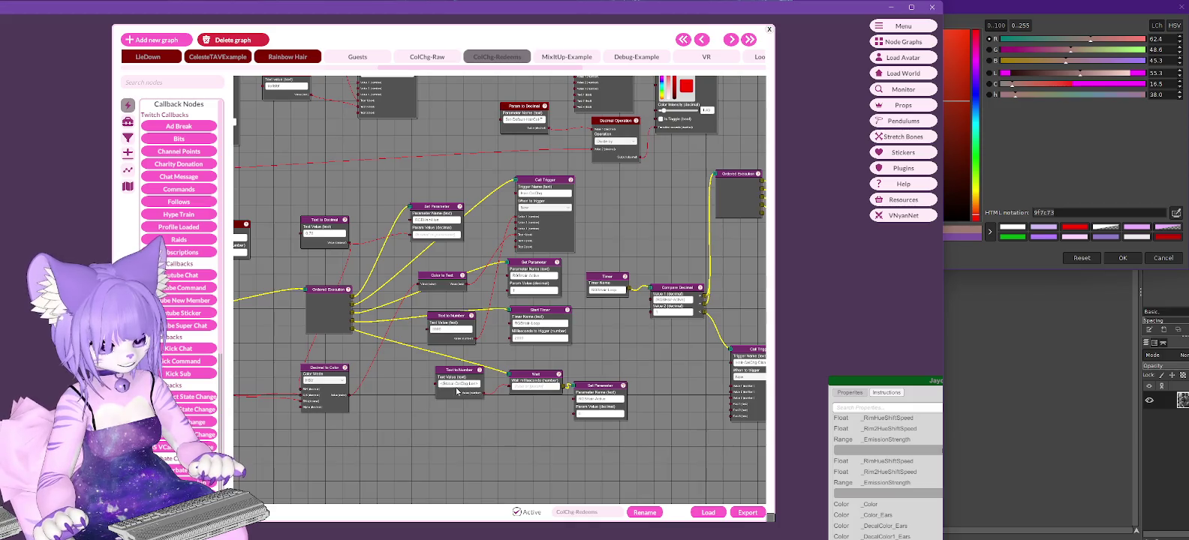
{"action": "left_click", "coordinate": [454, 384]}
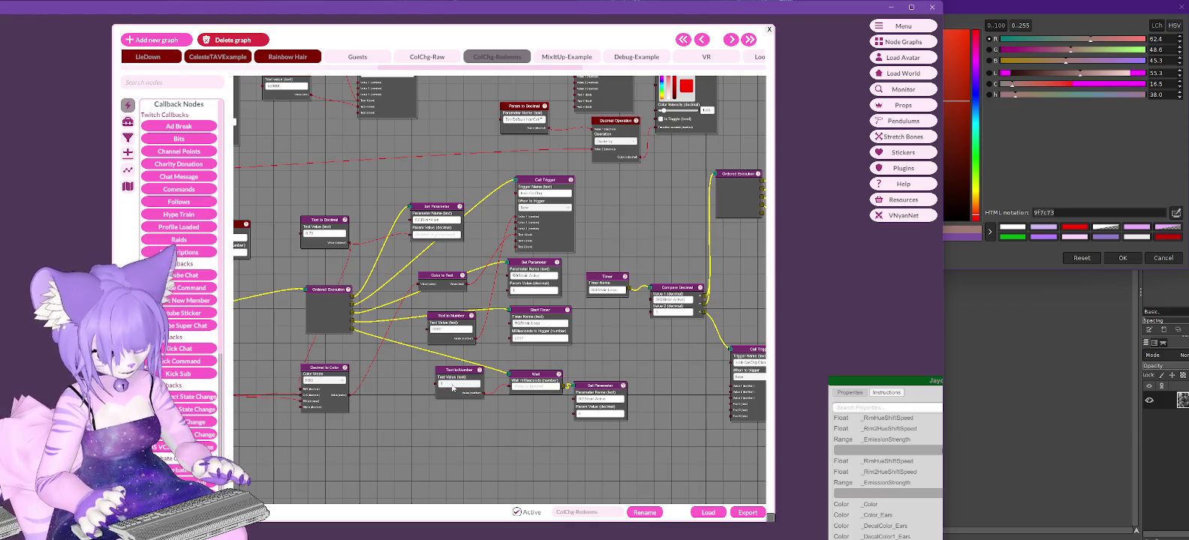
{"action": "type", "text": "10000"}
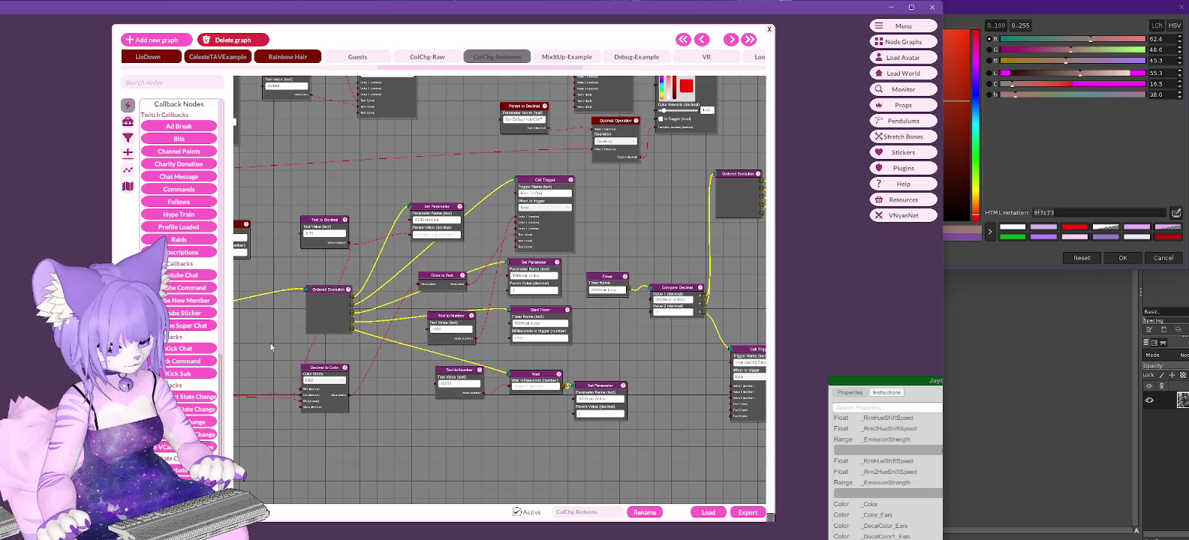
{"action": "middle_click_drag", "start_coordinate": [272, 346], "coordinate": [556, 352]}
{"action": "right_click", "coordinate": [336, 248]}
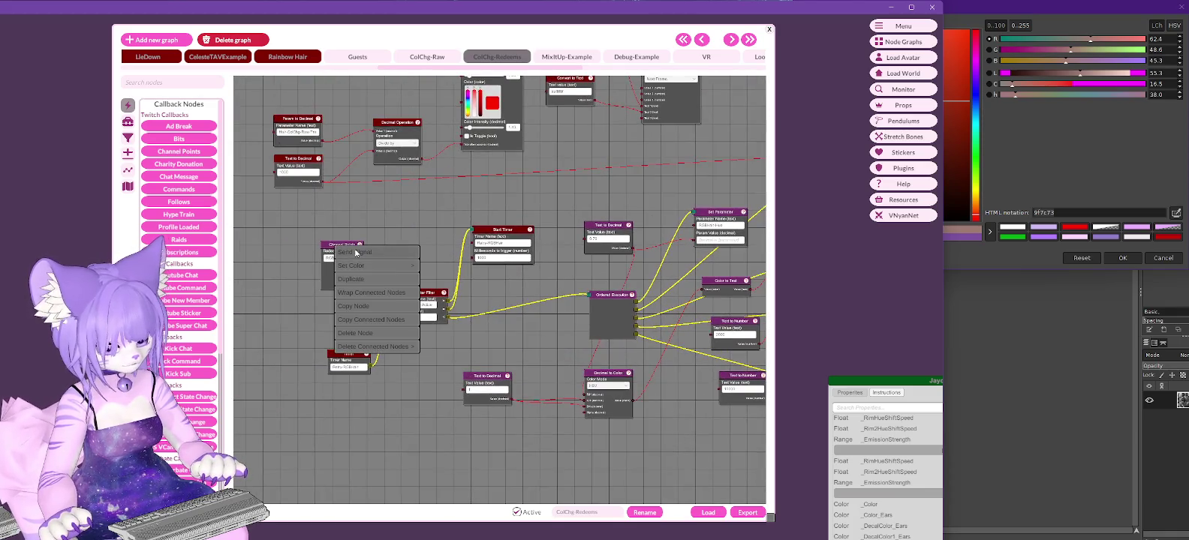
{"action": "left_click", "coordinate": [356, 255]}
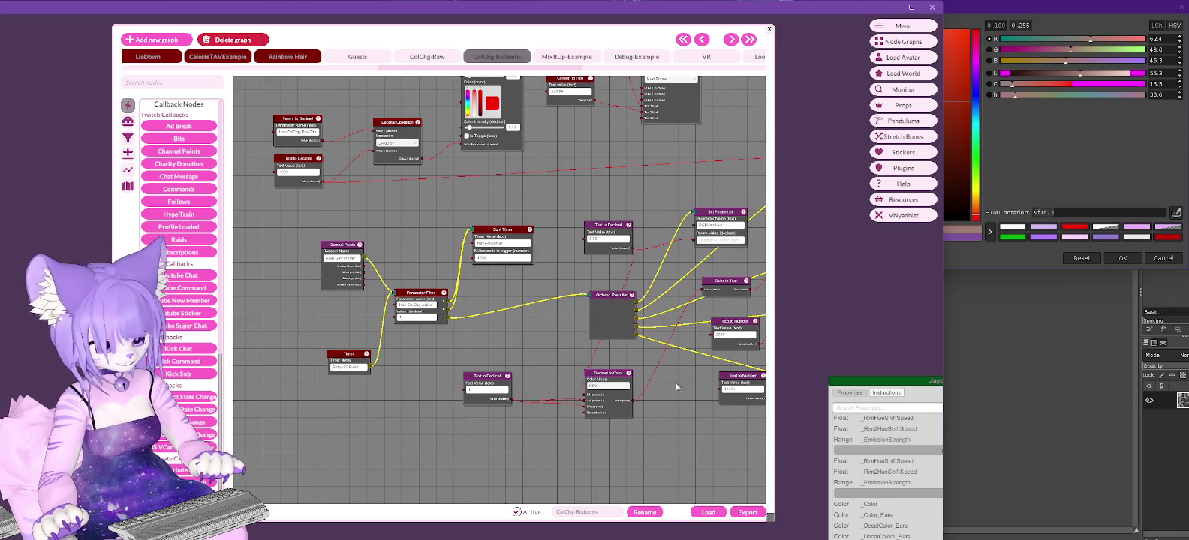
Paste the parameter name over the 10000 value in the lower Text to Number node.
{"action": "left_click_drag", "start_coordinate": [679, 386], "coordinate": [463, 371]}
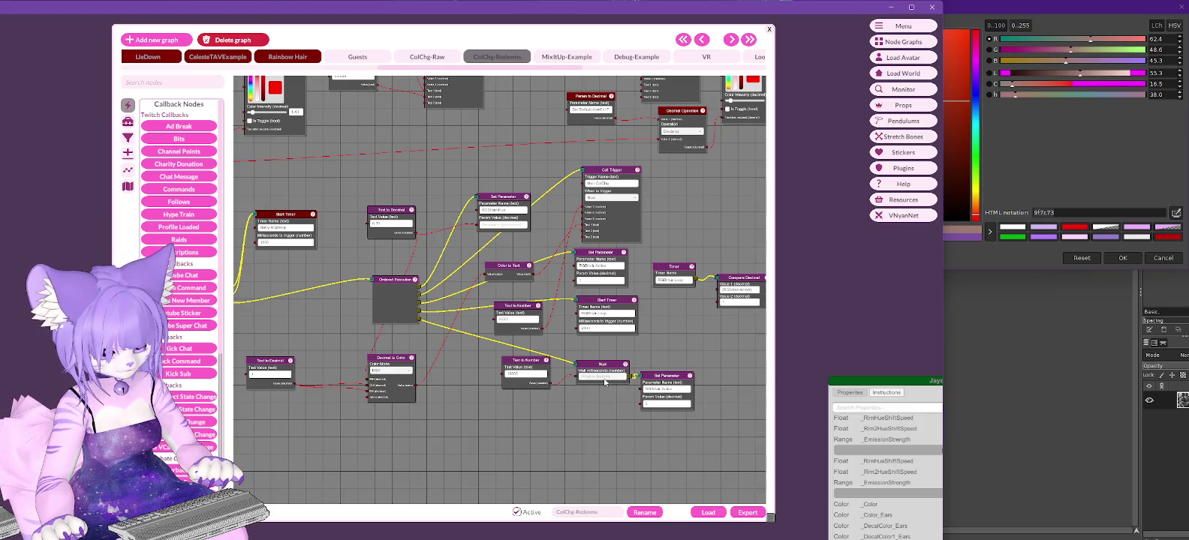
{"action": "middle_click_drag", "start_coordinate": [453, 156], "coordinate": [397, 456]}
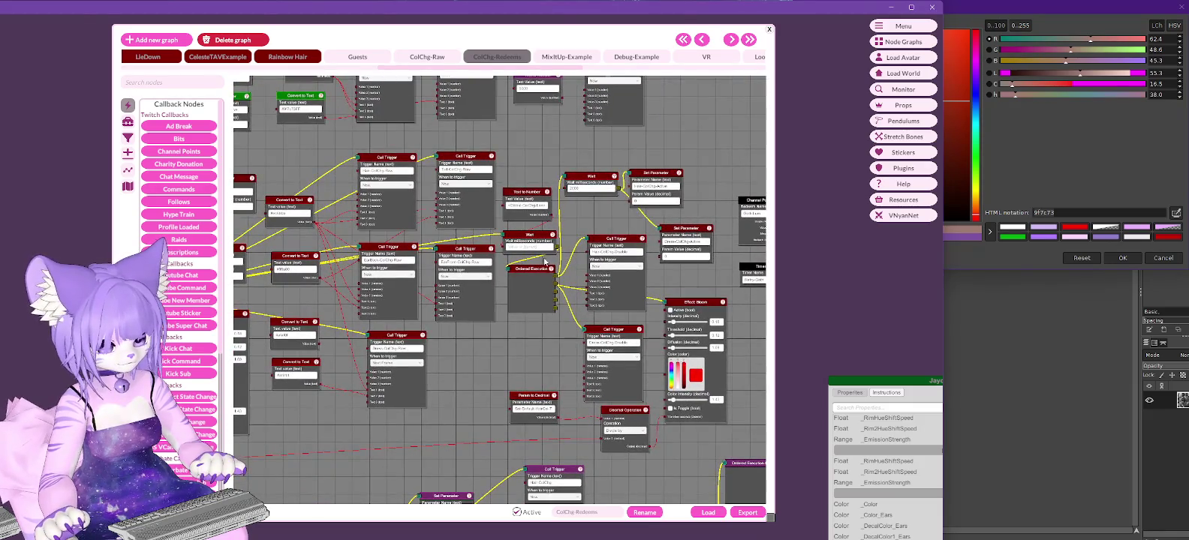
{"action": "mouse_move", "coordinate": [545, 261]}
{"action": "middle_mouse_down"}
{"action": "mouse_move", "coordinate": [498, 306]}
{"action": "mouse_move", "coordinate": [513, 20]}
{"action": "middle_mouse_up"}
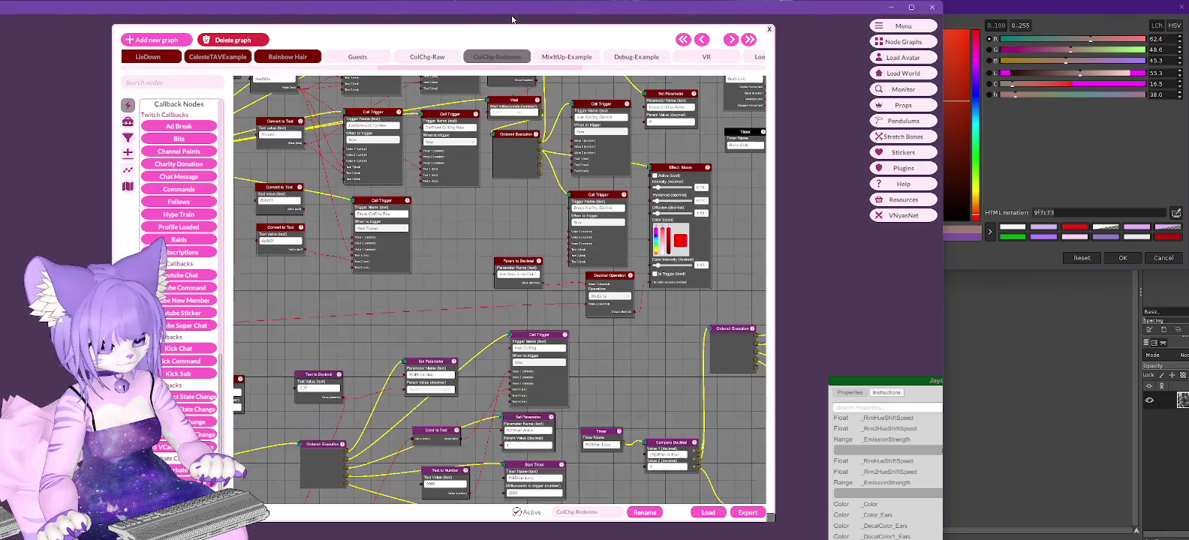
{"action": "middle_click_drag", "start_coordinate": [605, 445], "coordinate": [651, 223]}
{"action": "left_click", "coordinate": [499, 316]}
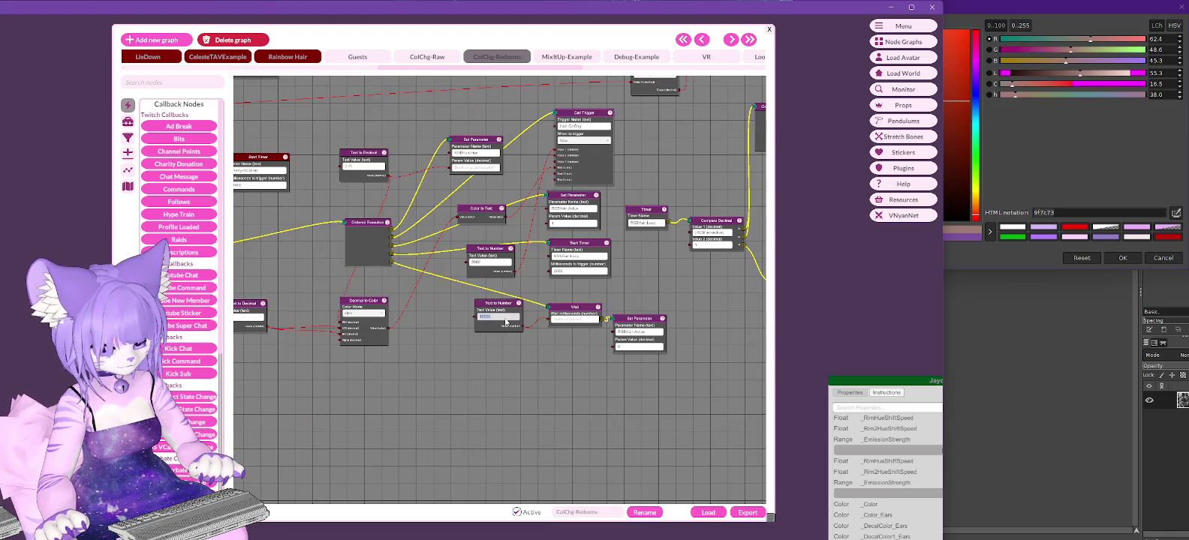
{"action": "key", "text": "ctrl+v"}
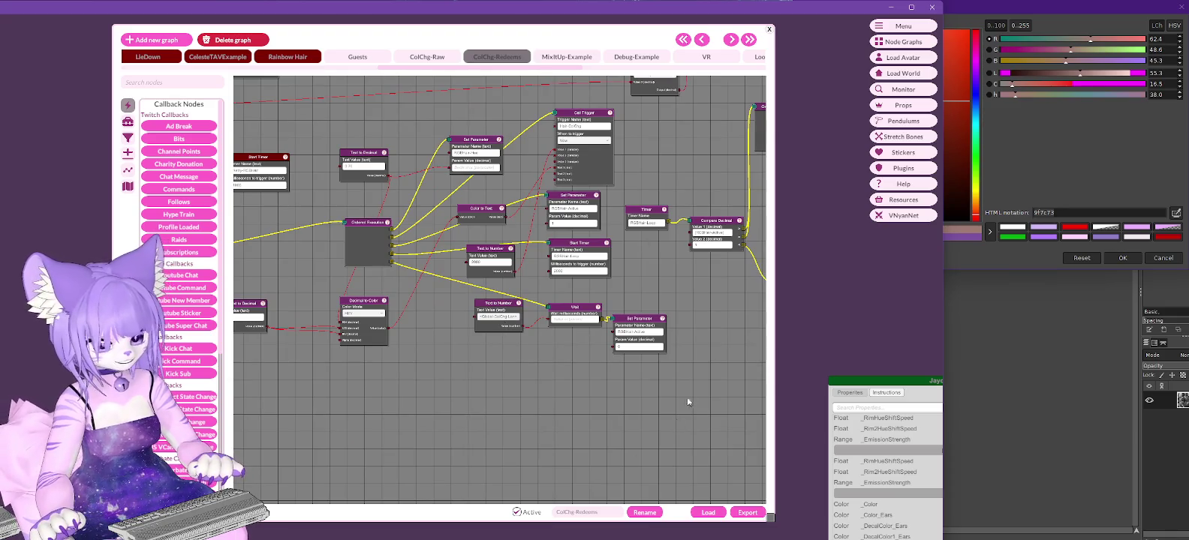
Pan to the Channel Points, Start Timer, Parameter Filter and Call Trigger nodes.
{"action": "mouse_move", "coordinate": [687, 396]}
{"action": "middle_mouse_down"}
{"action": "mouse_move", "coordinate": [603, 361]}
{"action": "mouse_move", "coordinate": [473, 274]}
{"action": "mouse_move", "coordinate": [461, 426]}
{"action": "middle_mouse_up"}
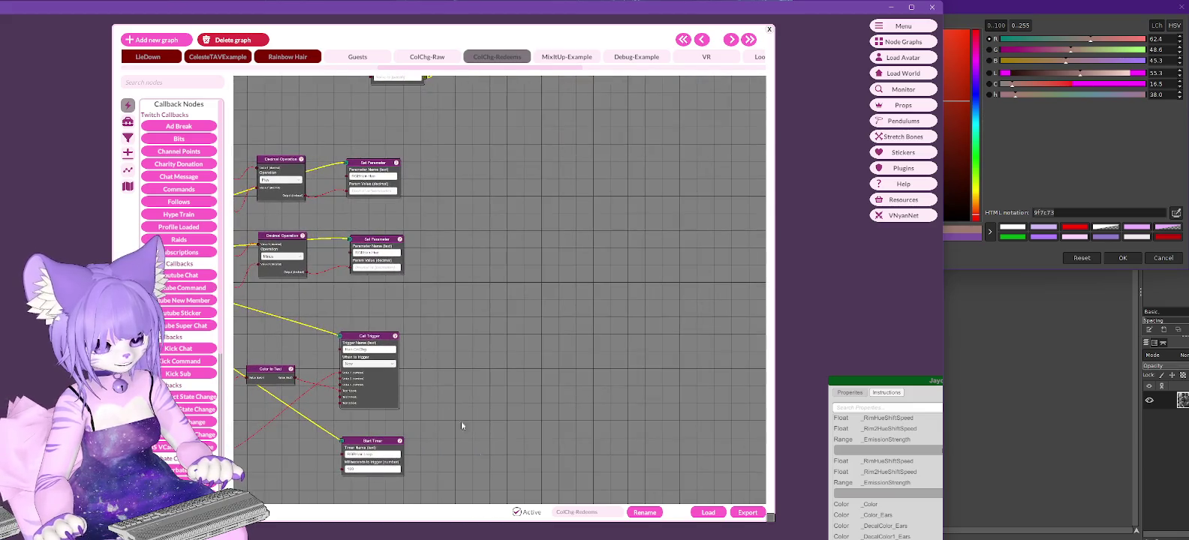
{"action": "mouse_move", "coordinate": [541, 224]}
{"action": "middle_mouse_down"}
{"action": "mouse_move", "coordinate": [569, 200]}
{"action": "mouse_move", "coordinate": [517, 436]}
{"action": "middle_mouse_up"}
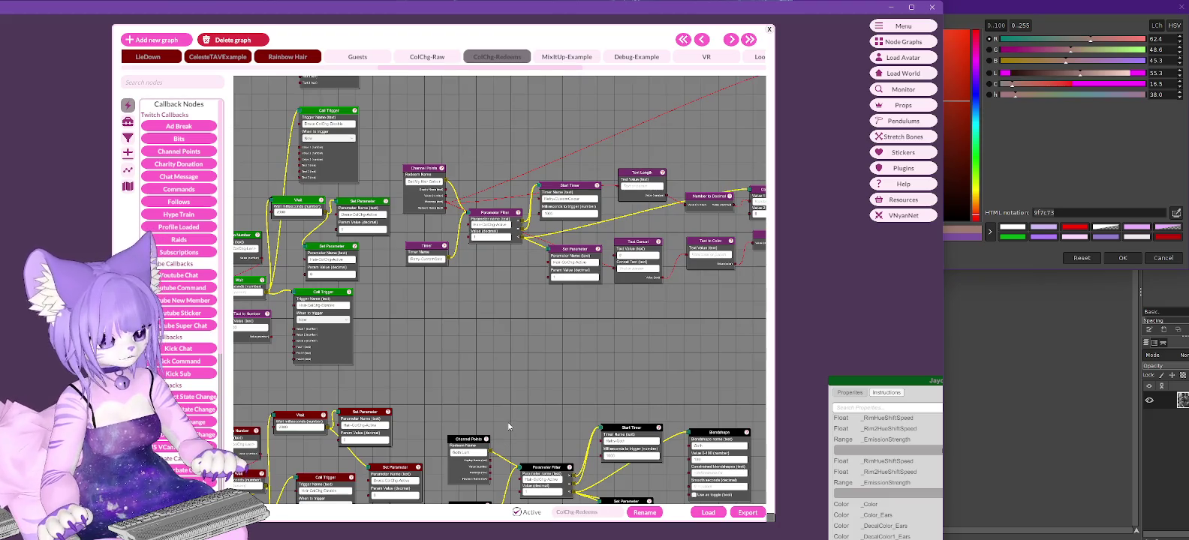
{"action": "mouse_move", "coordinate": [522, 314]}
{"action": "middle_mouse_down"}
{"action": "mouse_move", "coordinate": [750, 360]}
{"action": "mouse_move", "coordinate": [440, 113]}
{"action": "mouse_move", "coordinate": [686, 197]}
{"action": "middle_mouse_up"}
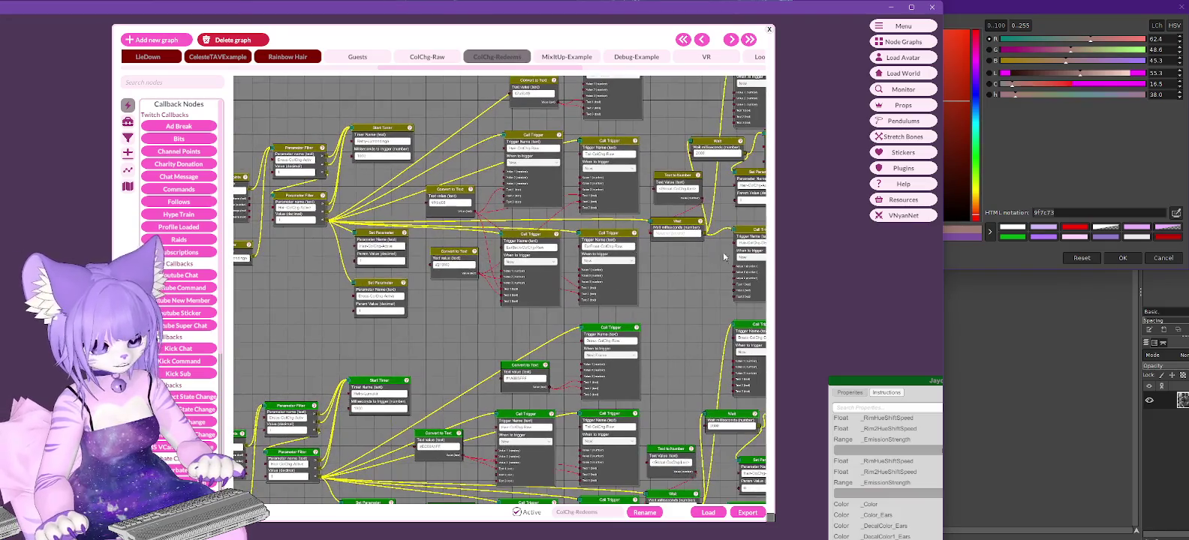
Clear the Text to Number node's Text Value and check the Channel Points node options.
{"action": "left_click", "coordinate": [687, 190]}
{"action": "key", "text": "BackSpace"}
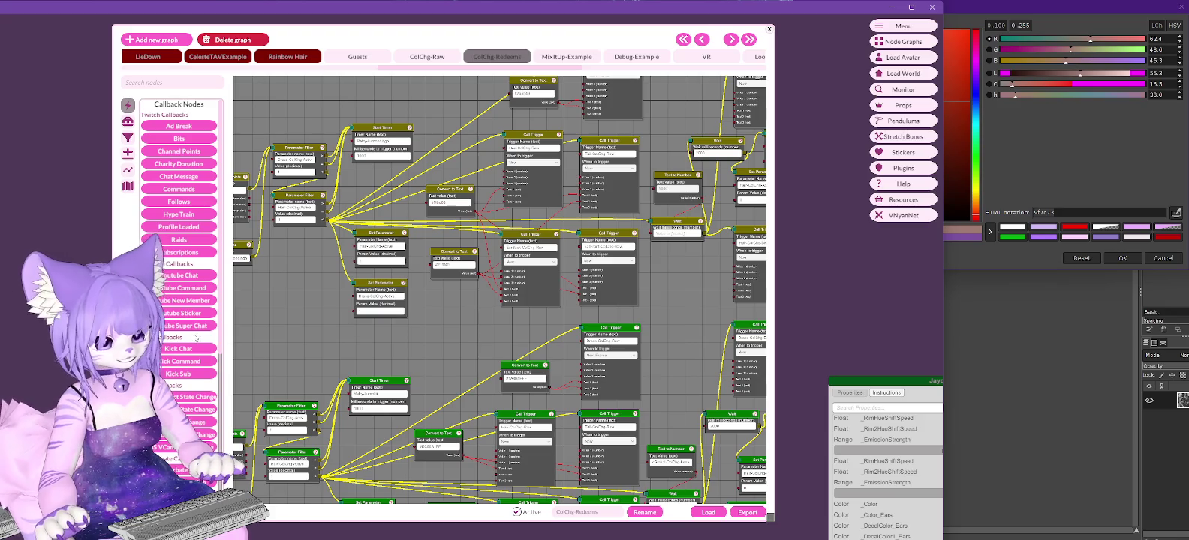
{"action": "middle_click_drag", "start_coordinate": [289, 306], "coordinate": [373, 244]}
{"action": "right_click", "coordinate": [317, 172]}
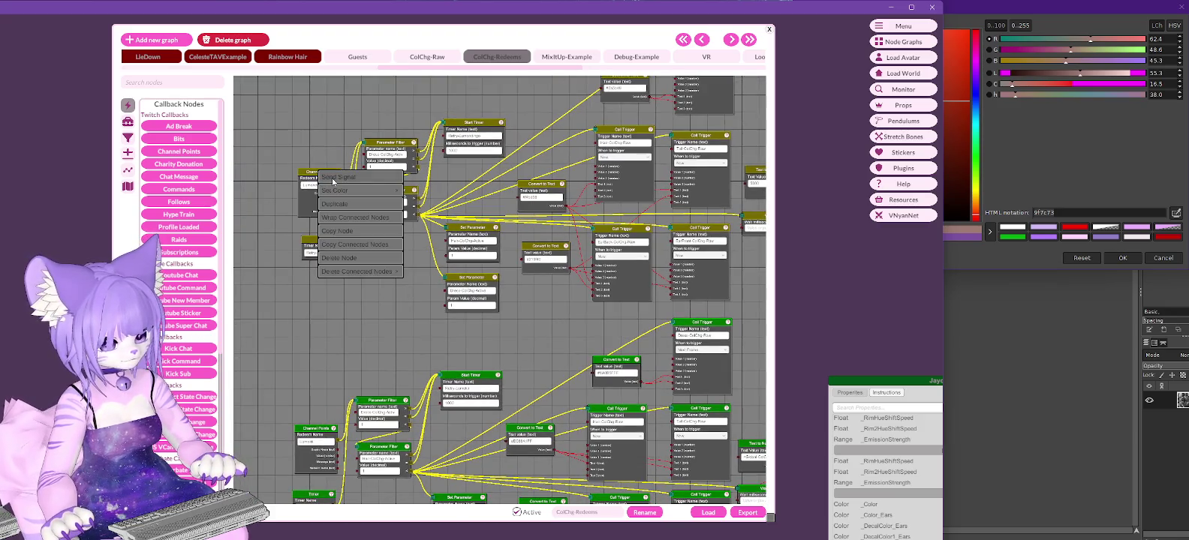
{"action": "key", "text": "Escape"}
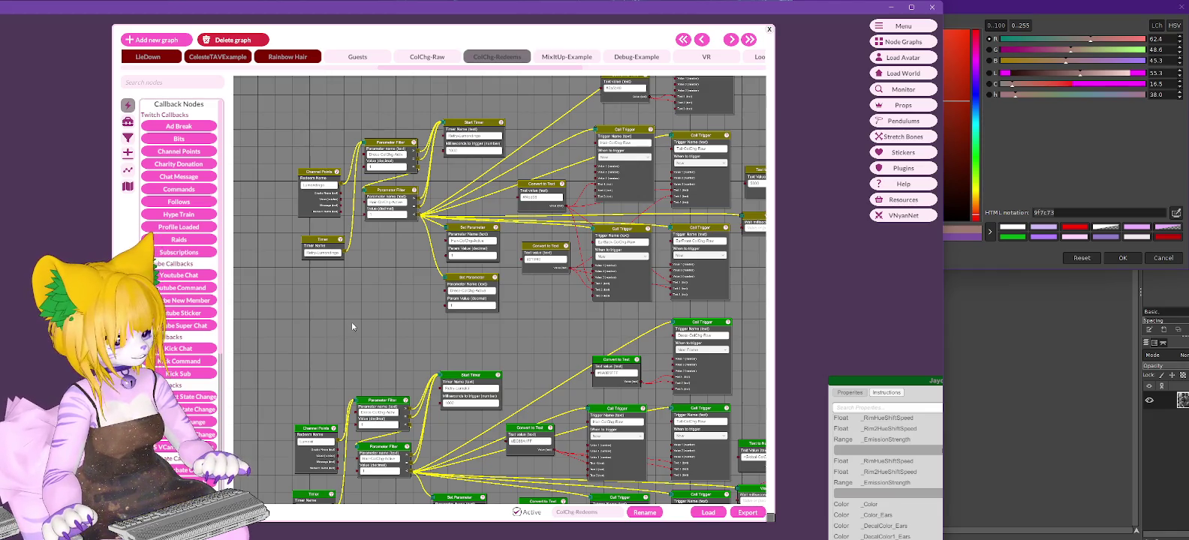
{"action": "right_click", "coordinate": [323, 172]}
{"action": "left_click", "coordinate": [345, 184]}
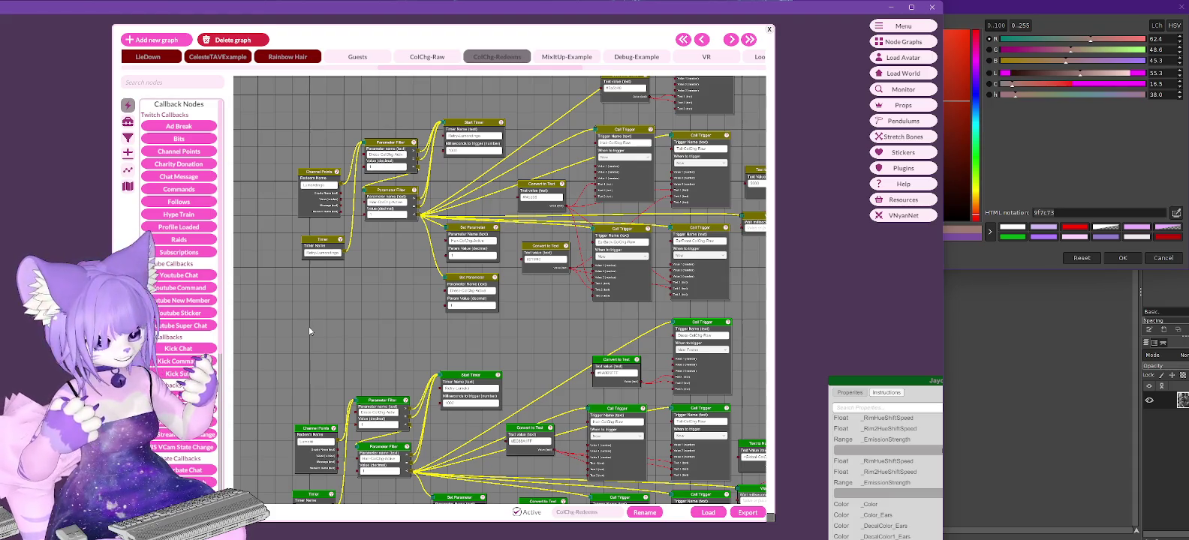
Paste the Global:ColChg variable reference into the Text to Number node's Text Value.
{"action": "middle_click_drag", "start_coordinate": [560, 318], "coordinate": [417, 323]}
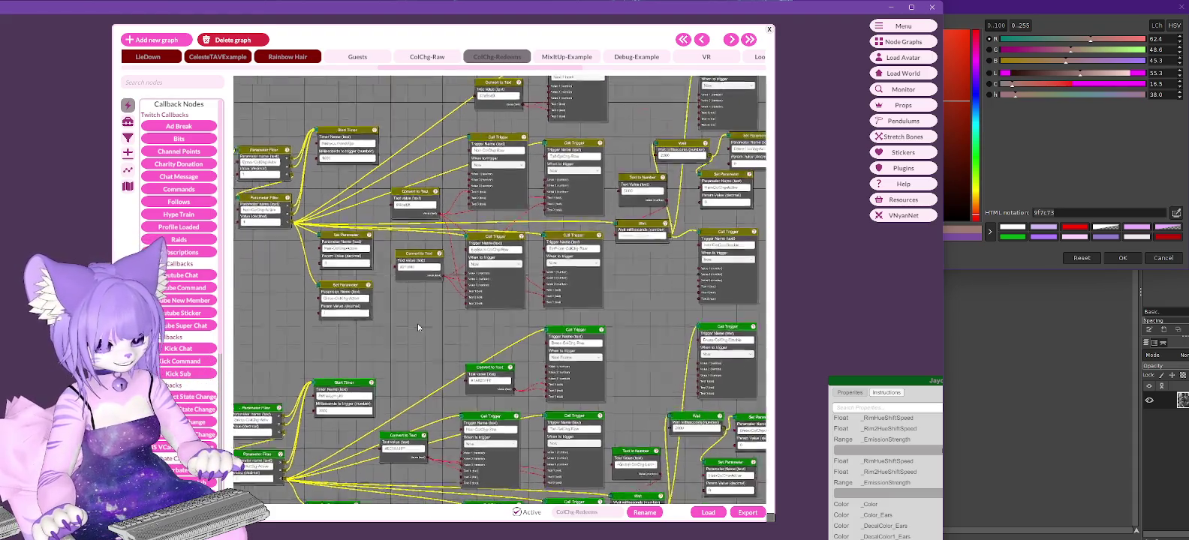
{"action": "left_click", "coordinate": [626, 193]}
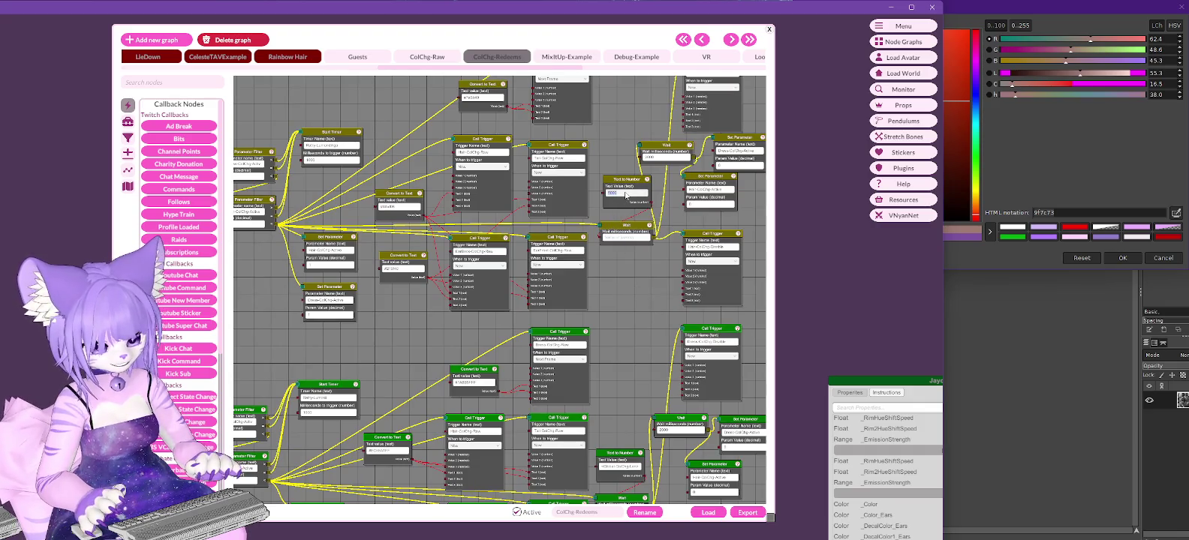
{"action": "key", "text": "ctrl+v"}
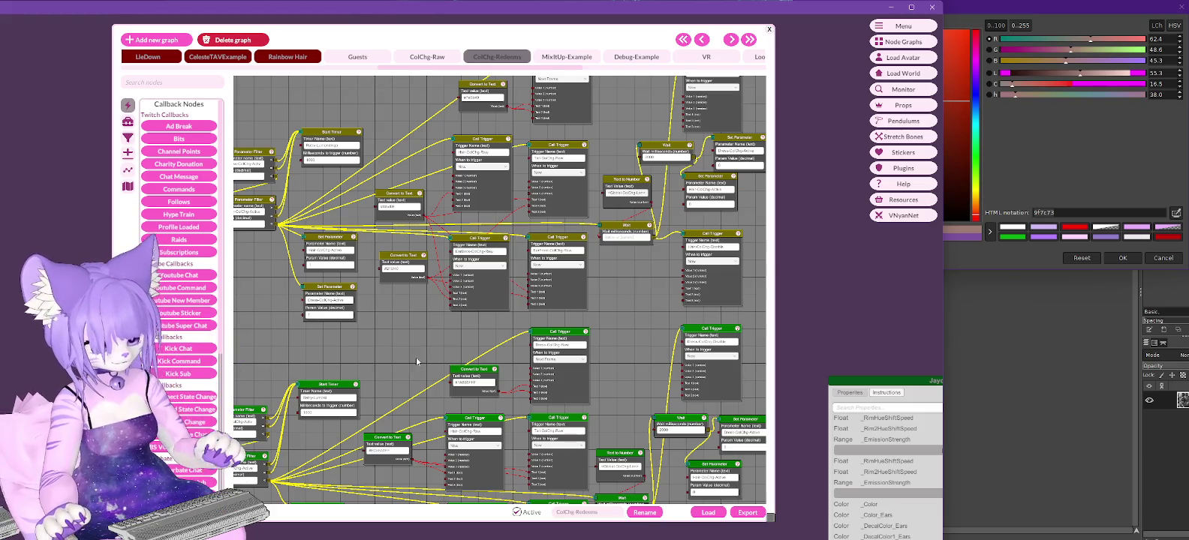
Pan and zoom out to the Effect Bloom and Blendshape nodes, then close GIMP's colour chooser.
{"action": "mouse_move", "coordinate": [664, 307]}
{"action": "middle_mouse_down"}
{"action": "mouse_move", "coordinate": [632, 233]}
{"action": "mouse_move", "coordinate": [571, 194]}
{"action": "middle_mouse_up"}
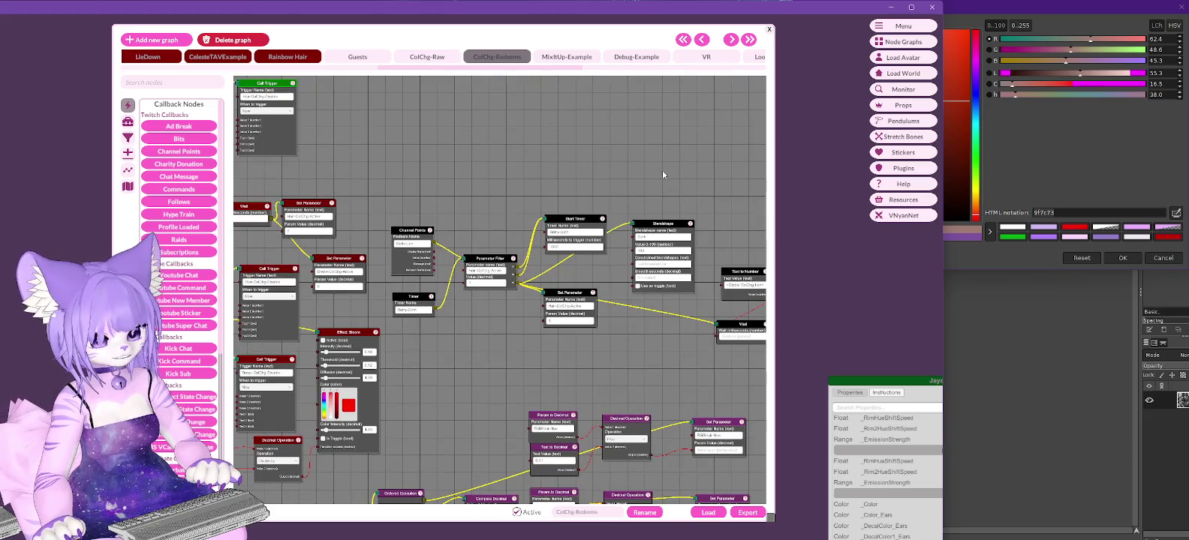
{"action": "mouse_move", "coordinate": [662, 175]}
{"action": "middle_mouse_down"}
{"action": "mouse_move", "coordinate": [555, 159]}
{"action": "mouse_move", "coordinate": [600, 172]}
{"action": "middle_mouse_up"}
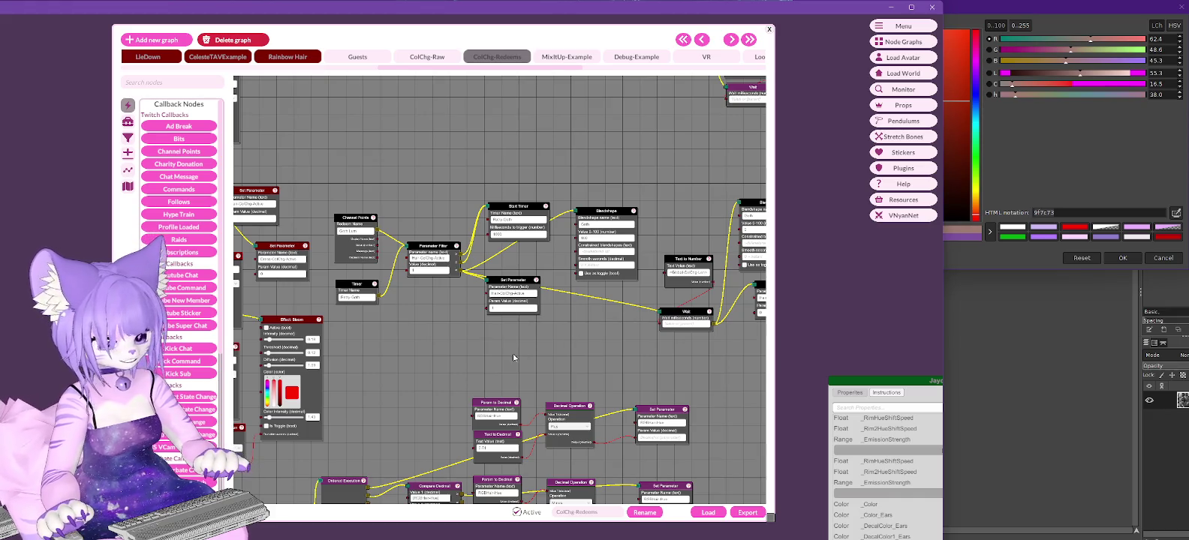
{"action": "middle_click_drag", "start_coordinate": [488, 383], "coordinate": [623, 208]}
{"action": "scroll", "coordinate": [650, 203], "scroll_direction": "down", "scroll_amount": 5}
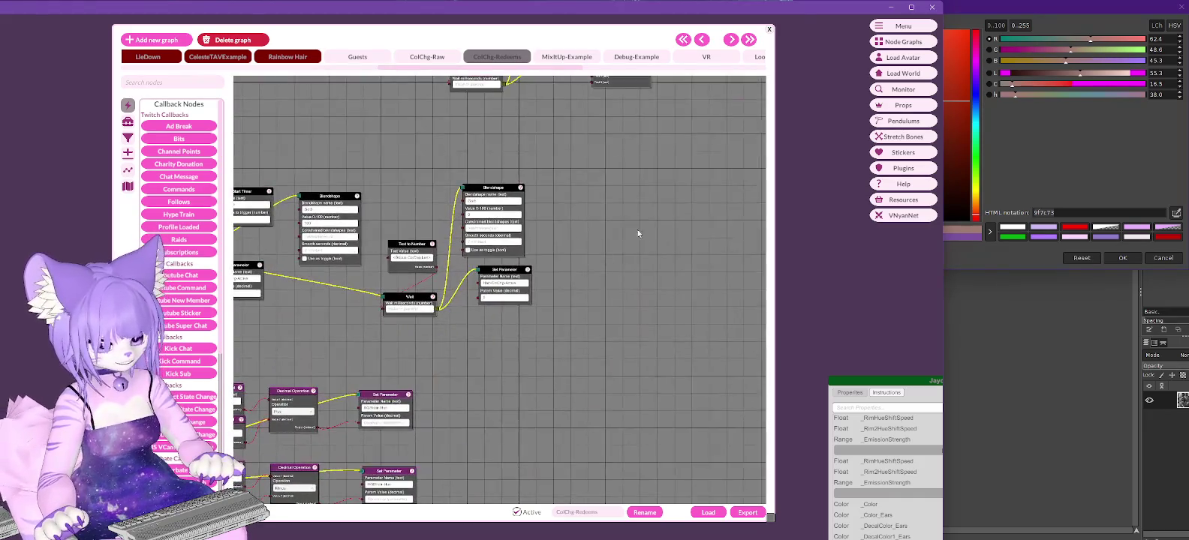
{"action": "scroll", "coordinate": [485, 358], "scroll_direction": "down", "scroll_amount": 5}
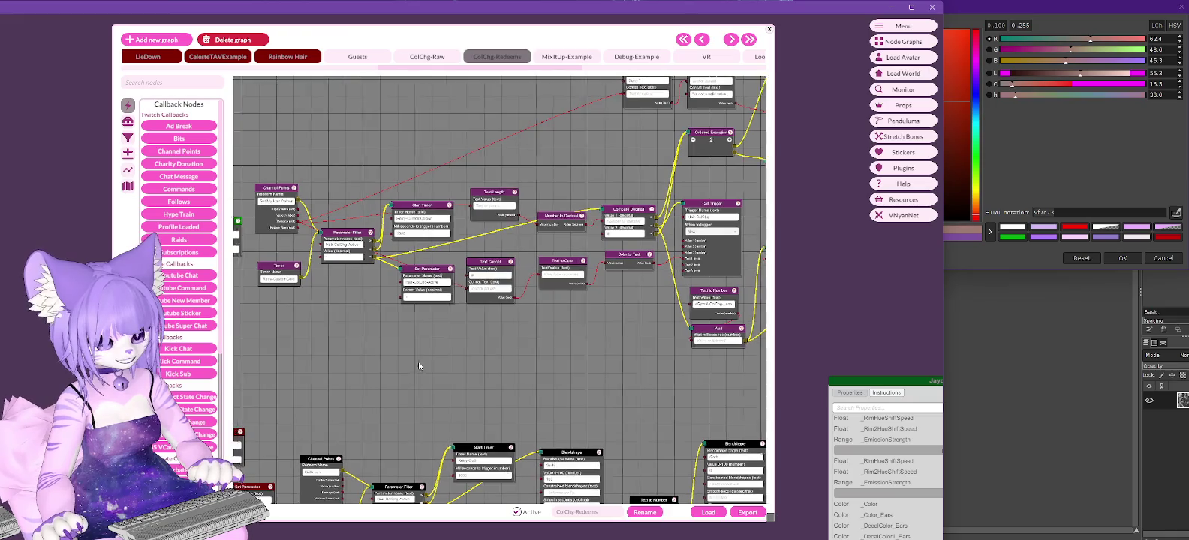
{"action": "scroll", "coordinate": [419, 361], "scroll_direction": "down", "scroll_amount": 5}
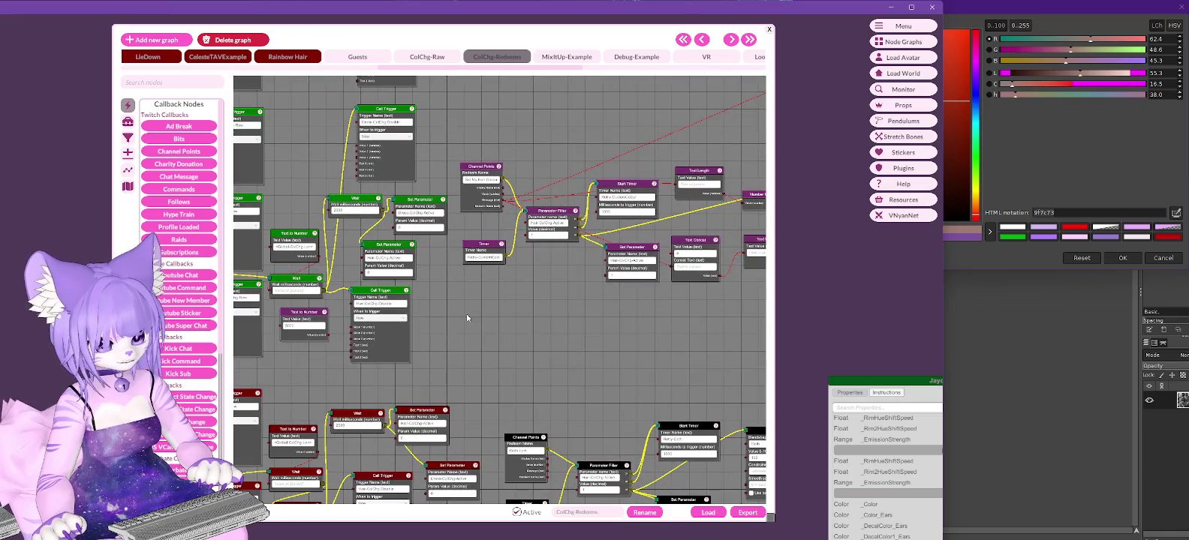
{"action": "scroll", "coordinate": [461, 326], "scroll_direction": "down", "scroll_amount": 3}
{"action": "scroll", "coordinate": [458, 301], "scroll_direction": "down", "scroll_amount": 2}
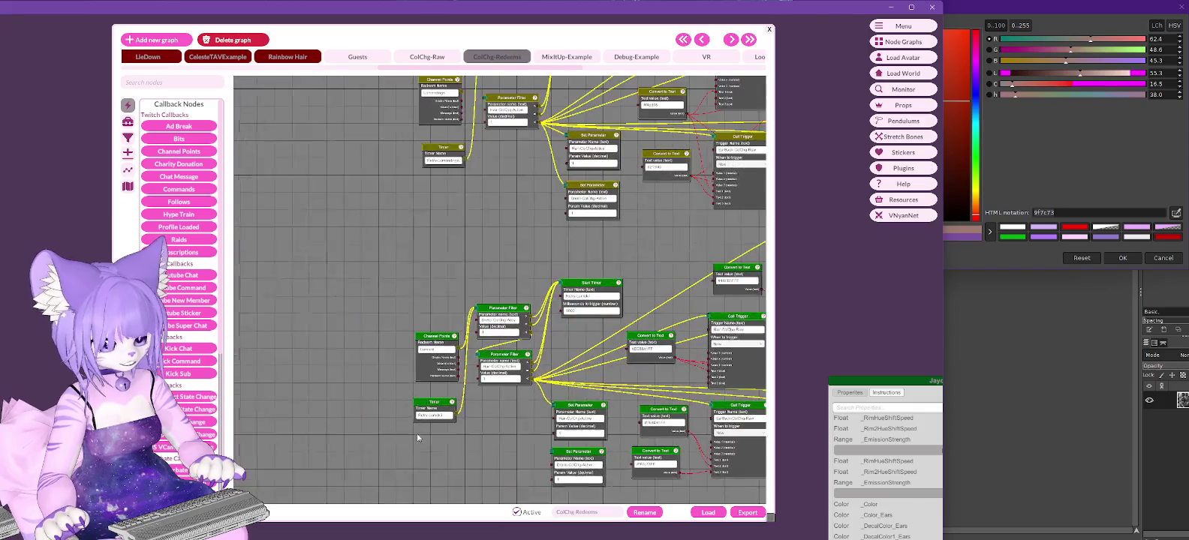
{"action": "scroll", "coordinate": [451, 244], "scroll_direction": "down", "scroll_amount": 4}
{"action": "scroll", "coordinate": [450, 245], "scroll_direction": "down", "scroll_amount": 4}
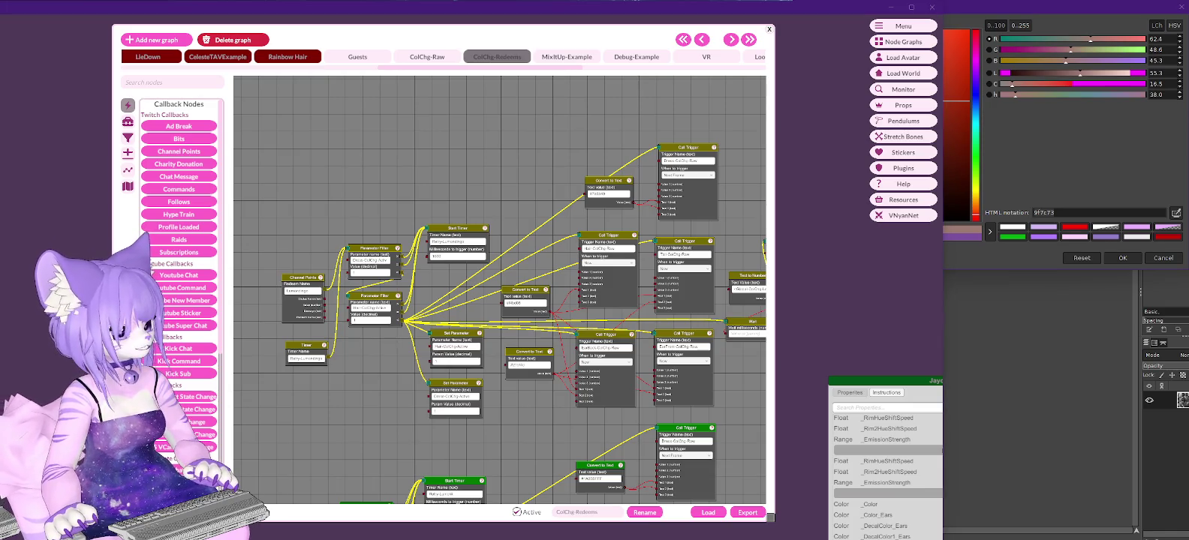
{"action": "left_click", "coordinate": [1163, 258]}
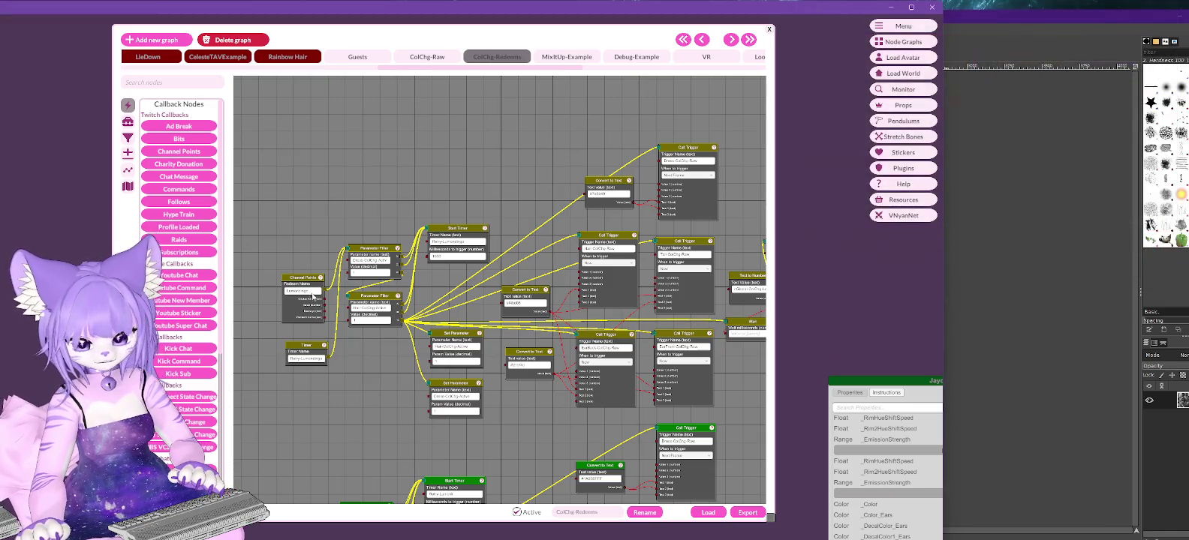
Cancel Curves, close the nebula, tears-outer and hair images discarding changes, then switch to File Explorer.
{"action": "left_click", "coordinate": [1167, 268]}
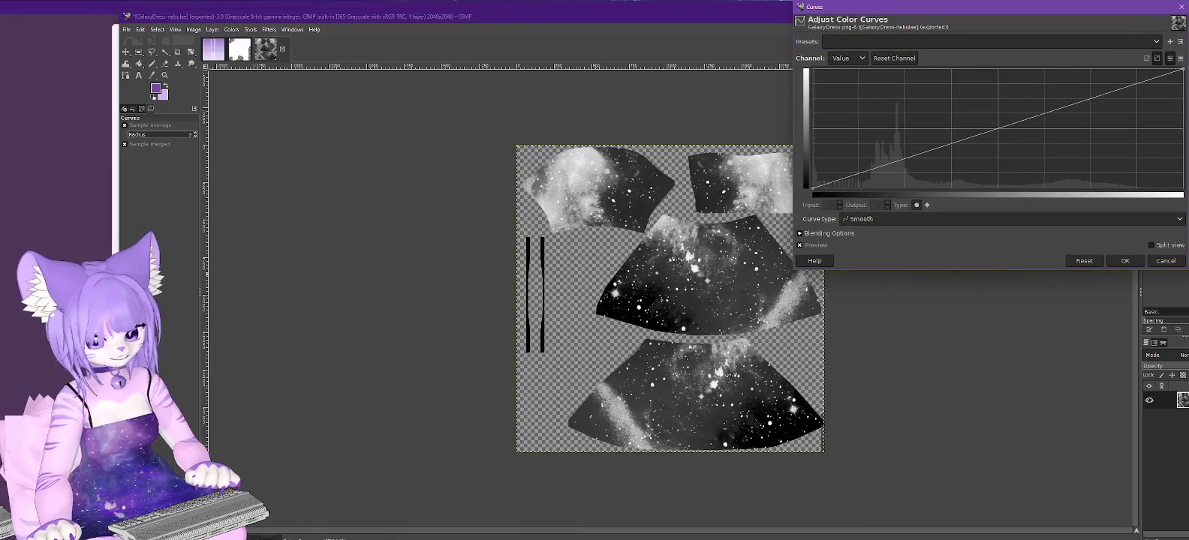
{"action": "left_click", "coordinate": [1167, 262]}
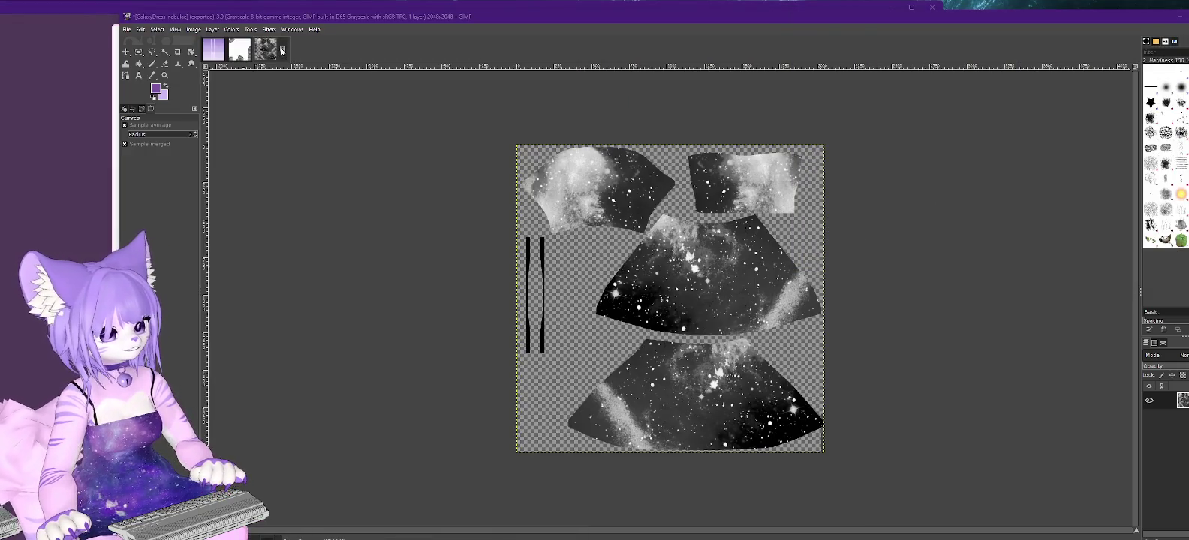
{"action": "key", "text": "ctrl+w"}
{"action": "left_click", "coordinate": [1081, 257]}
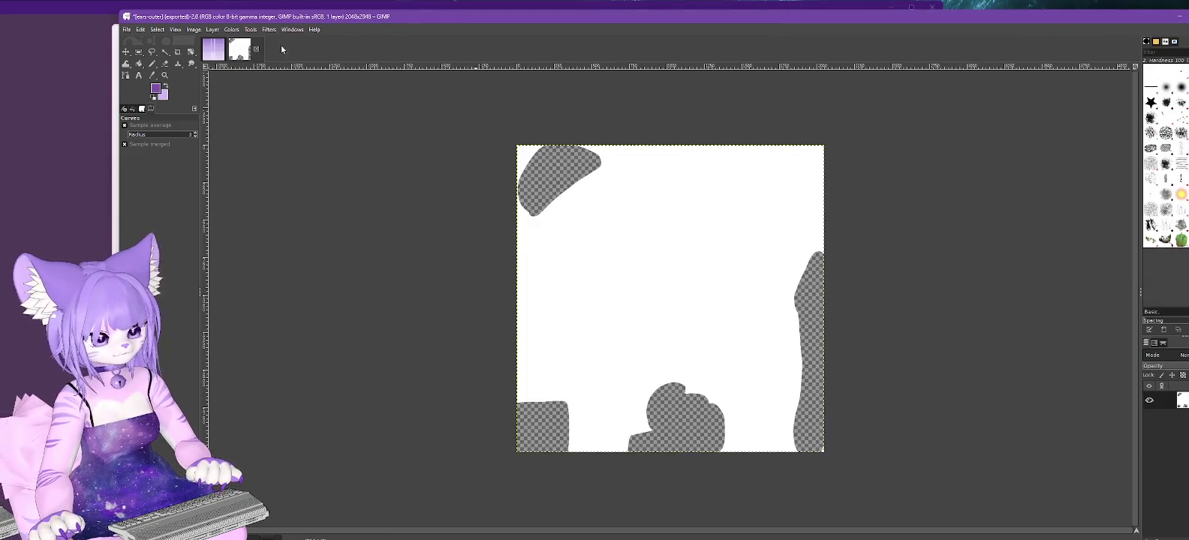
{"action": "left_click", "coordinate": [256, 50]}
{"action": "left_click", "coordinate": [1070, 259]}
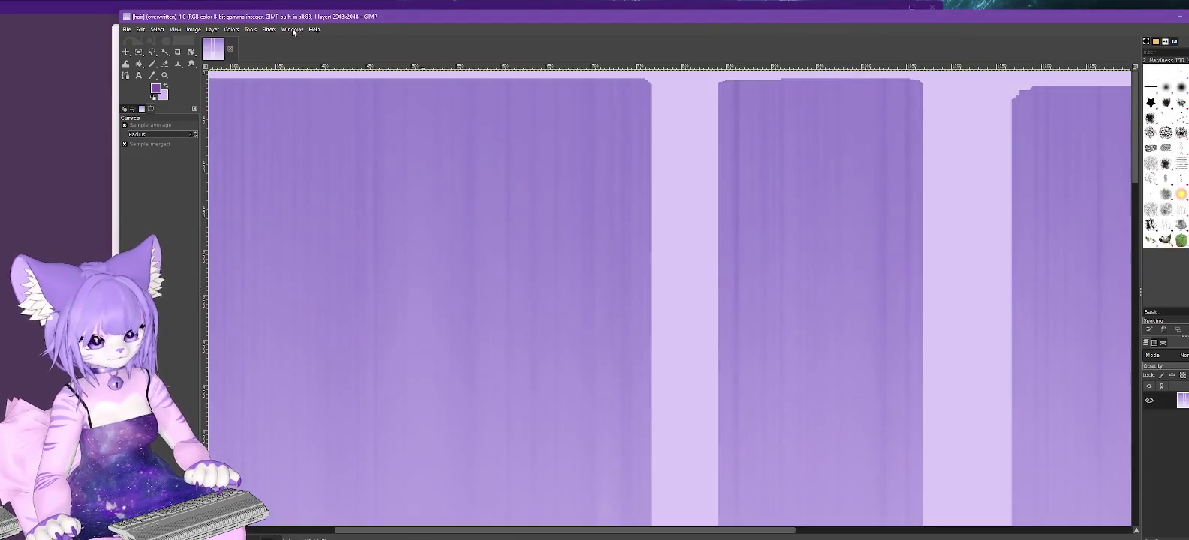
{"action": "left_click", "coordinate": [231, 50]}
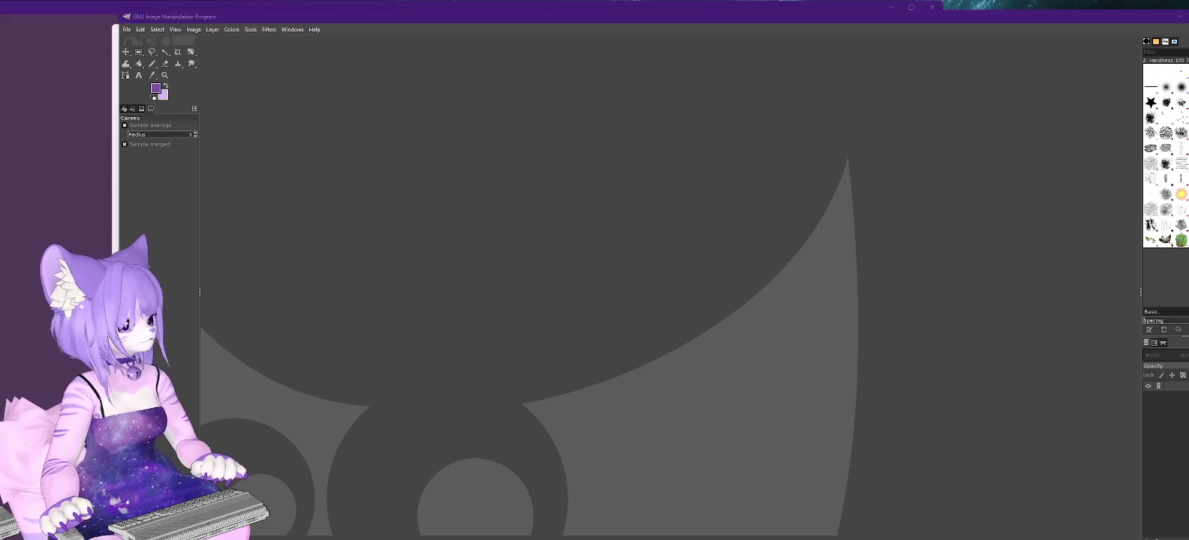
{"action": "key", "text": "alt+Tab"}
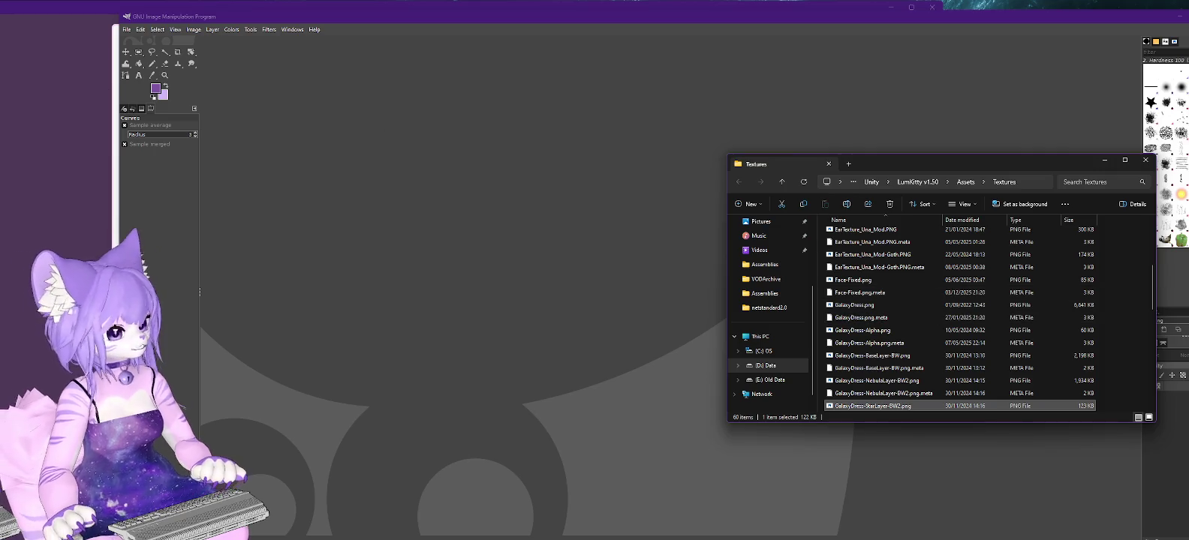
Close the Textures window, go into body tex, and open tail.png with GIMP.
{"action": "scroll", "coordinate": [891, 289], "scroll_direction": "down", "scroll_amount": 2}
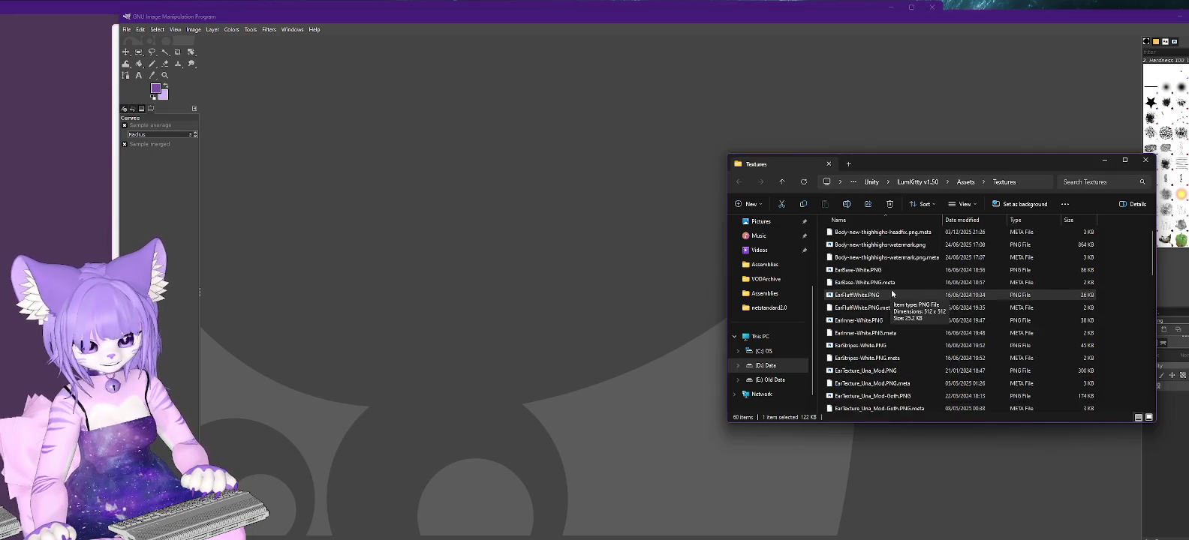
{"action": "scroll", "coordinate": [895, 294], "scroll_direction": "down", "scroll_amount": 5}
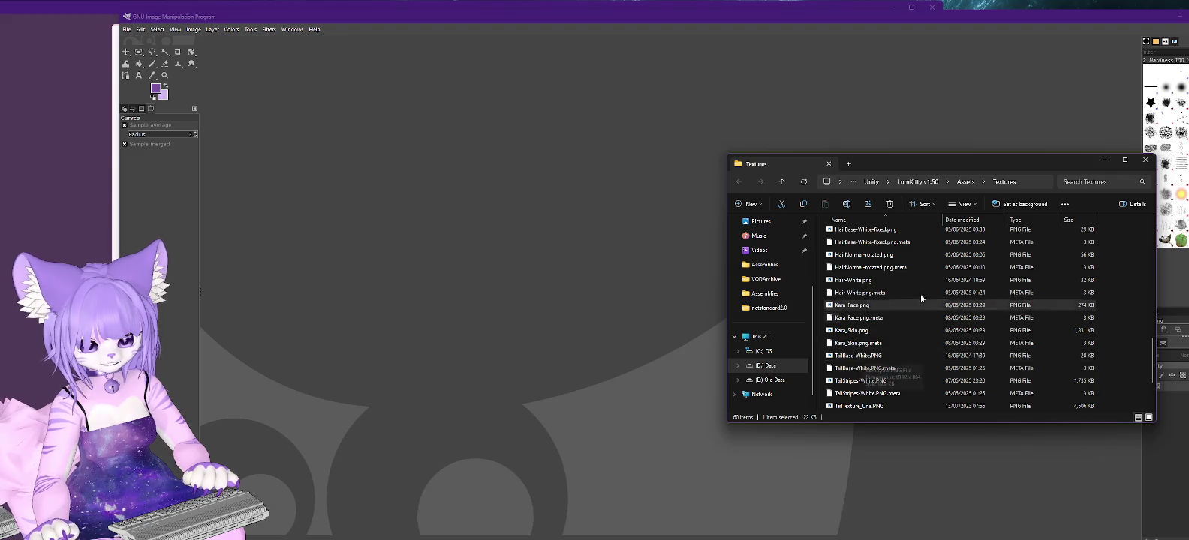
{"action": "left_click", "coordinate": [1153, 160]}
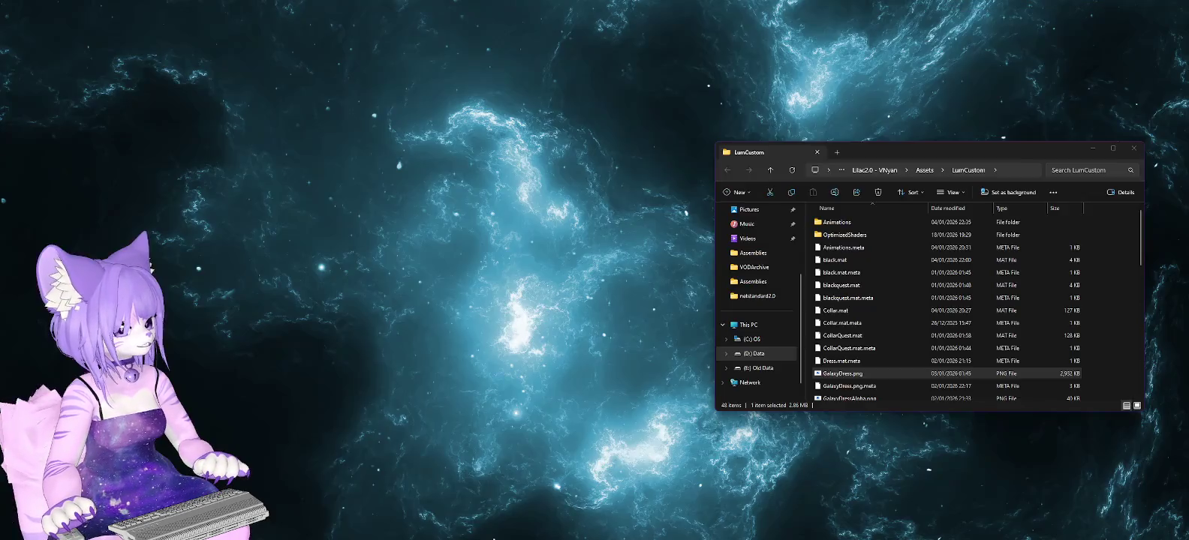
{"action": "double_click", "coordinate": [826, 371]}
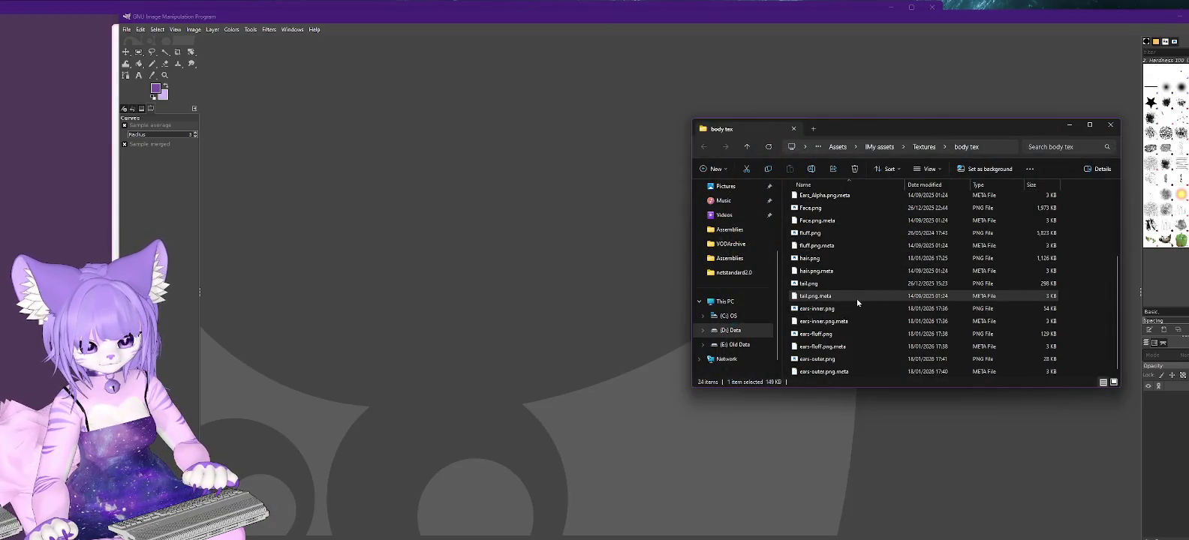
{"action": "scroll", "coordinate": [857, 298], "scroll_direction": "up", "scroll_amount": 3}
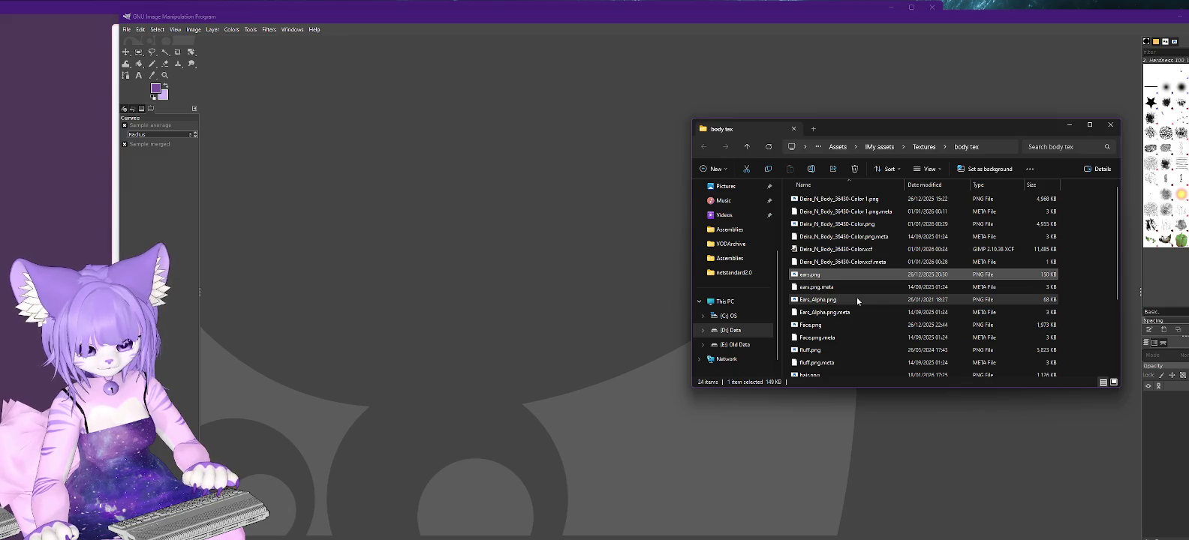
{"action": "scroll", "coordinate": [856, 299], "scroll_direction": "down", "scroll_amount": 3}
{"action": "left_click", "coordinate": [806, 284]}
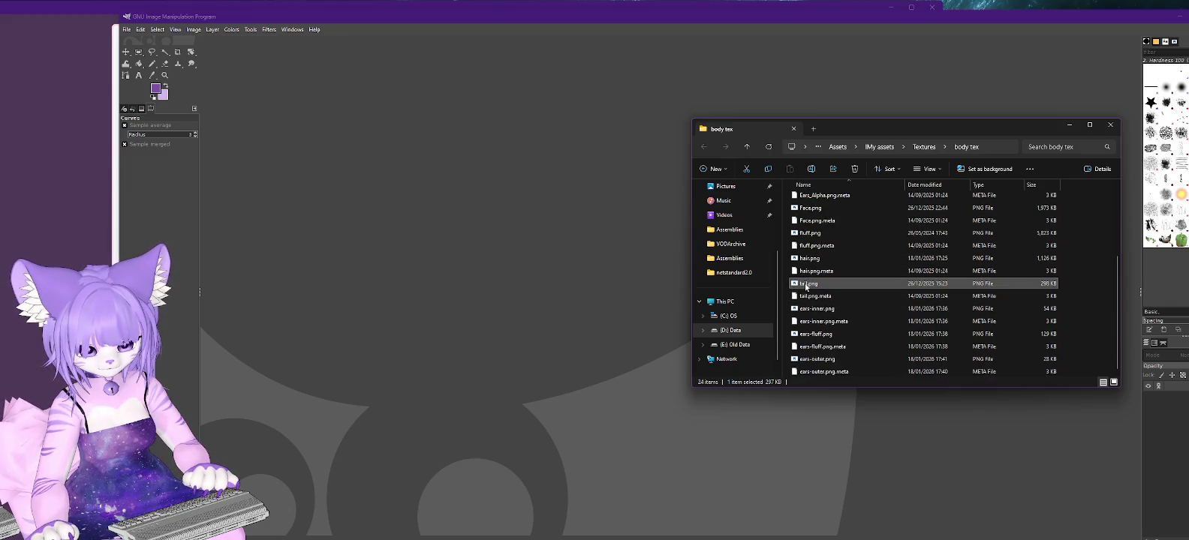
{"action": "right_click", "coordinate": [807, 284]}
{"action": "mouse_move", "coordinate": [833, 402]}
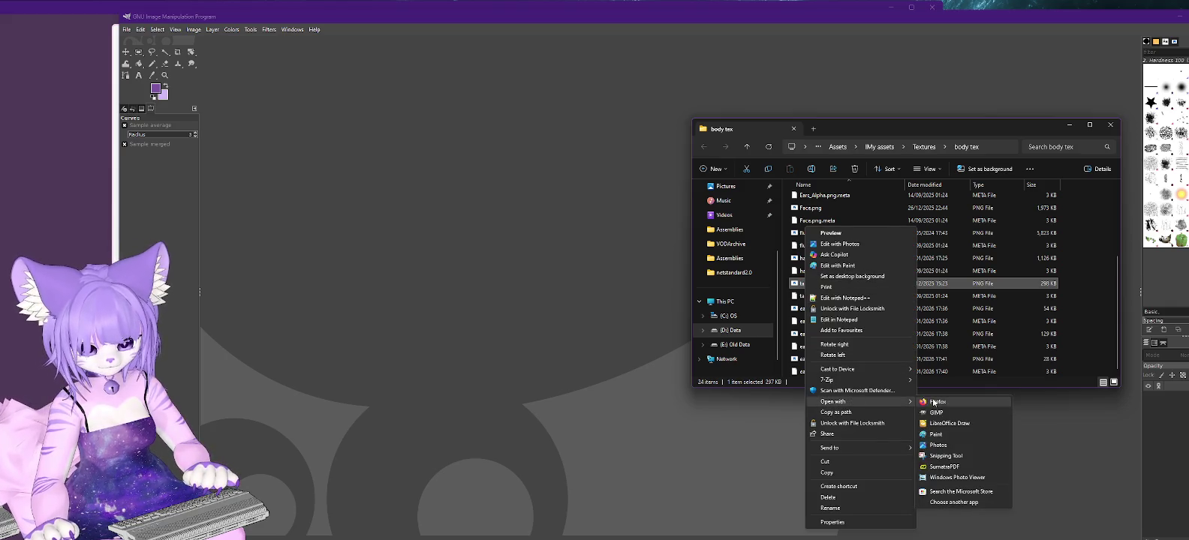
{"action": "left_click", "coordinate": [936, 413]}
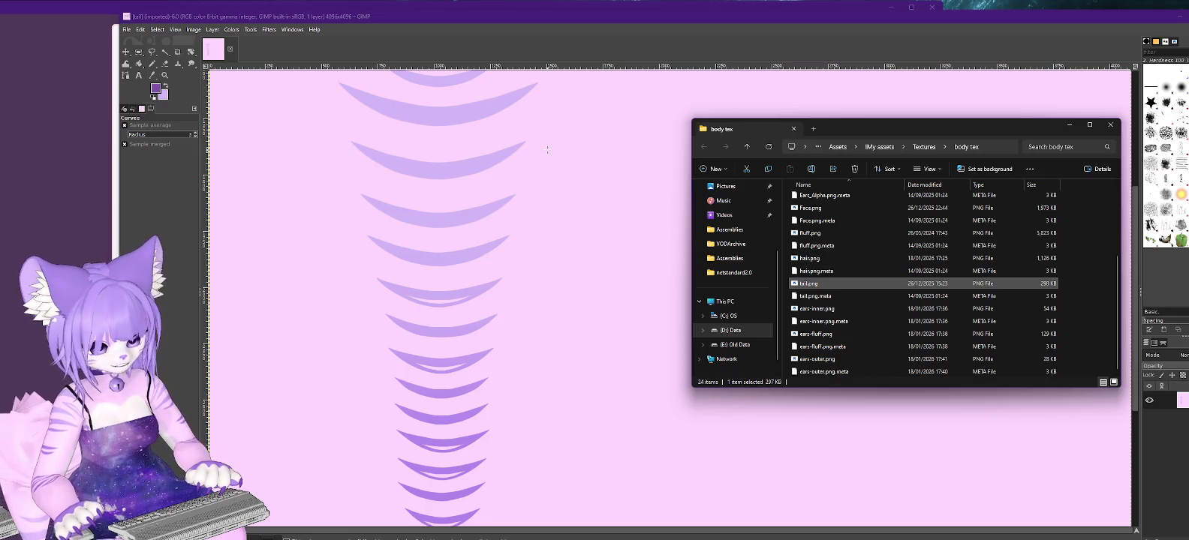
Fit the tail image in view and sample its pale pink background as the foreground colour.
{"action": "left_click", "coordinate": [669, 18]}
{"action": "key", "text": "minus"}
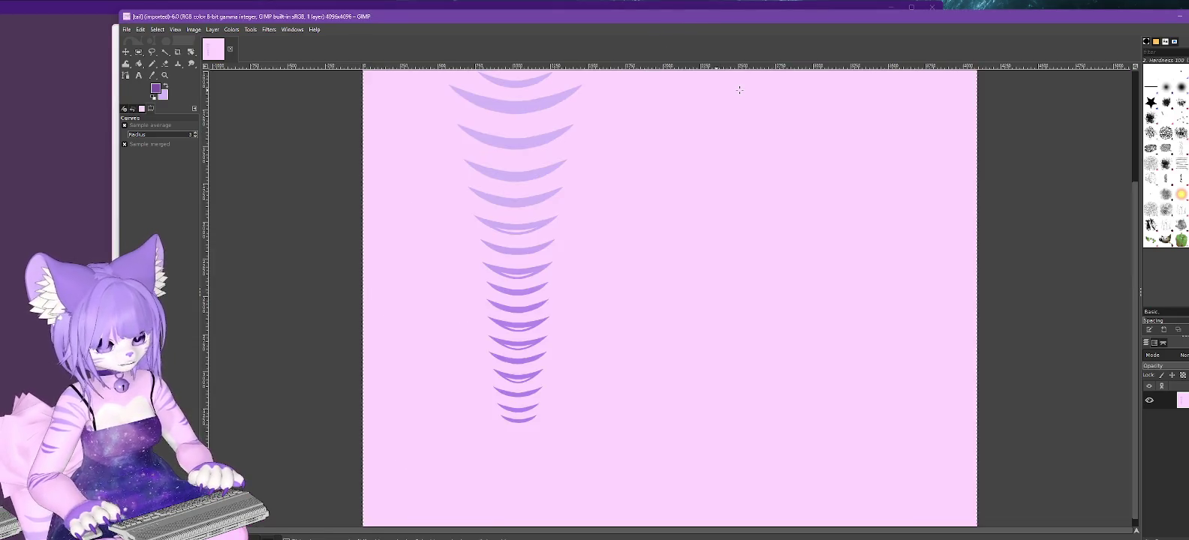
{"action": "key", "text": "minus"}
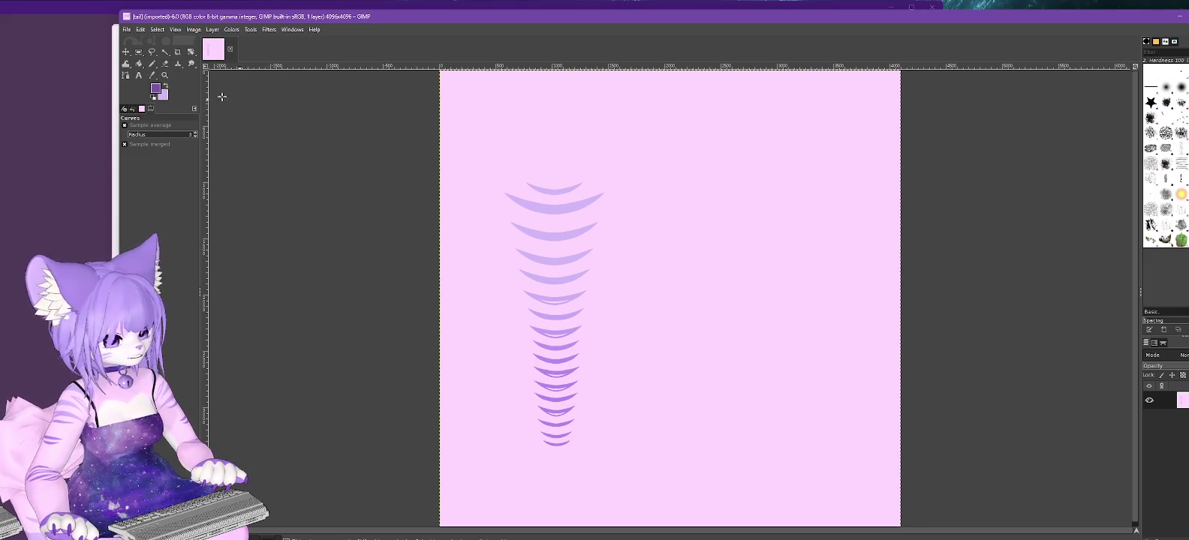
{"action": "left_click", "coordinate": [155, 88]}
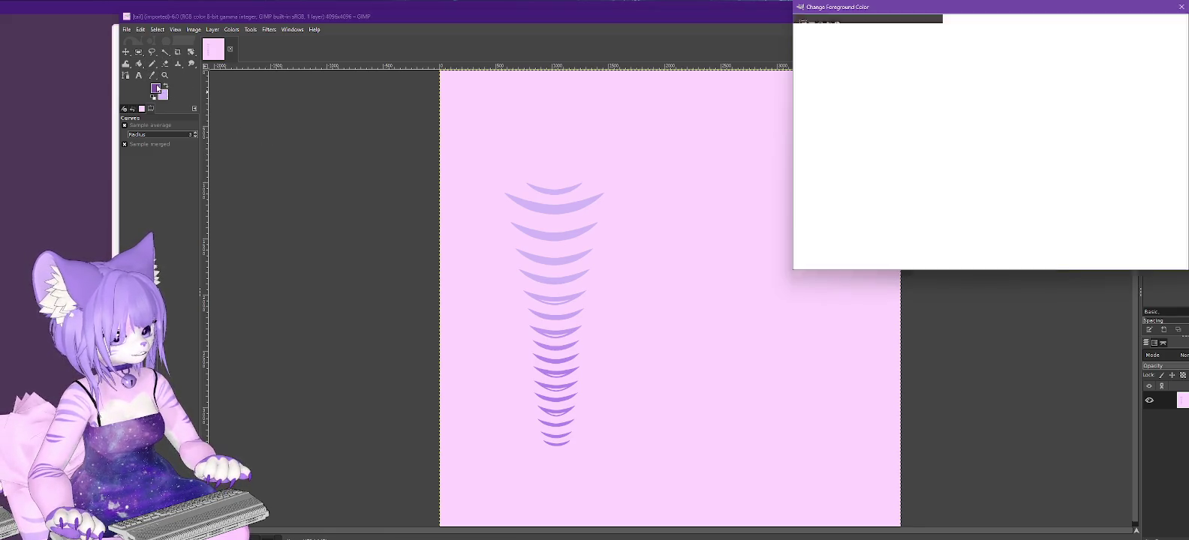
{"action": "left_click", "coordinate": [165, 52]}
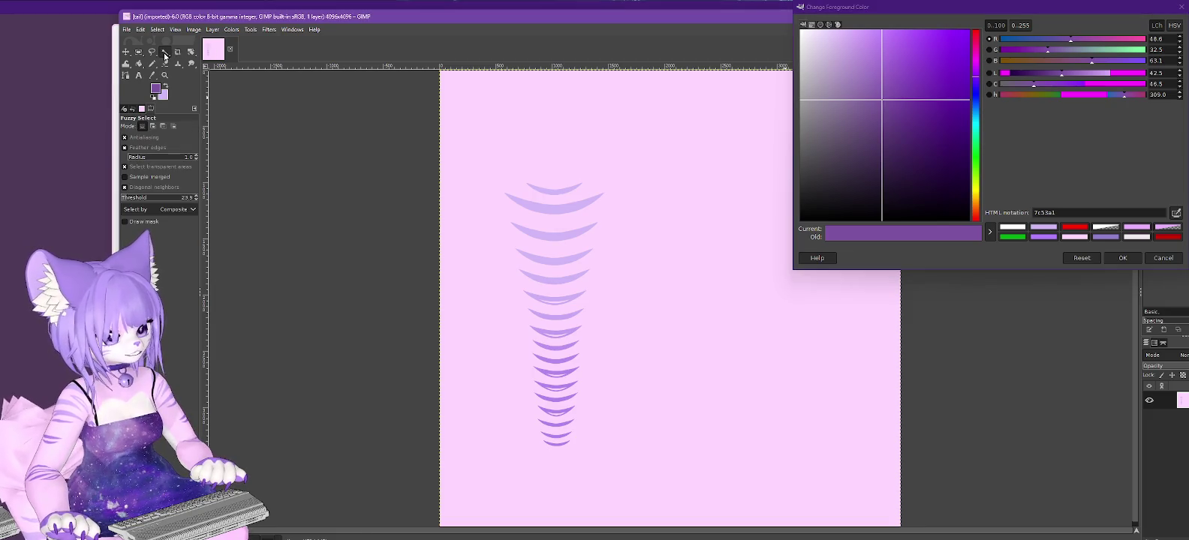
{"action": "left_click", "coordinate": [631, 254]}
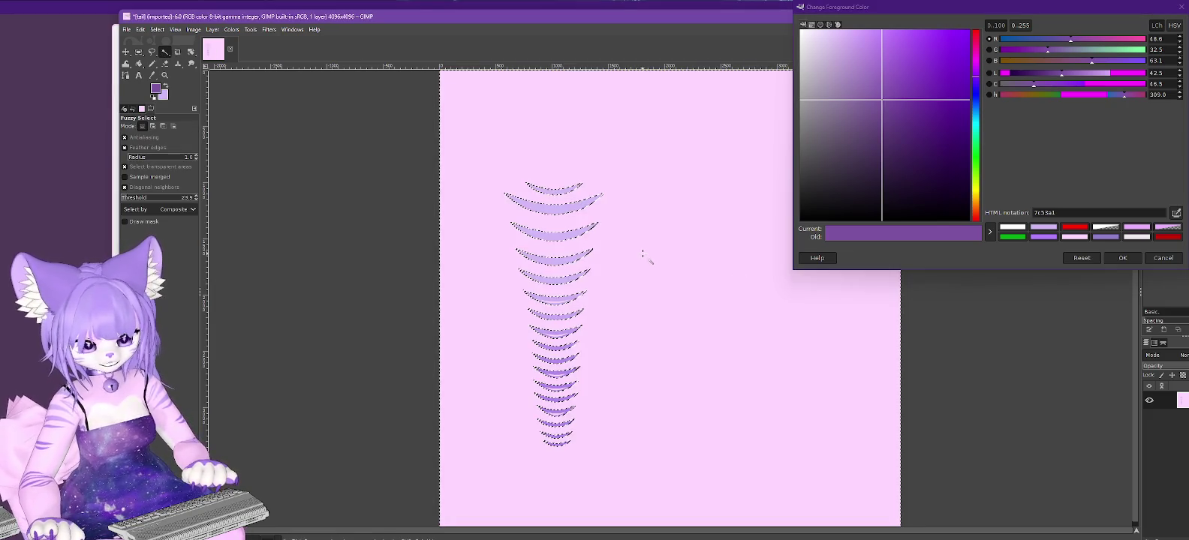
{"action": "key", "text": "ctrl+z"}
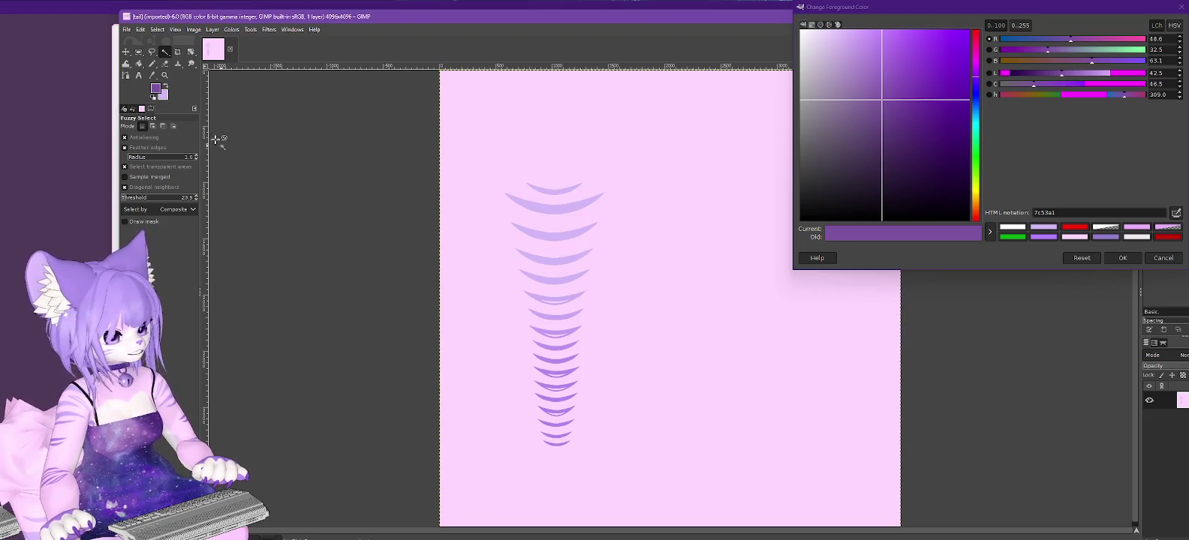
{"action": "key", "text": "o"}
{"action": "left_click", "coordinate": [673, 257]}
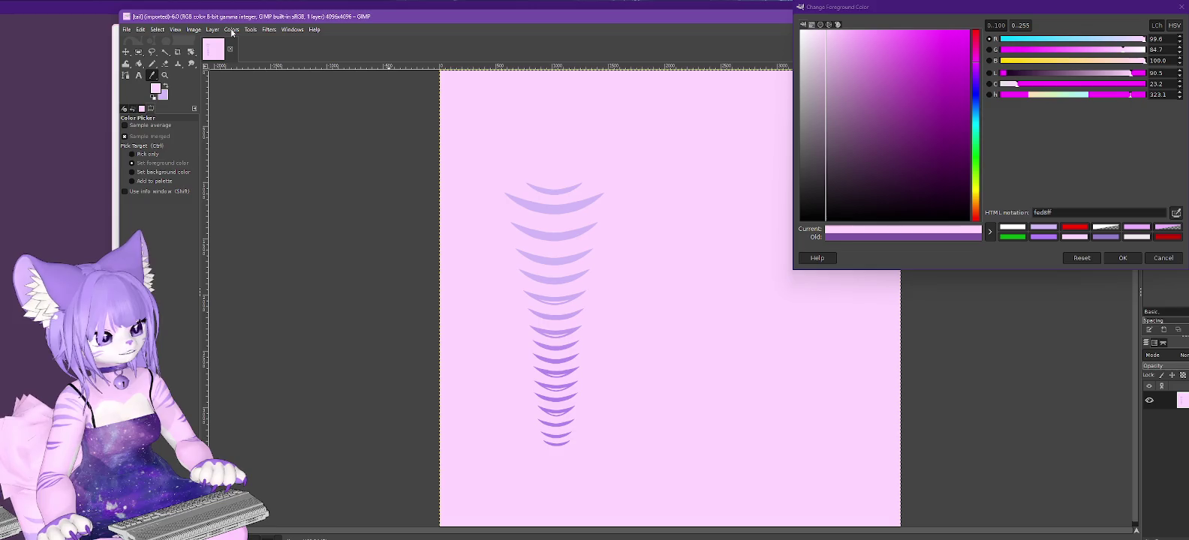
Invert the tail texture's colours, then preview a Curves adjustment and cancel it.
{"action": "left_click", "coordinate": [233, 31]}
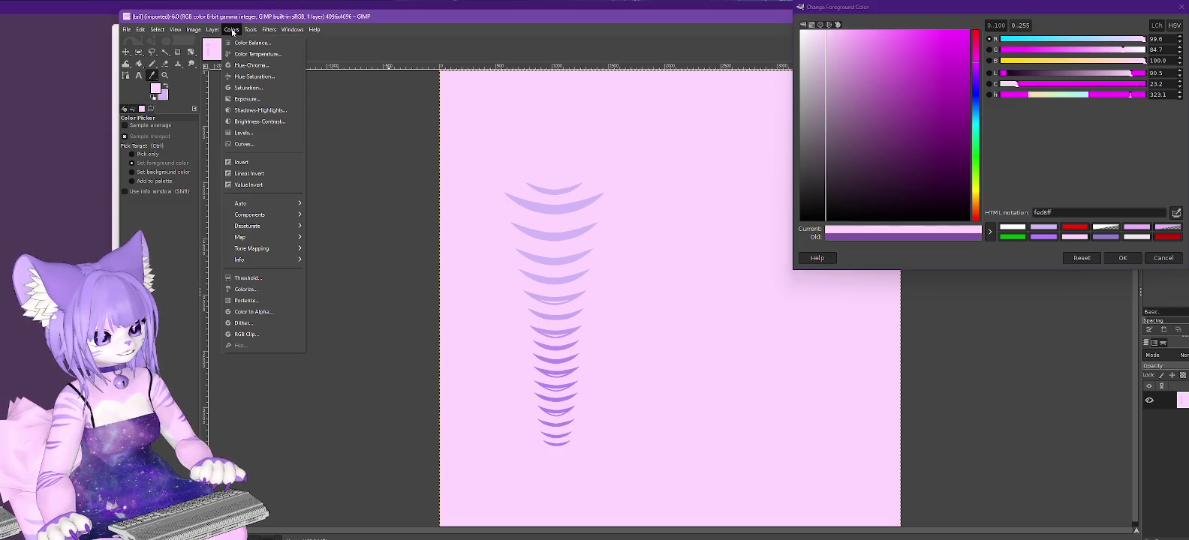
{"action": "left_click", "coordinate": [251, 164]}
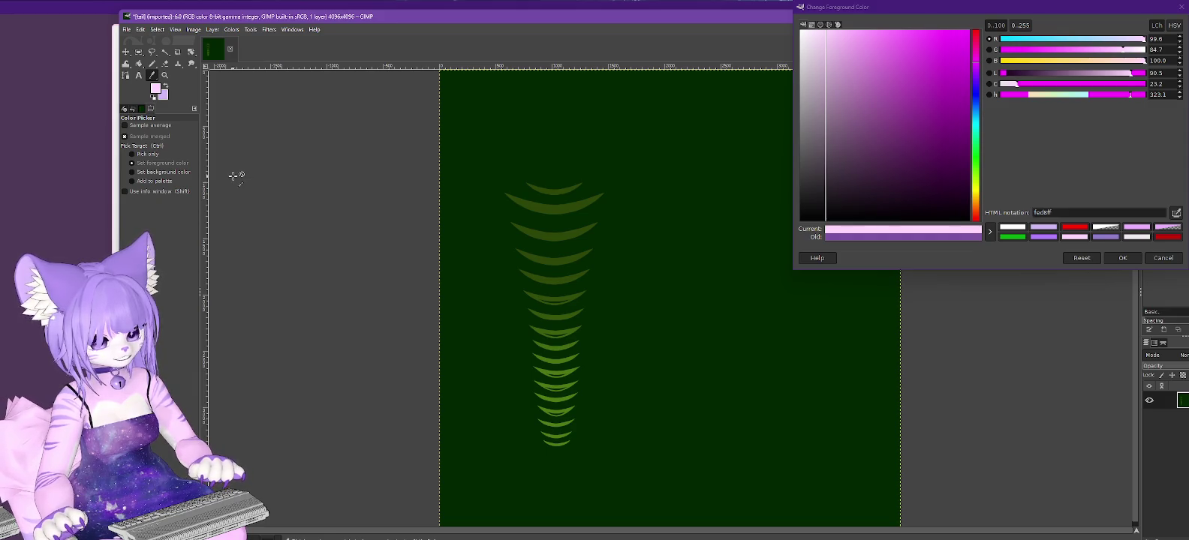
{"action": "left_click", "coordinate": [231, 29]}
{"action": "left_click", "coordinate": [245, 143]}
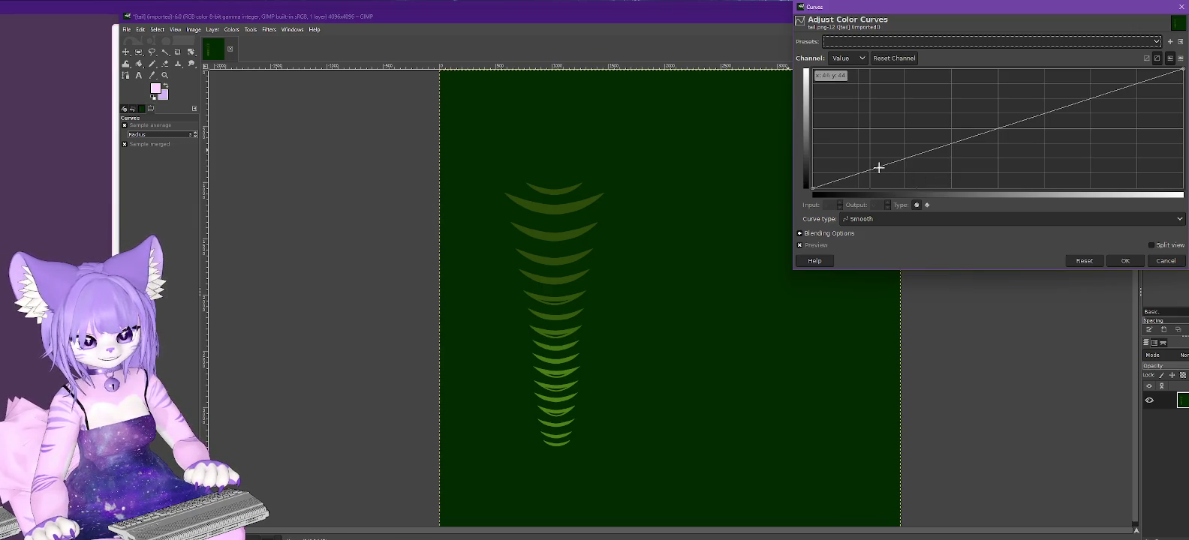
{"action": "left_click_drag", "start_coordinate": [878, 167], "coordinate": [872, 188]}
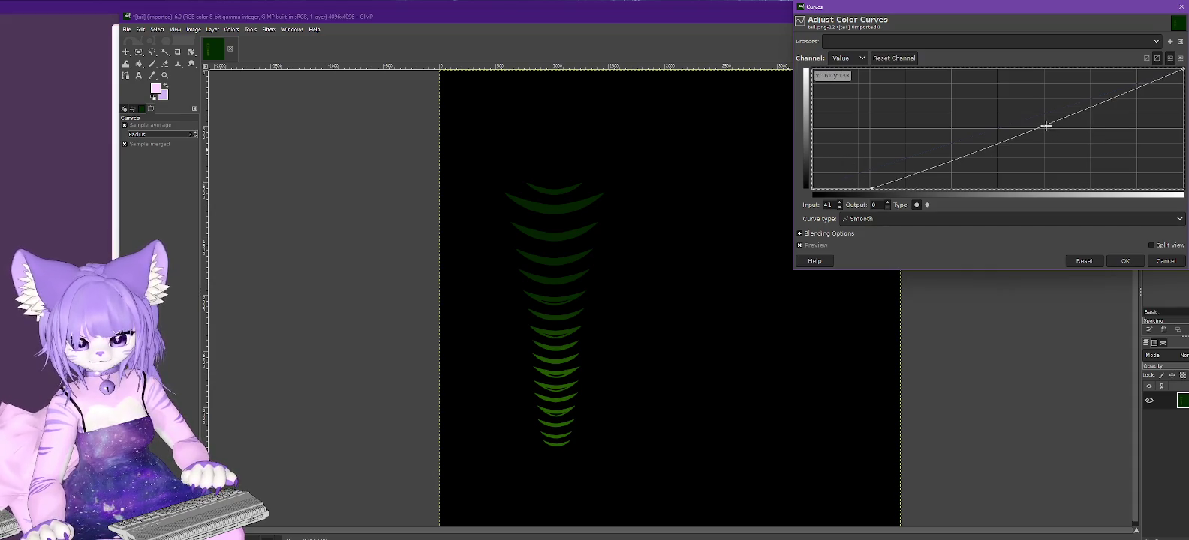
{"action": "mouse_move", "coordinate": [1046, 126]}
{"action": "left_mouse_down"}
{"action": "mouse_move", "coordinate": [1042, 49]}
{"action": "mouse_move", "coordinate": [825, 45]}
{"action": "mouse_move", "coordinate": [866, 41]}
{"action": "mouse_move", "coordinate": [938, 64]}
{"action": "left_mouse_up"}
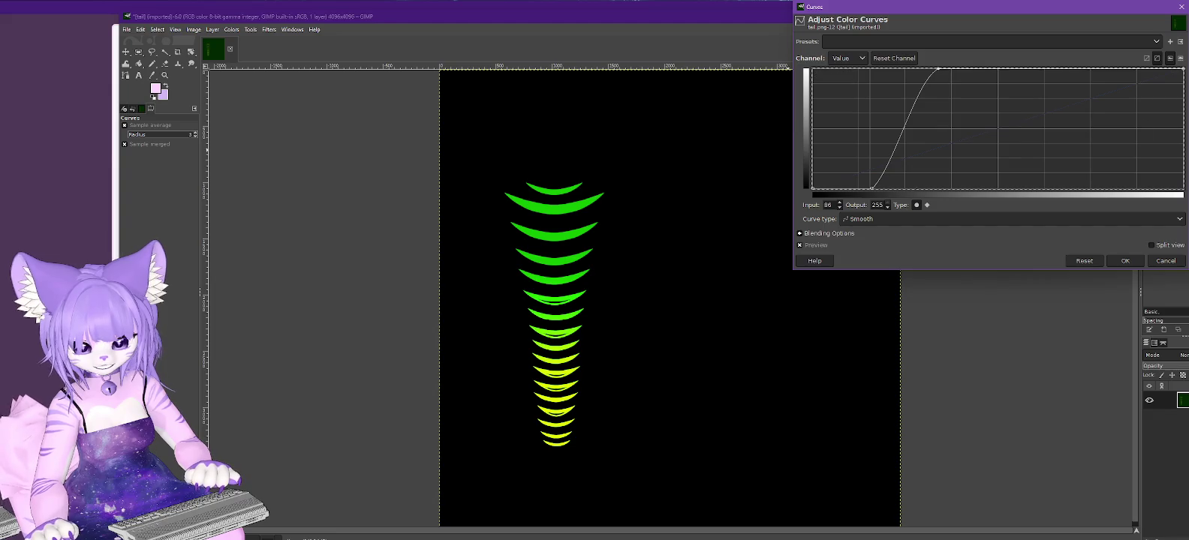
{"action": "left_click", "coordinate": [1165, 261]}
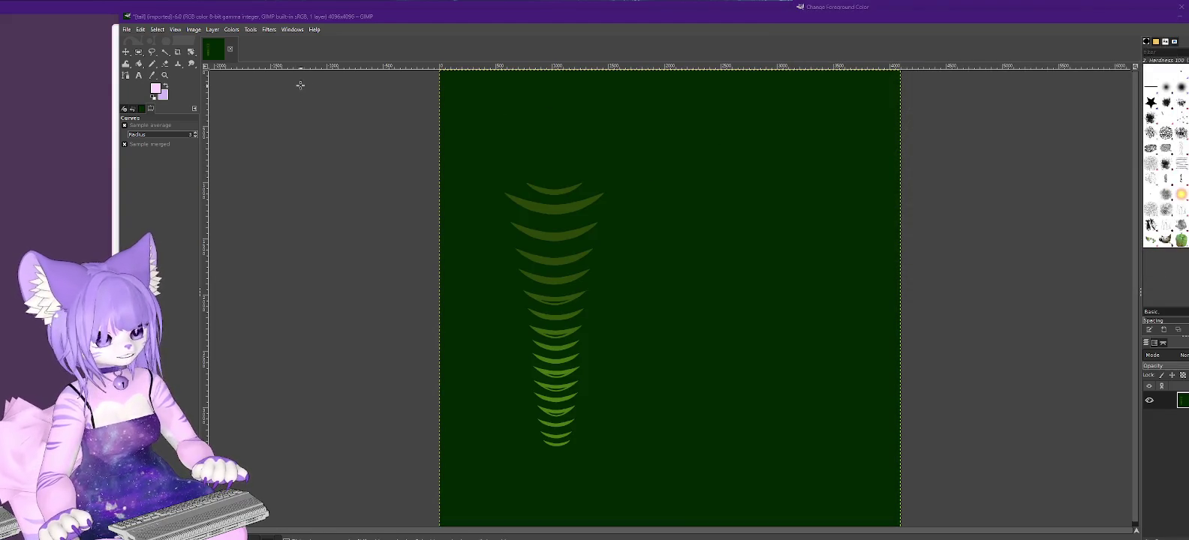
{"action": "left_click", "coordinate": [194, 31]}
{"action": "mouse_move", "coordinate": [207, 62]}
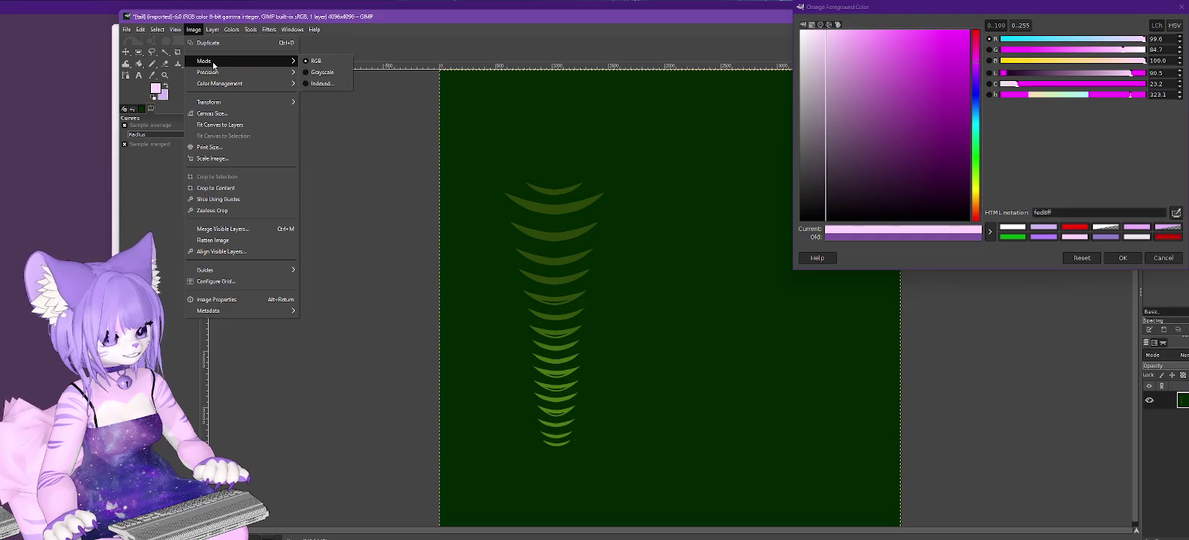
Convert the tail image to grayscale and apply Curves pulling shadows to black and stripes to white.
{"action": "left_click", "coordinate": [322, 72]}
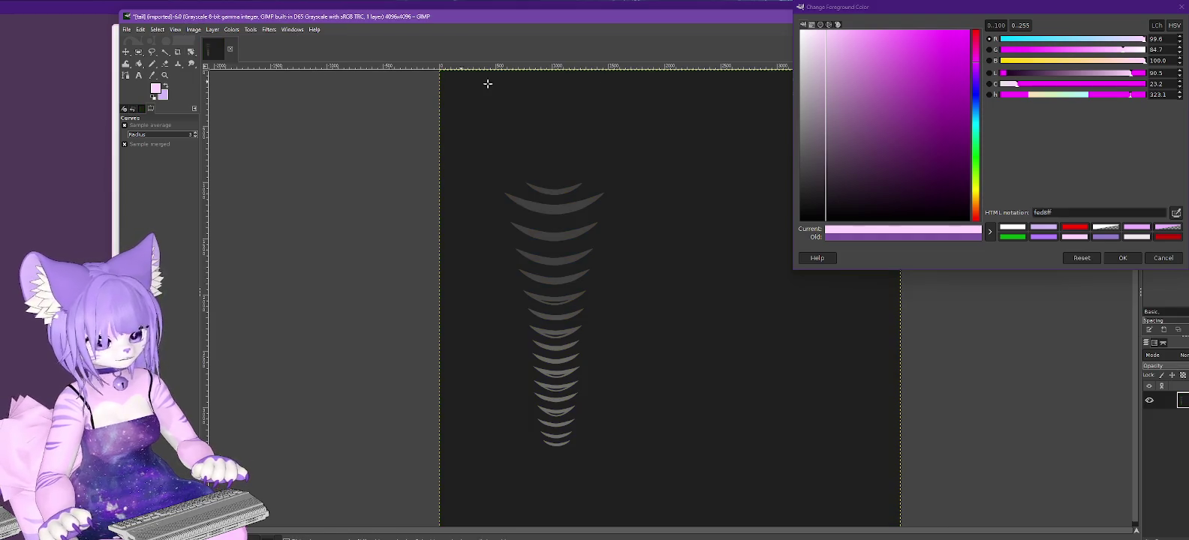
{"action": "left_click", "coordinate": [232, 30]}
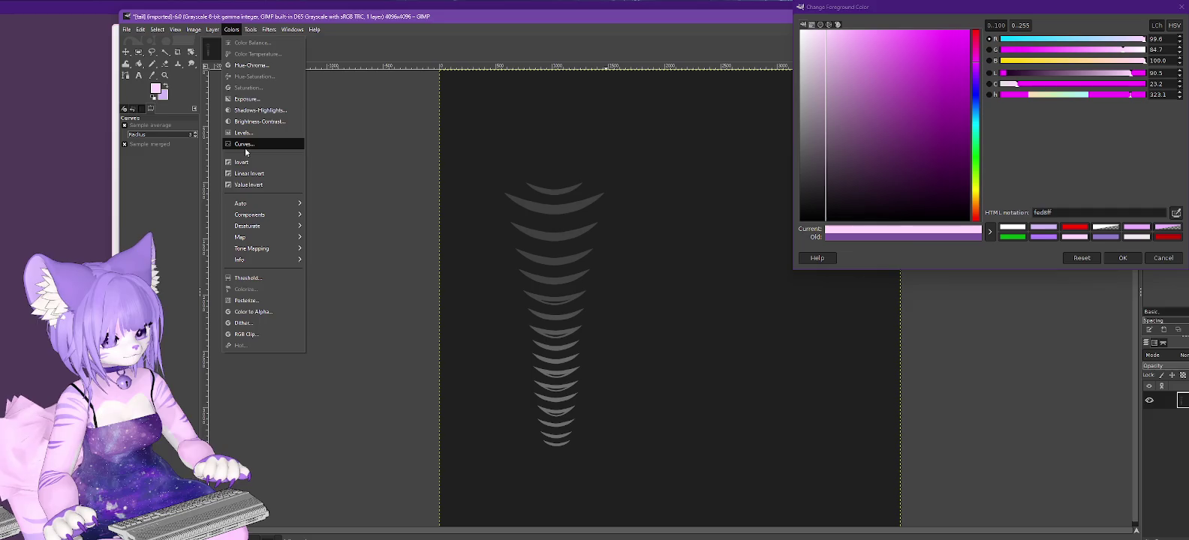
{"action": "left_click", "coordinate": [244, 143]}
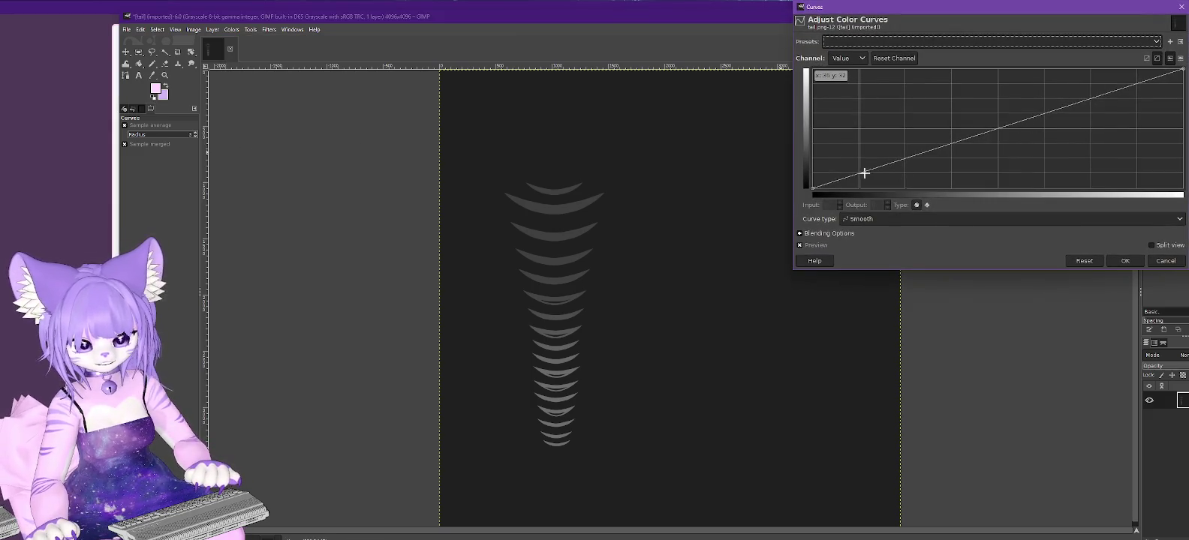
{"action": "left_click", "coordinate": [861, 172]}
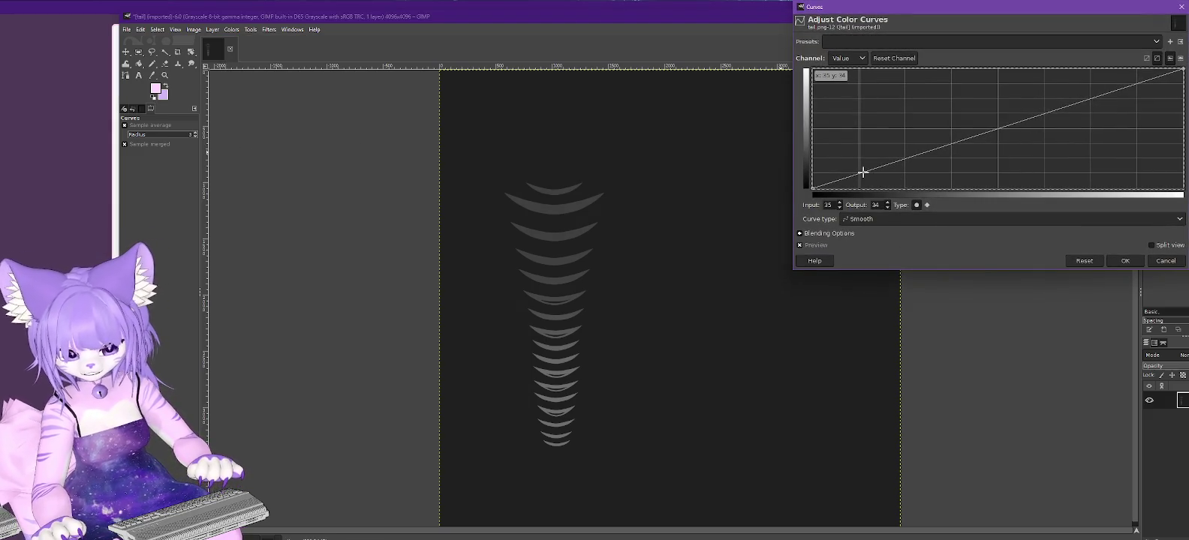
{"action": "left_click_drag", "start_coordinate": [863, 172], "coordinate": [865, 188]}
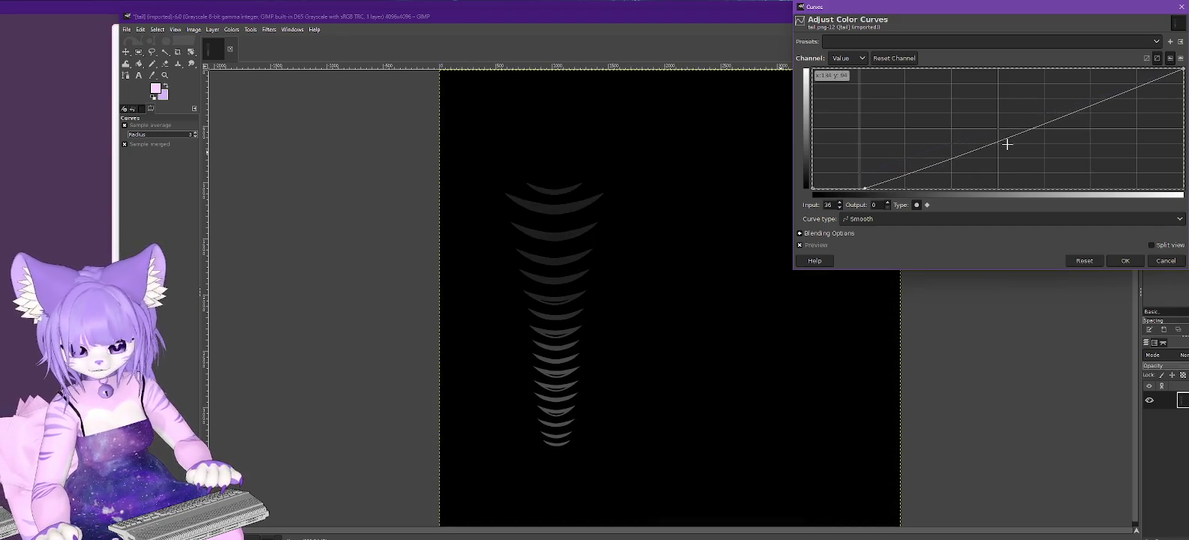
{"action": "mouse_move", "coordinate": [994, 140]}
{"action": "left_mouse_down"}
{"action": "mouse_move", "coordinate": [994, 190]}
{"action": "mouse_move", "coordinate": [968, 187]}
{"action": "mouse_move", "coordinate": [973, 69]}
{"action": "left_mouse_up"}
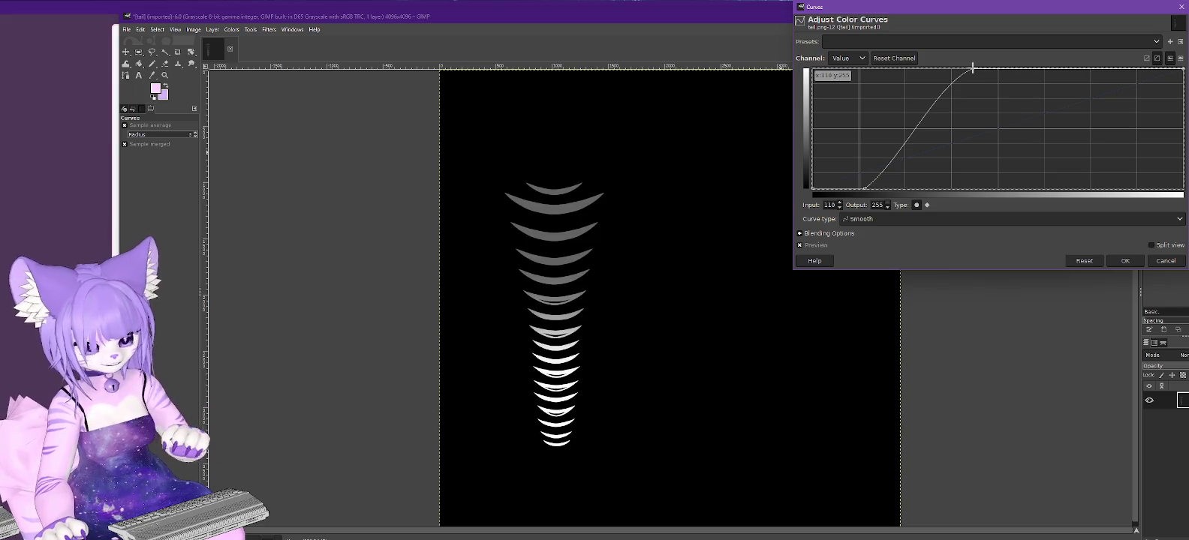
{"action": "left_click", "coordinate": [1126, 262]}
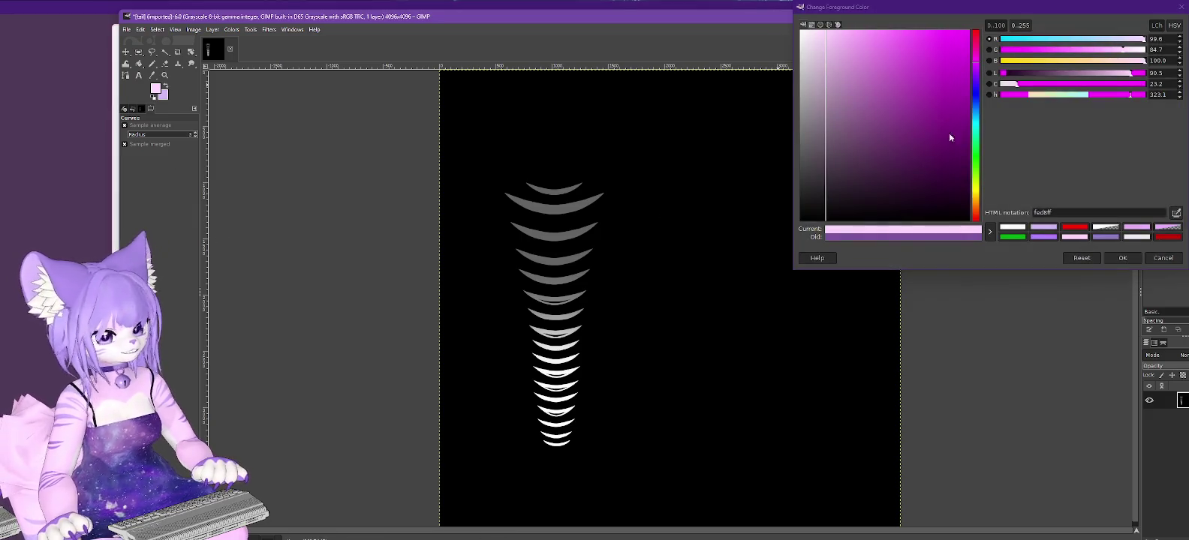
{"action": "left_click", "coordinate": [1168, 259]}
{"action": "left_click", "coordinate": [140, 30]}
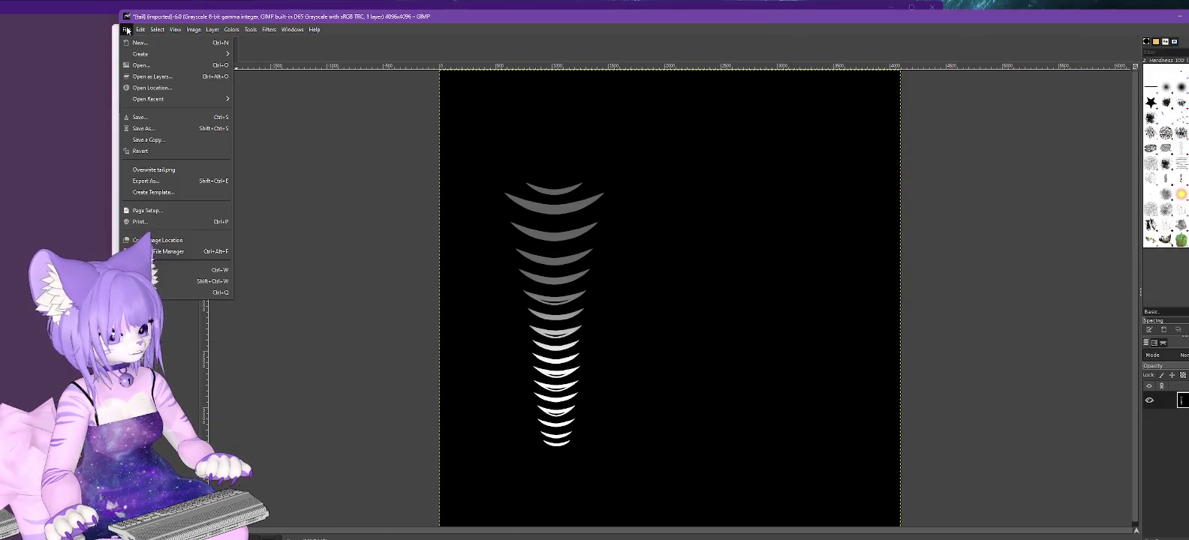
Export the stripe mask as Tail-Stripes.png, then undo back to the pink texture.
{"action": "left_click", "coordinate": [149, 182]}
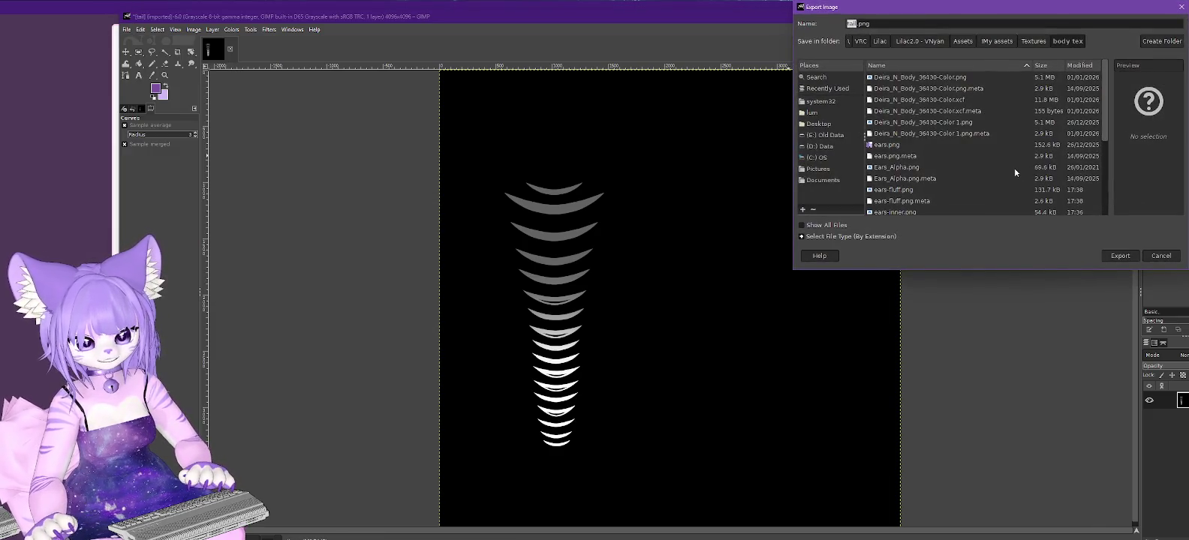
{"action": "type", "text": "Tail-Strip"}
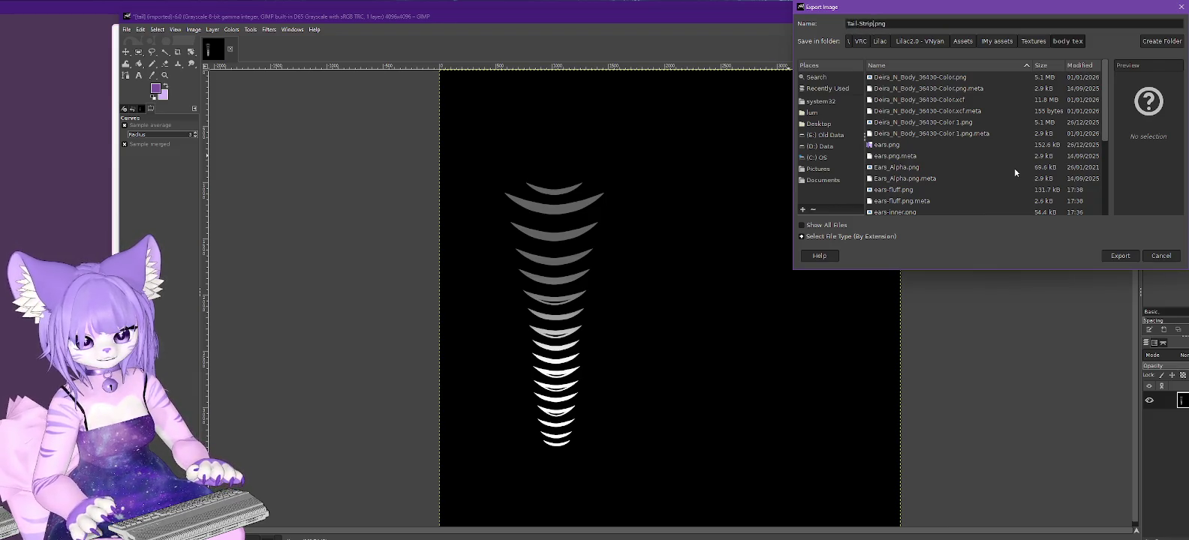
{"action": "type", "text": "es"}
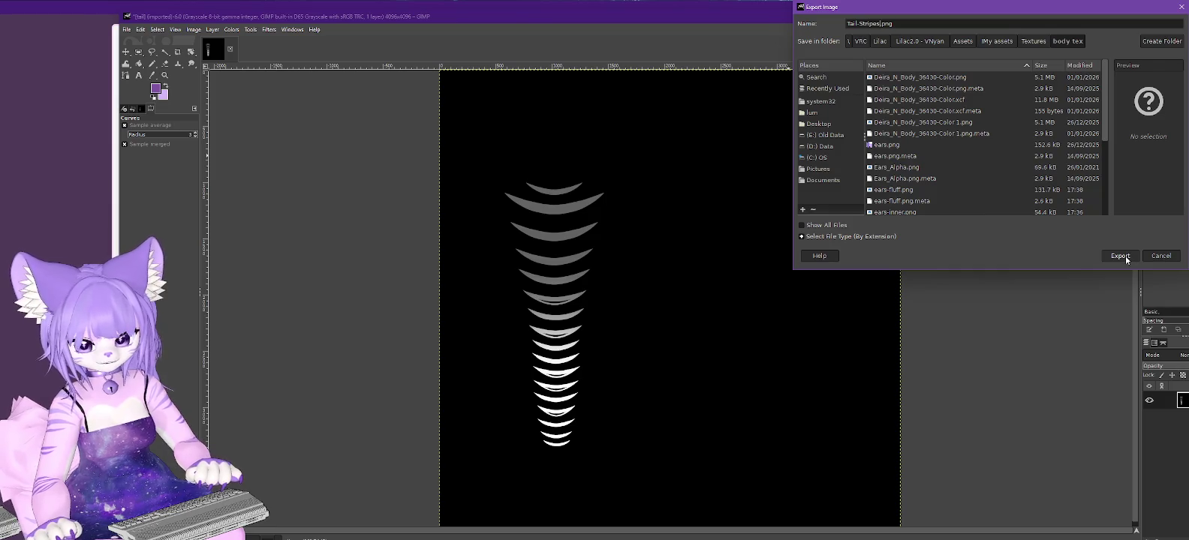
{"action": "left_click", "coordinate": [1120, 256]}
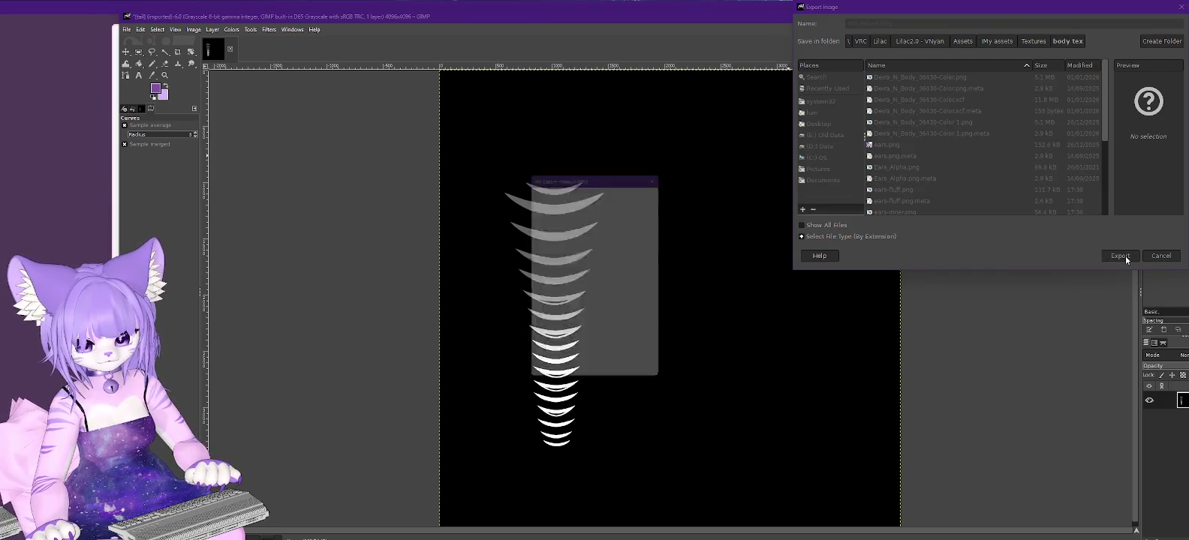
{"action": "left_click", "coordinate": [609, 380]}
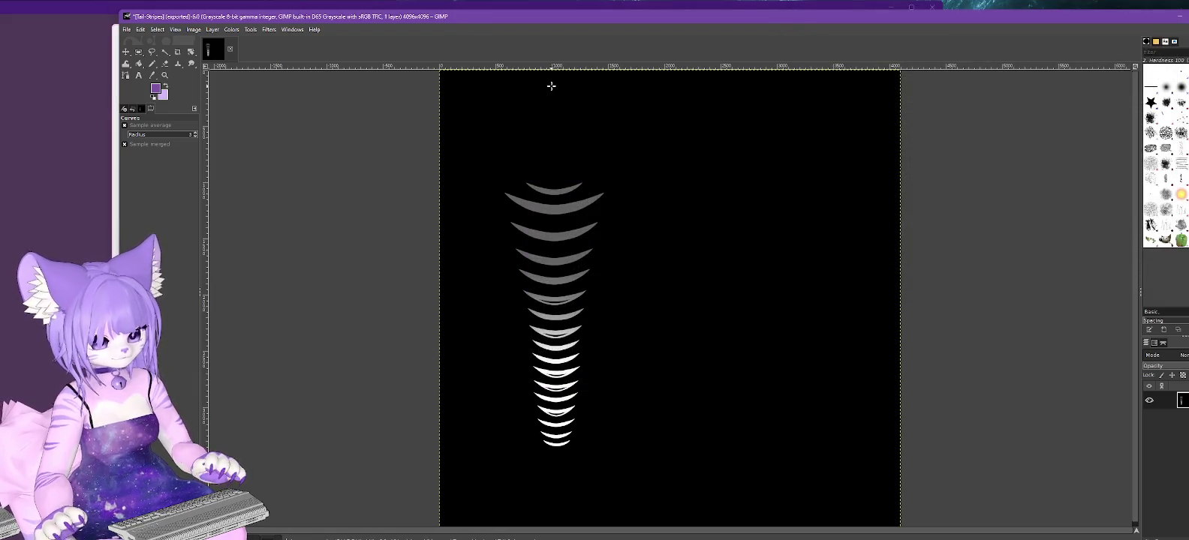
{"action": "key", "text": "ctrl+z"}
{"action": "key", "text": "ctrl+z"}
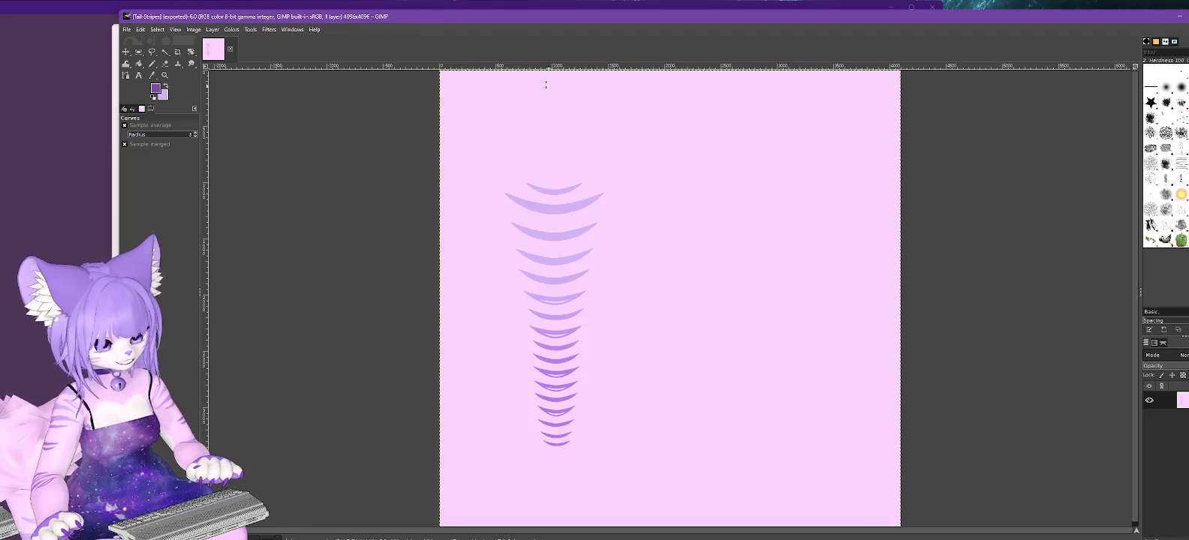
Pick the canvas pink as foreground colour and copy its hex code from the colour editor.
{"action": "left_click", "coordinate": [152, 75]}
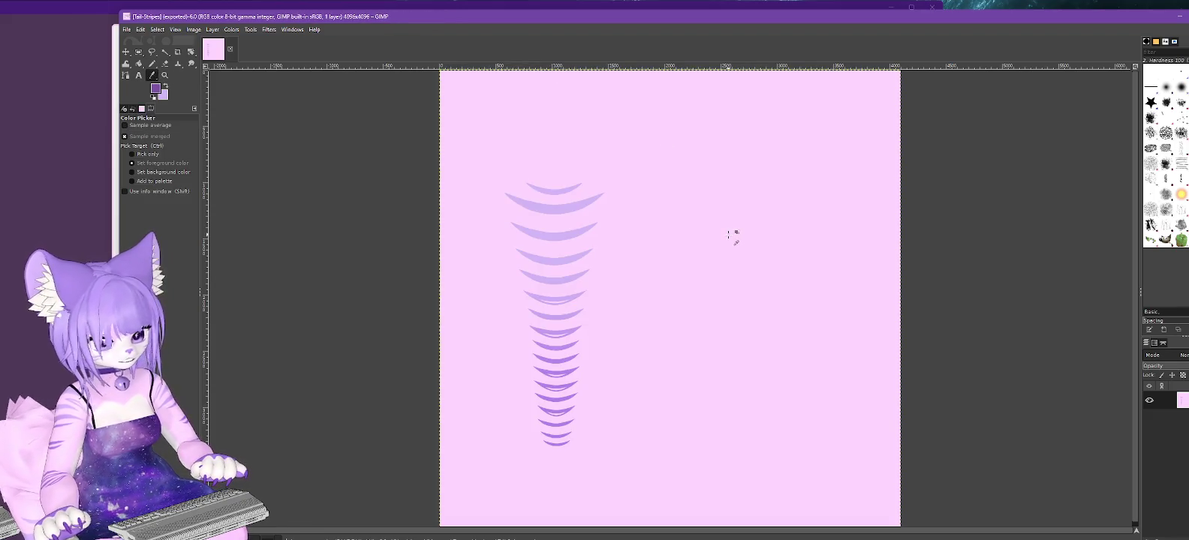
{"action": "left_click", "coordinate": [728, 235]}
{"action": "left_click", "coordinate": [157, 89]}
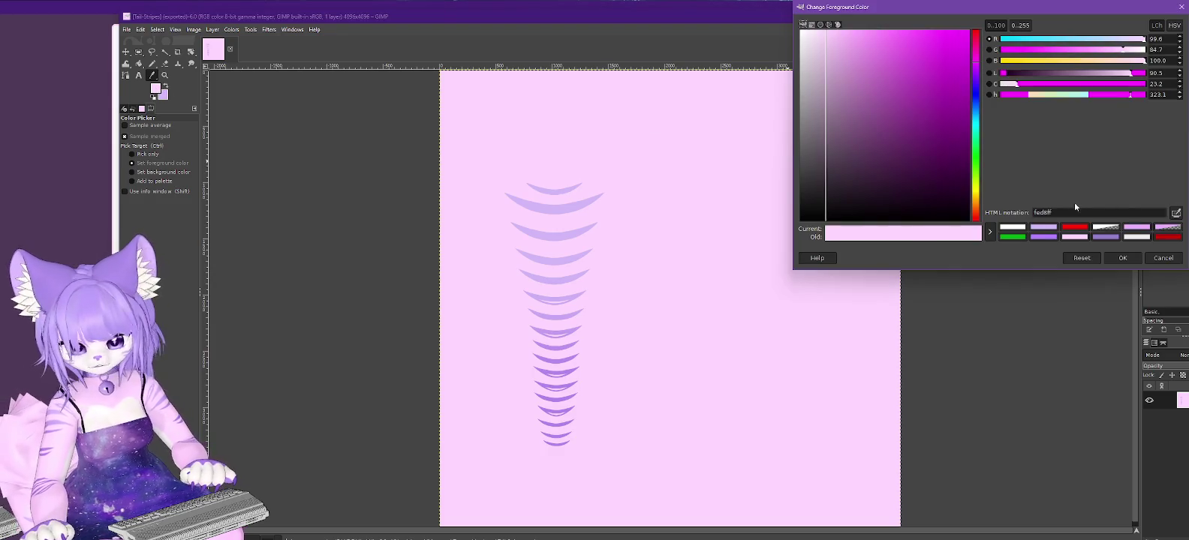
{"action": "left_click_drag", "start_coordinate": [1062, 212], "coordinate": [1003, 211]}
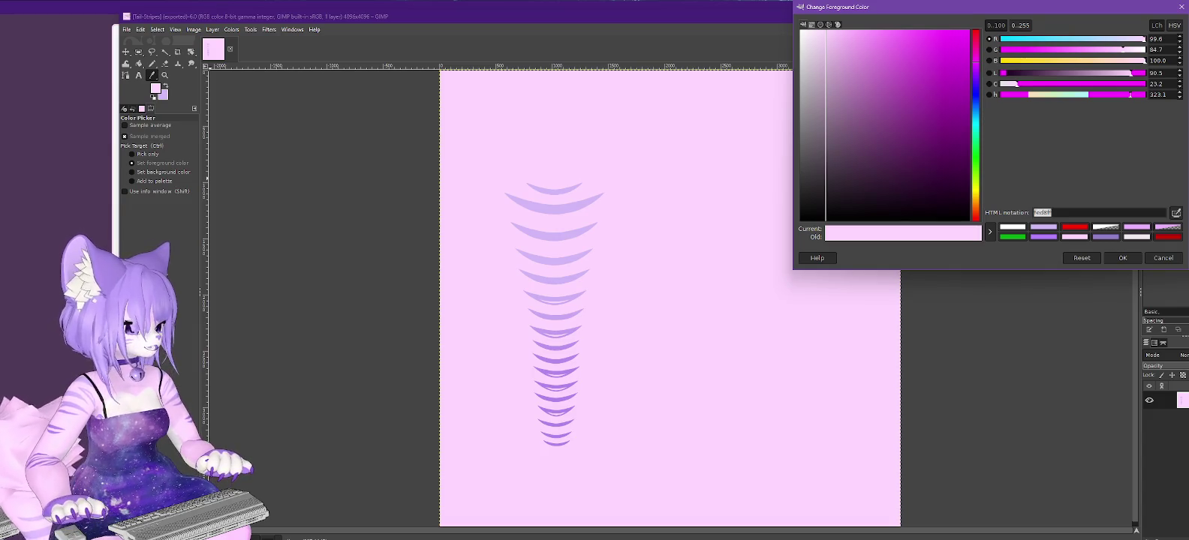
{"action": "key", "text": "alt+Tab"}
{"action": "key", "text": "alt+Tab"}
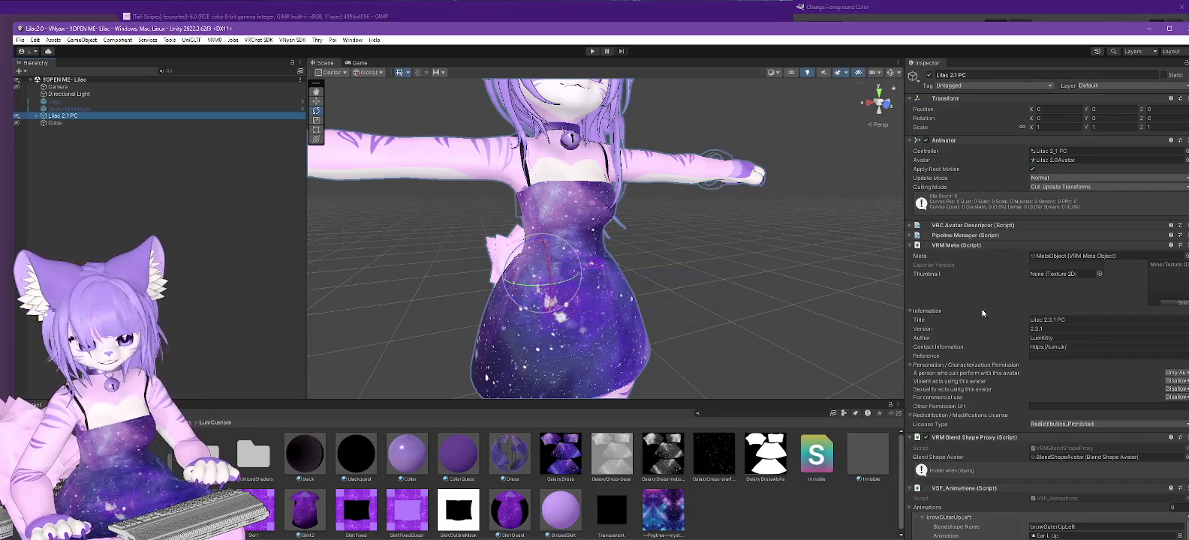
Select the Tail material in body mat, unlock its shader, and set its main texture to None.
{"action": "left_click", "coordinate": [90, 488]}
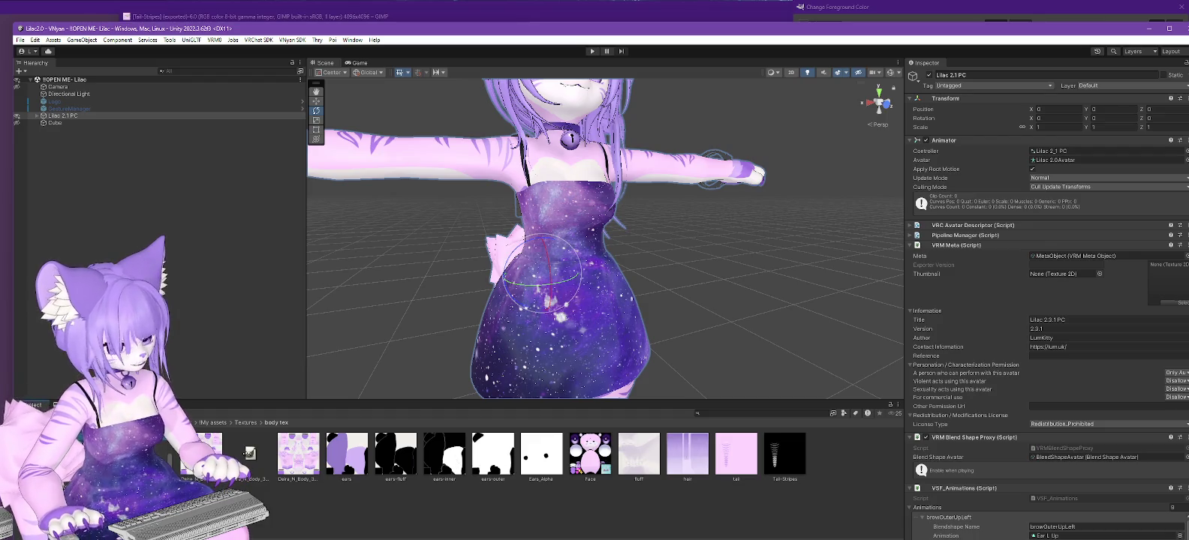
{"action": "left_click", "coordinate": [90, 473]}
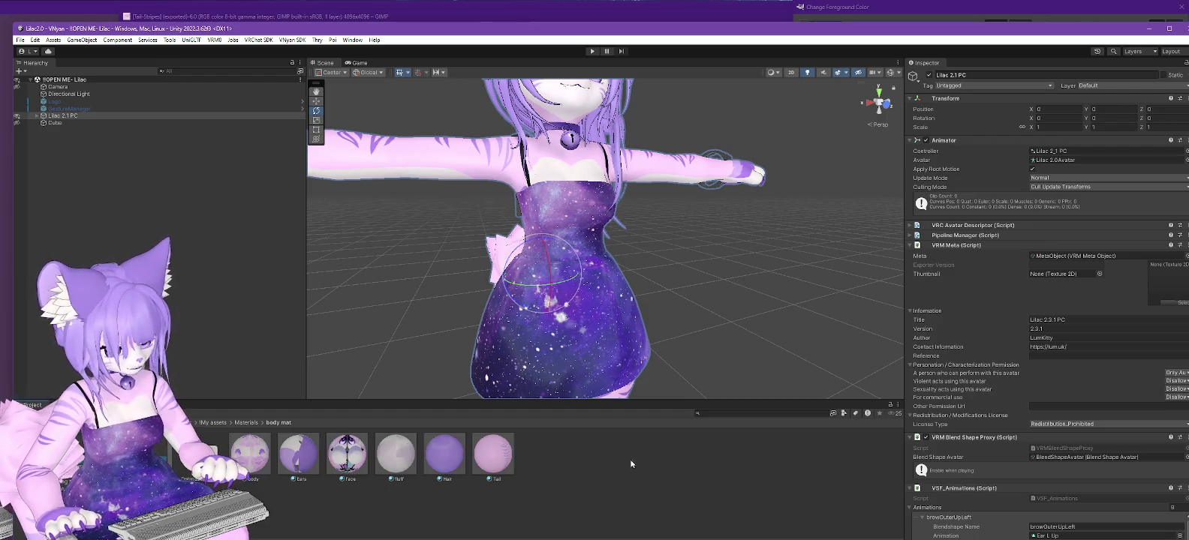
{"action": "left_click", "coordinate": [495, 460]}
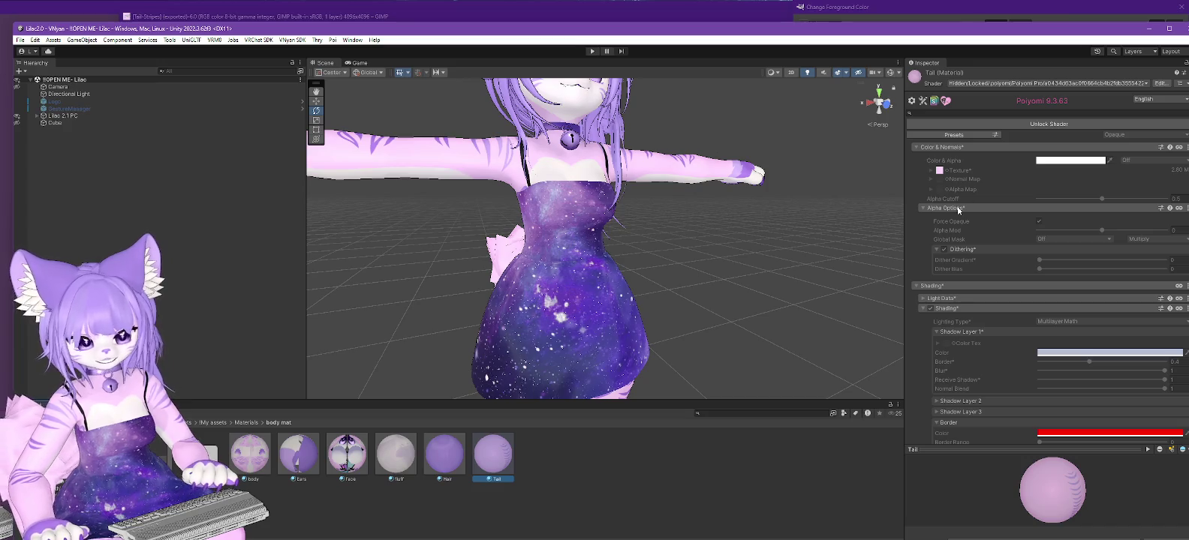
{"action": "left_click", "coordinate": [1048, 125]}
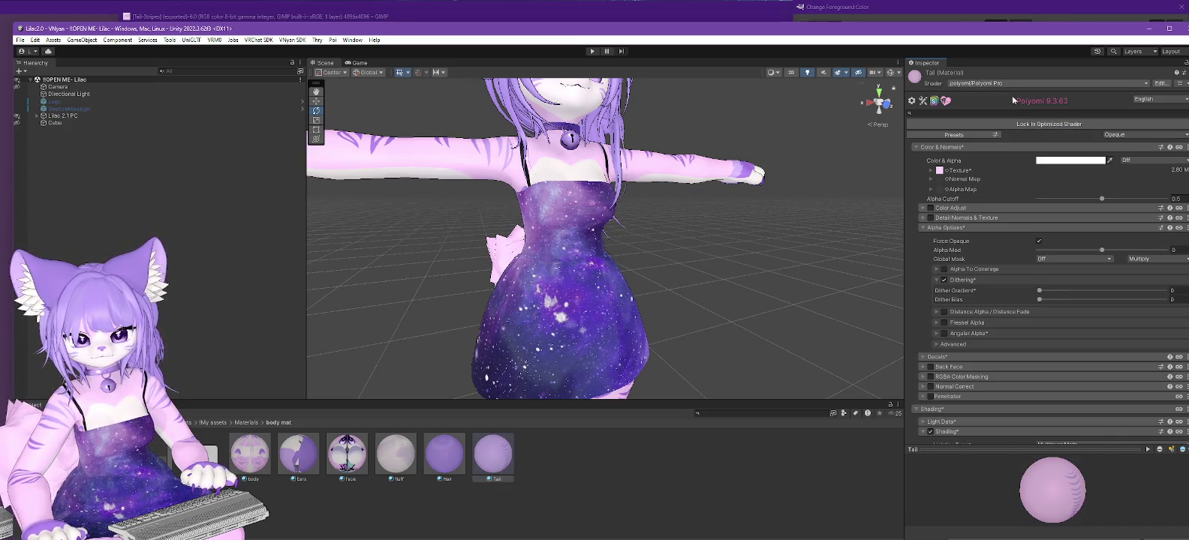
{"action": "left_click", "coordinate": [948, 172]}
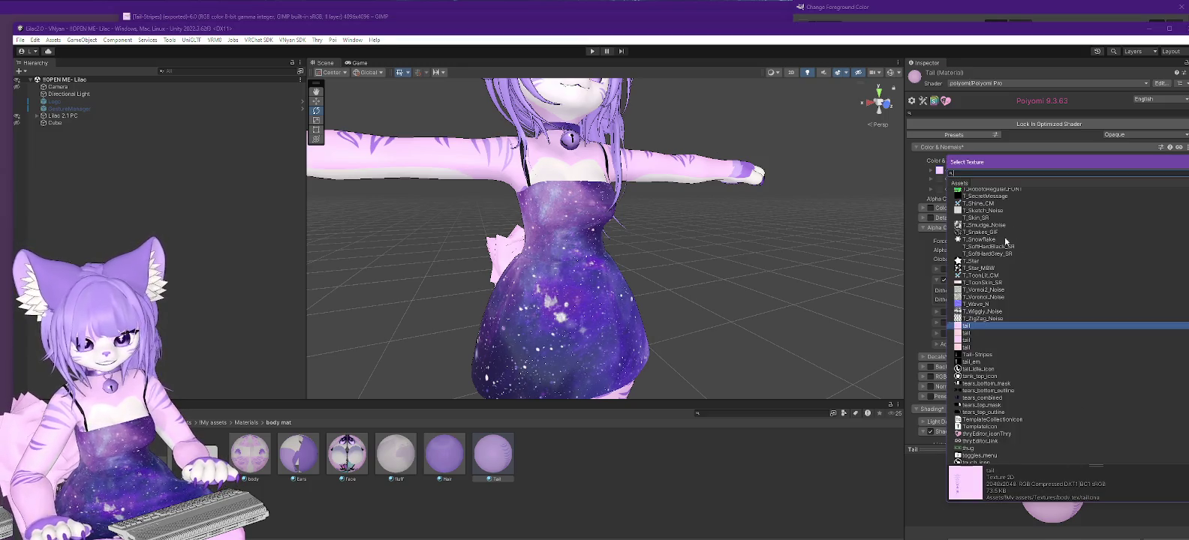
{"action": "scroll", "coordinate": [1005, 240], "scroll_direction": "up", "scroll_amount": 5}
{"action": "scroll", "coordinate": [998, 323], "scroll_direction": "up", "scroll_amount": 10}
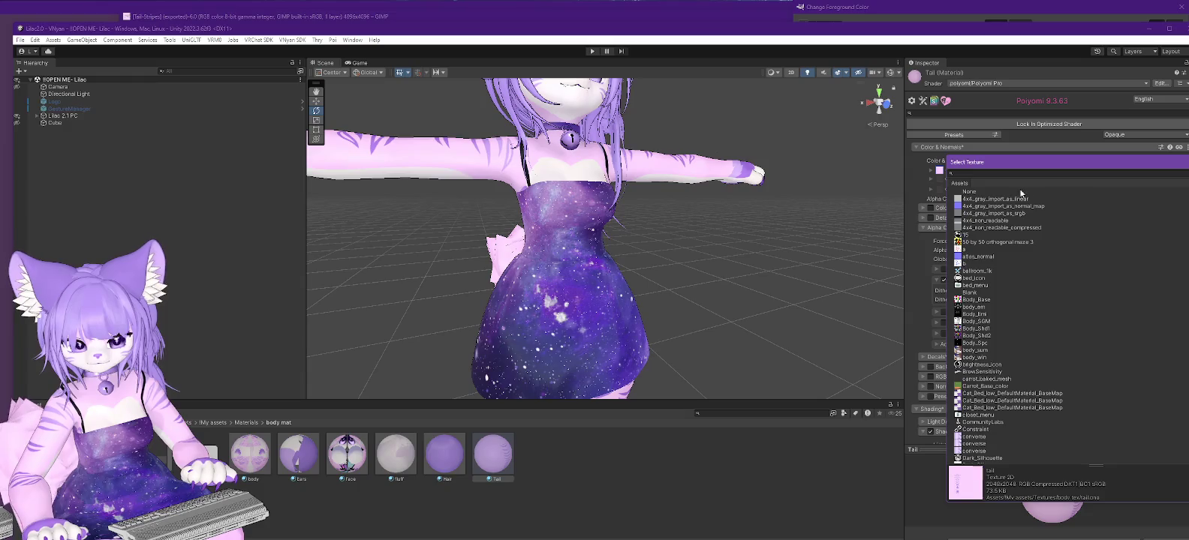
{"action": "left_click", "coordinate": [972, 192]}
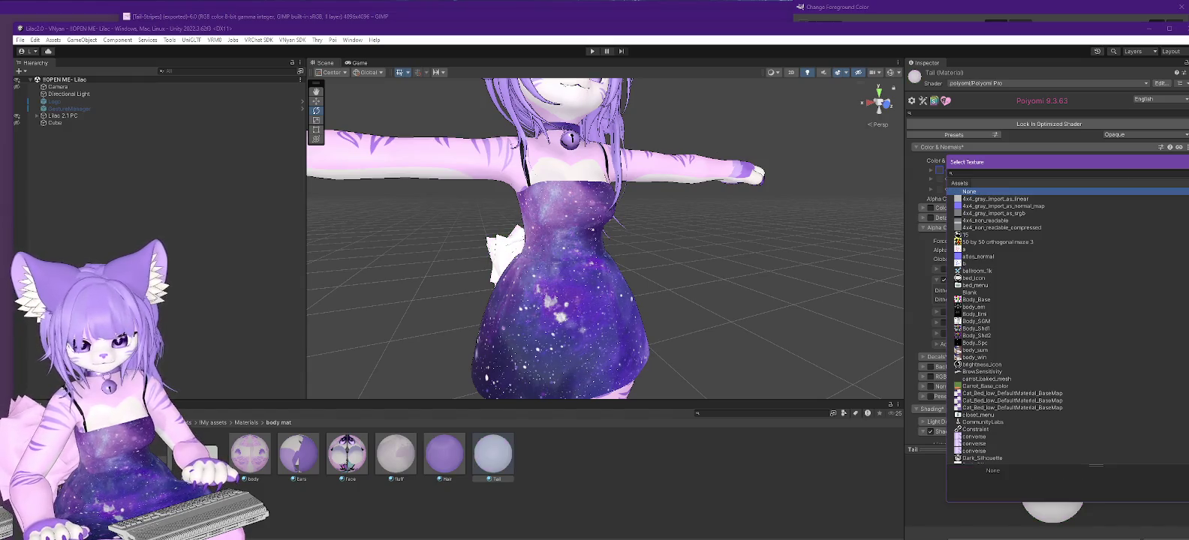
Set the Tail material's base colour to the pasted pale pink hex code.
{"action": "left_click", "coordinate": [1052, 160]}
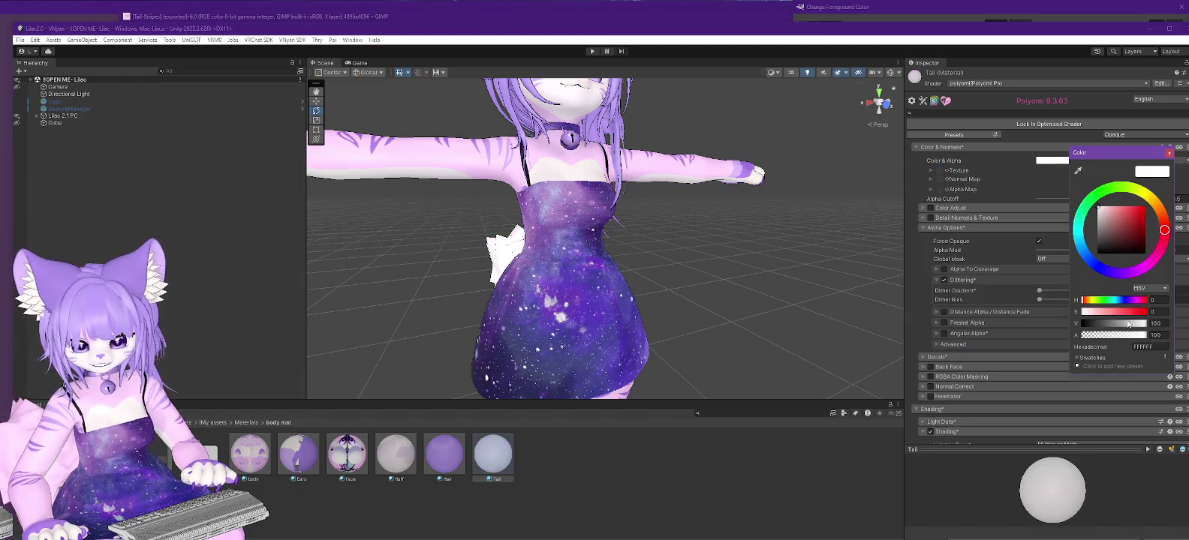
{"action": "left_click", "coordinate": [1162, 348]}
{"action": "type", "text": "FED8FF"}
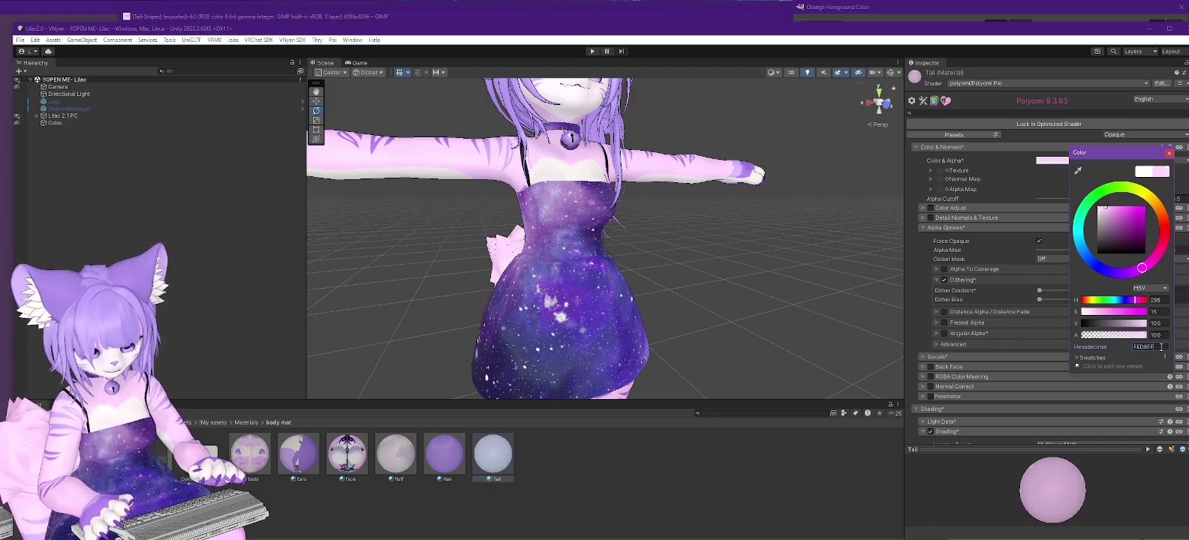
{"action": "left_click_drag", "start_coordinate": [480, 315], "coordinate": [649, 316], "text": "alt"}
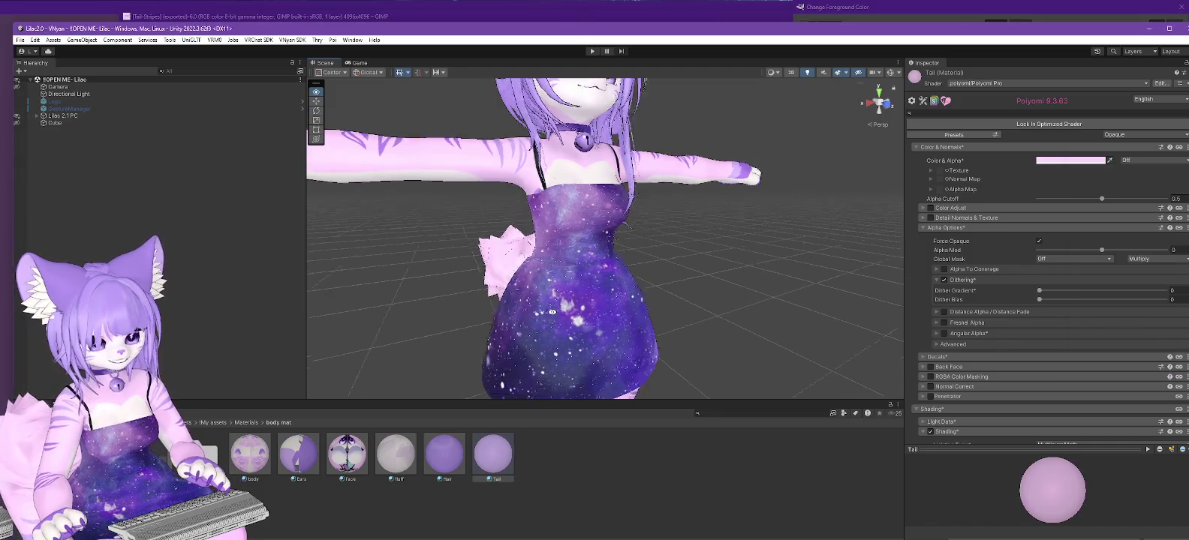
Collapse Shading, expand Decals, and enable Decal 0 on the Tail material.
{"action": "scroll", "coordinate": [946, 255], "scroll_direction": "down", "scroll_amount": 3}
{"action": "scroll", "coordinate": [946, 256], "scroll_direction": "down", "scroll_amount": 3}
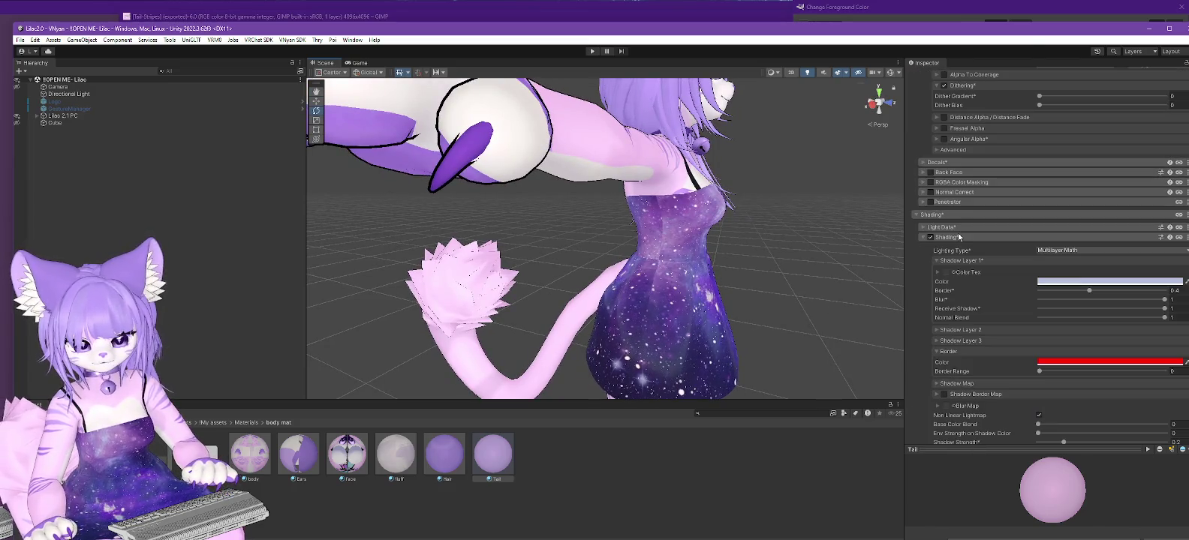
{"action": "scroll", "coordinate": [948, 256], "scroll_direction": "down", "scroll_amount": 3}
{"action": "scroll", "coordinate": [968, 259], "scroll_direction": "down", "scroll_amount": 3}
{"action": "scroll", "coordinate": [967, 258], "scroll_direction": "down", "scroll_amount": 4}
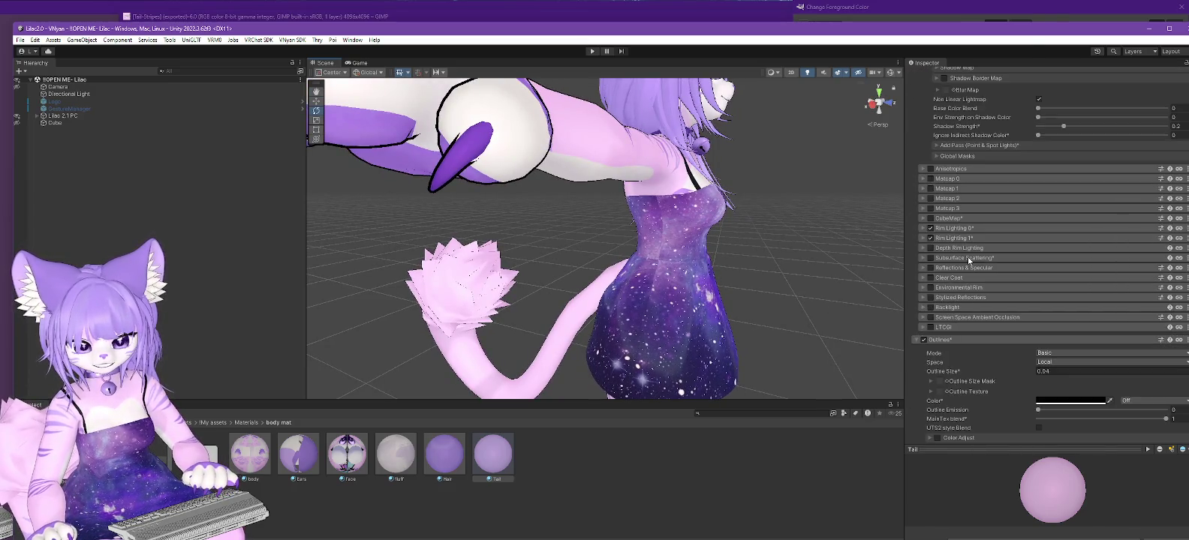
{"action": "scroll", "coordinate": [968, 257], "scroll_direction": "up", "scroll_amount": 1}
{"action": "scroll", "coordinate": [967, 259], "scroll_direction": "down", "scroll_amount": 1}
{"action": "scroll", "coordinate": [965, 258], "scroll_direction": "up", "scroll_amount": 2}
{"action": "scroll", "coordinate": [962, 260], "scroll_direction": "up", "scroll_amount": 6}
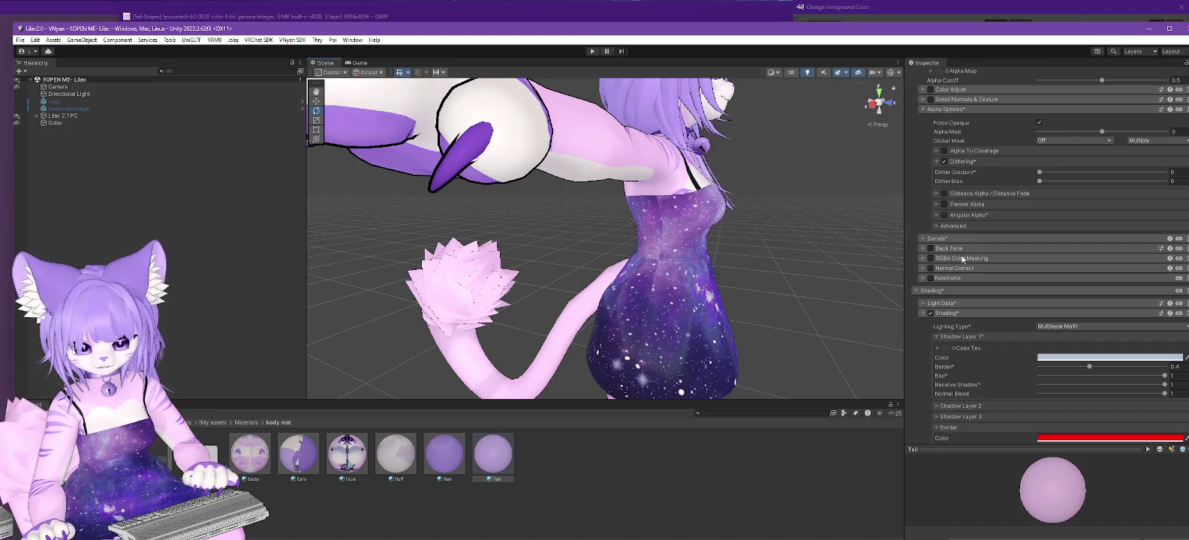
{"action": "scroll", "coordinate": [969, 247], "scroll_direction": "up", "scroll_amount": 5}
{"action": "scroll", "coordinate": [961, 225], "scroll_direction": "down", "scroll_amount": 3}
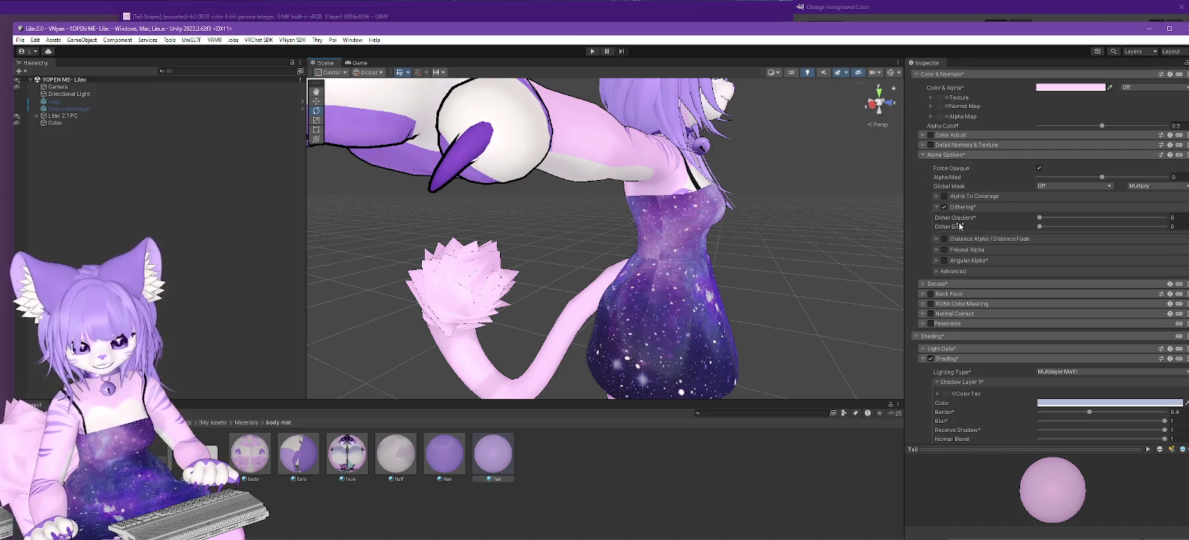
{"action": "left_click", "coordinate": [917, 336]}
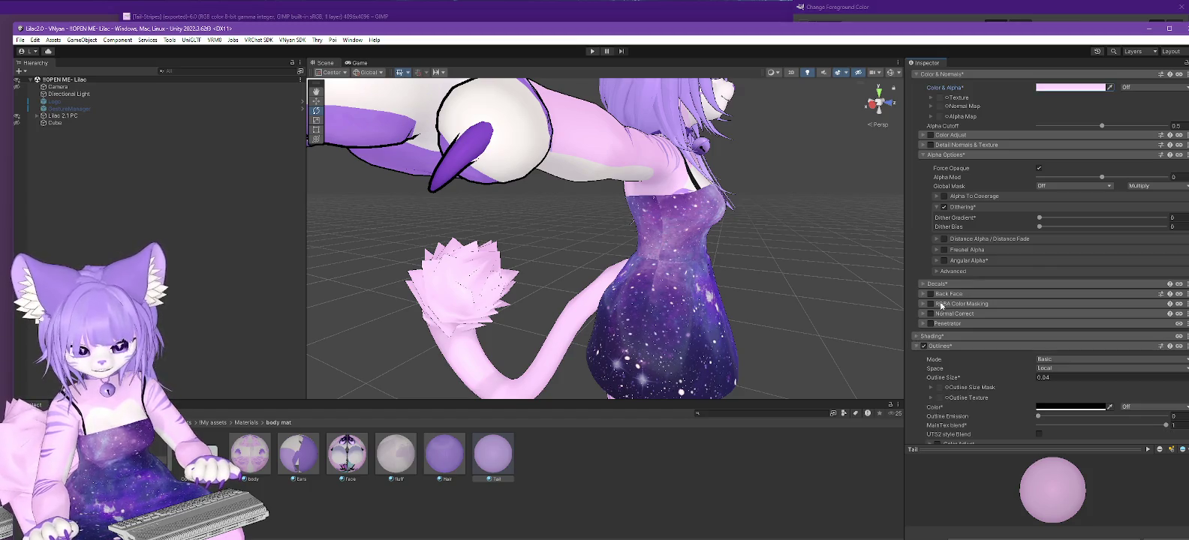
{"action": "left_click", "coordinate": [922, 285]}
{"action": "left_click", "coordinate": [936, 307]}
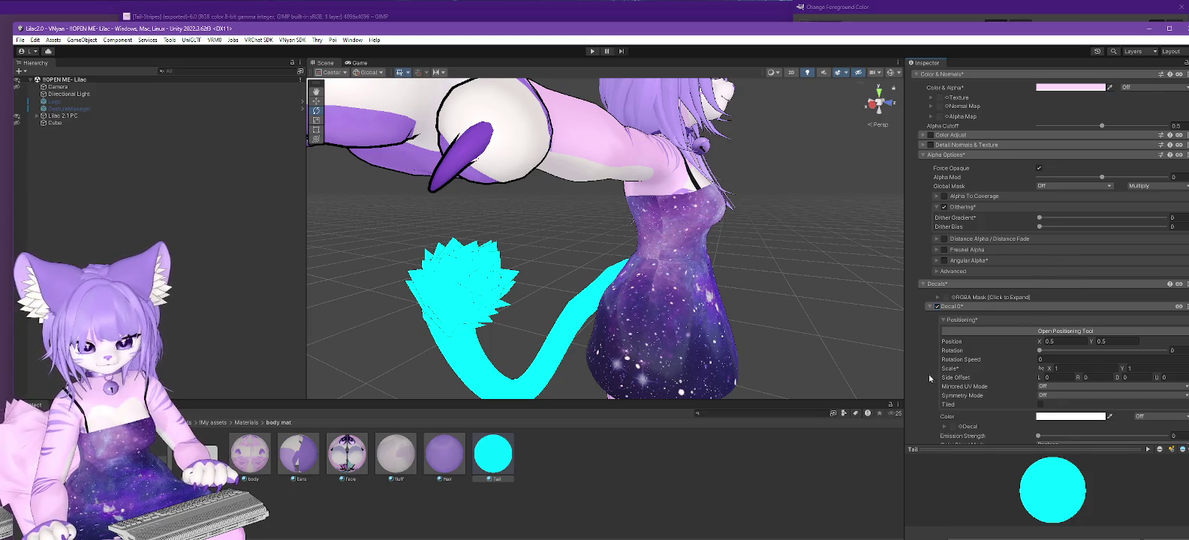
Assign Tail-Stripes as the decal texture with Add colour blend, then return to GIMP.
{"action": "scroll", "coordinate": [922, 365], "scroll_direction": "down", "scroll_amount": 2}
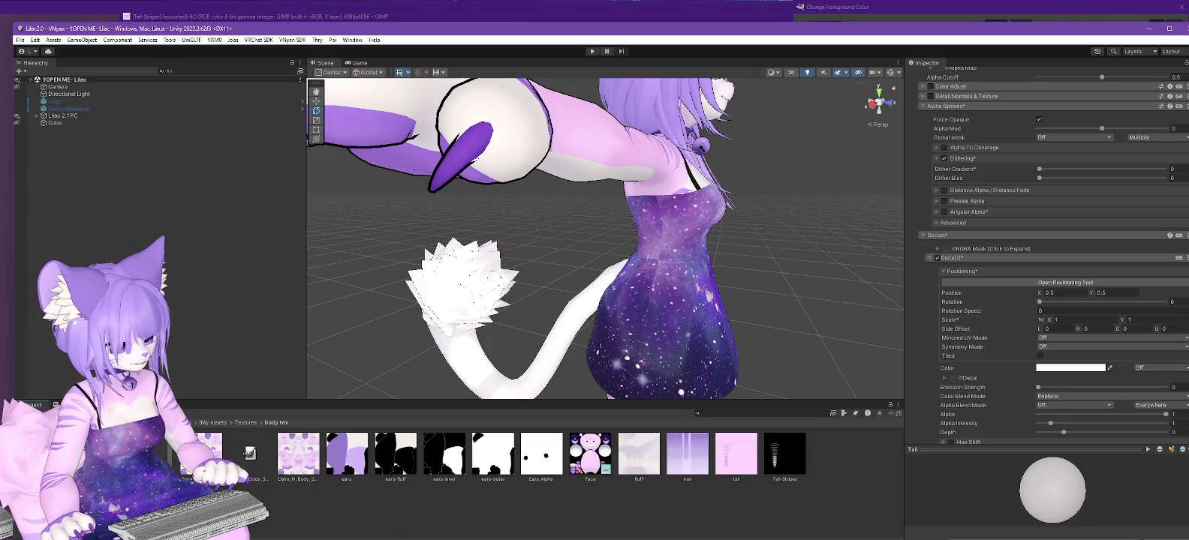
{"action": "left_click", "coordinate": [75, 465]}
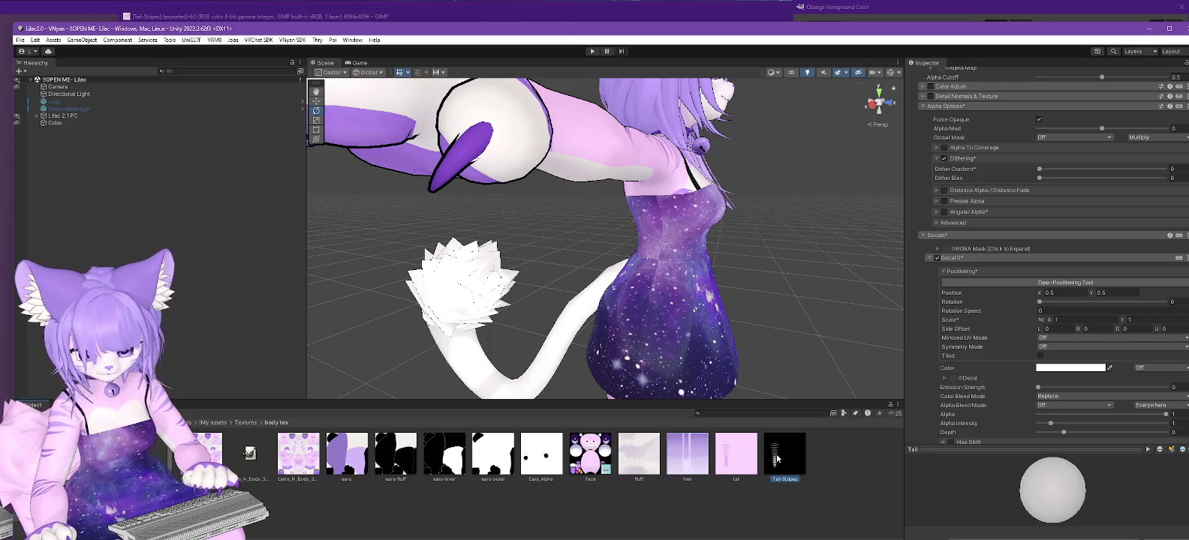
{"action": "left_click_drag", "start_coordinate": [777, 458], "coordinate": [955, 381]}
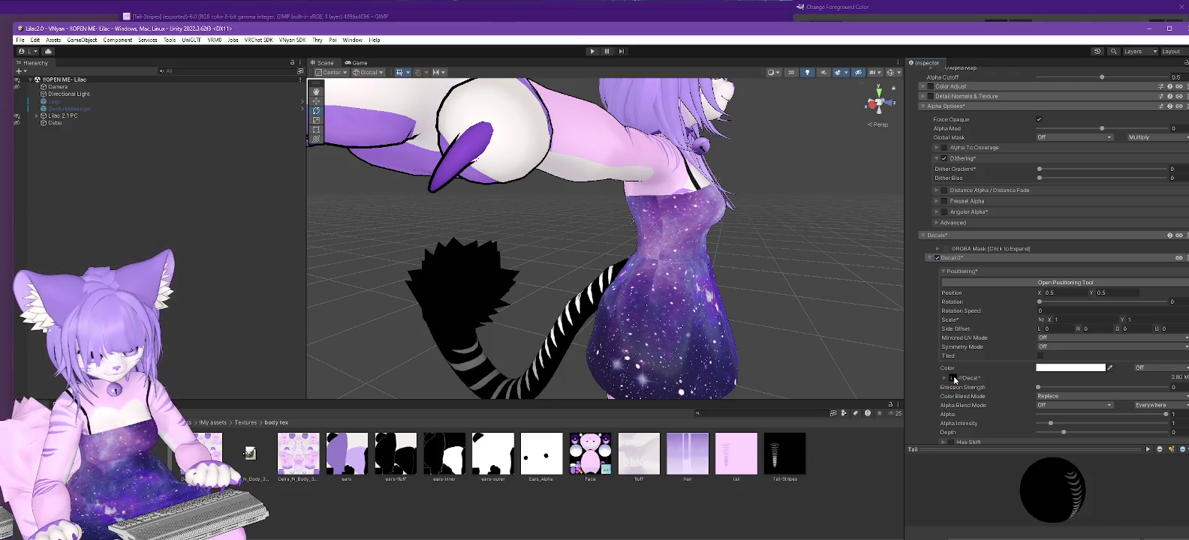
{"action": "left_click", "coordinate": [1058, 397]}
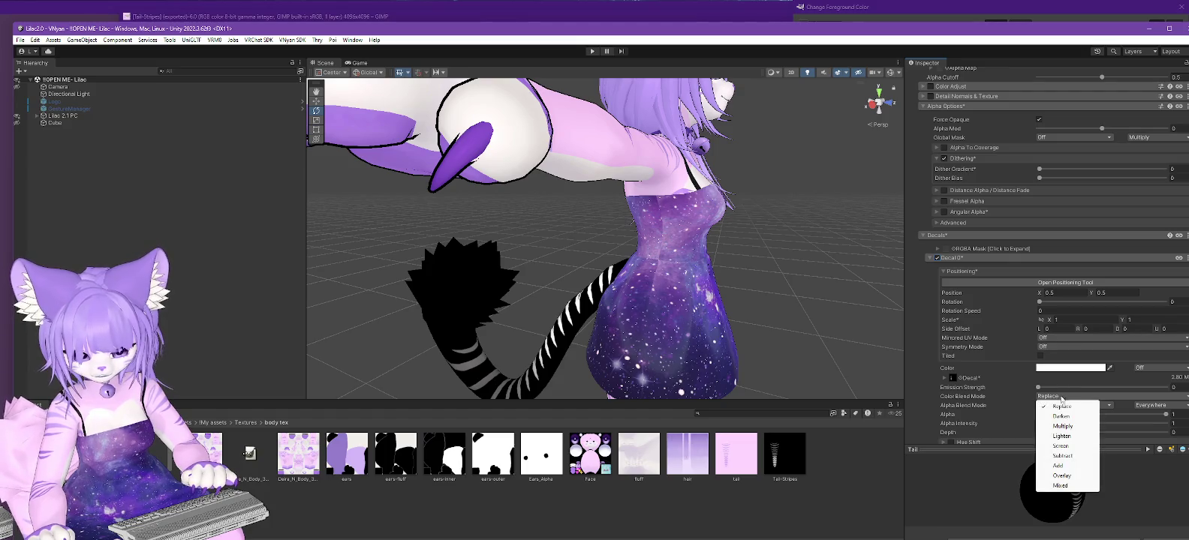
{"action": "left_click", "coordinate": [1060, 468]}
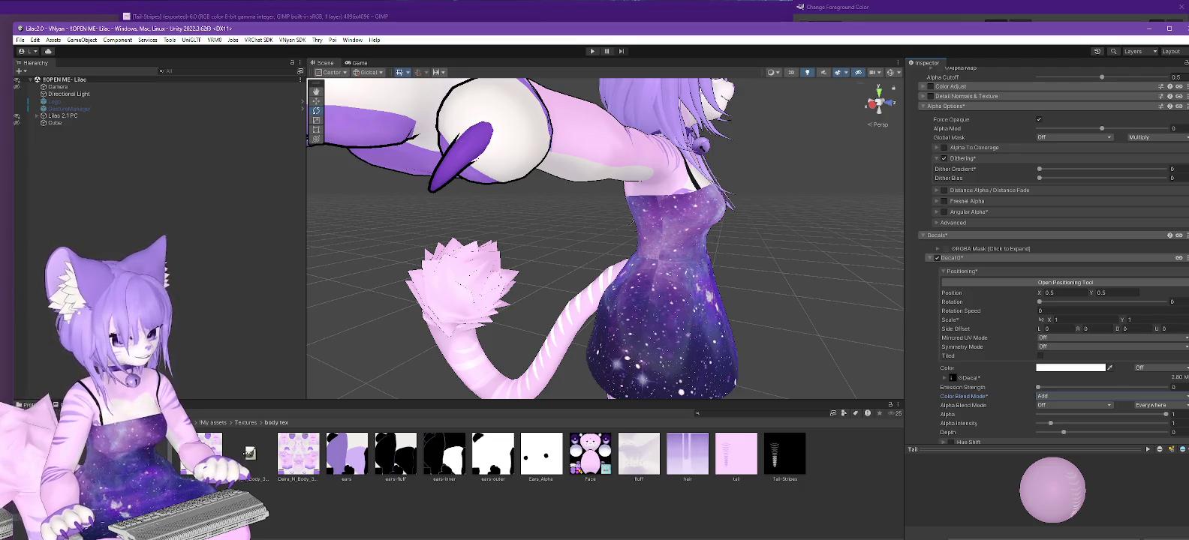
{"action": "key", "text": "alt+Tab"}
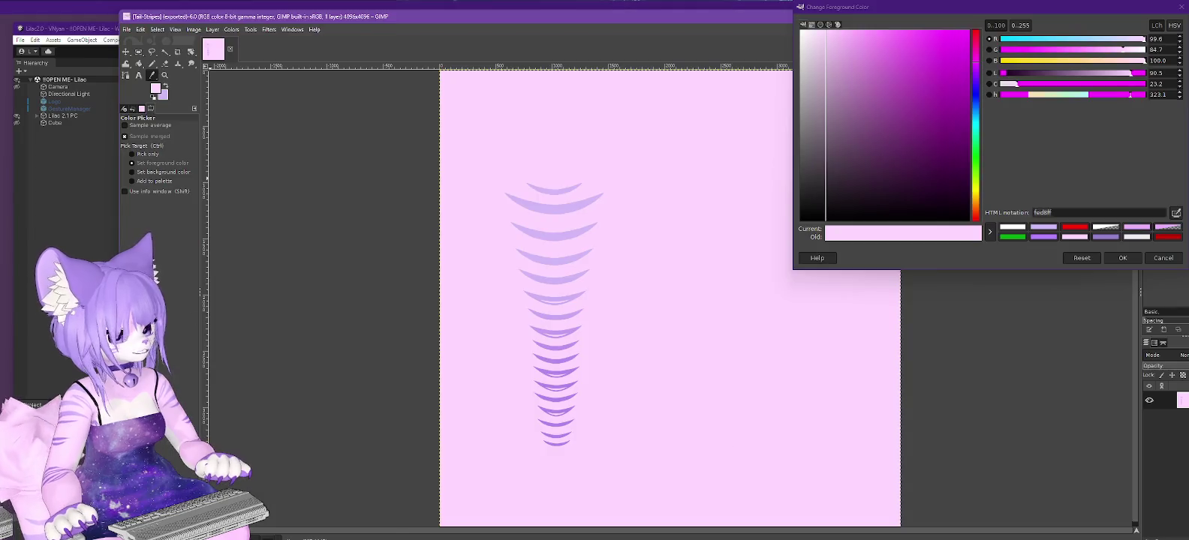
Open the foreground colour editor to select the purple's HTML notation b186ec, then return to Unity.
{"action": "left_click", "coordinate": [1162, 258]}
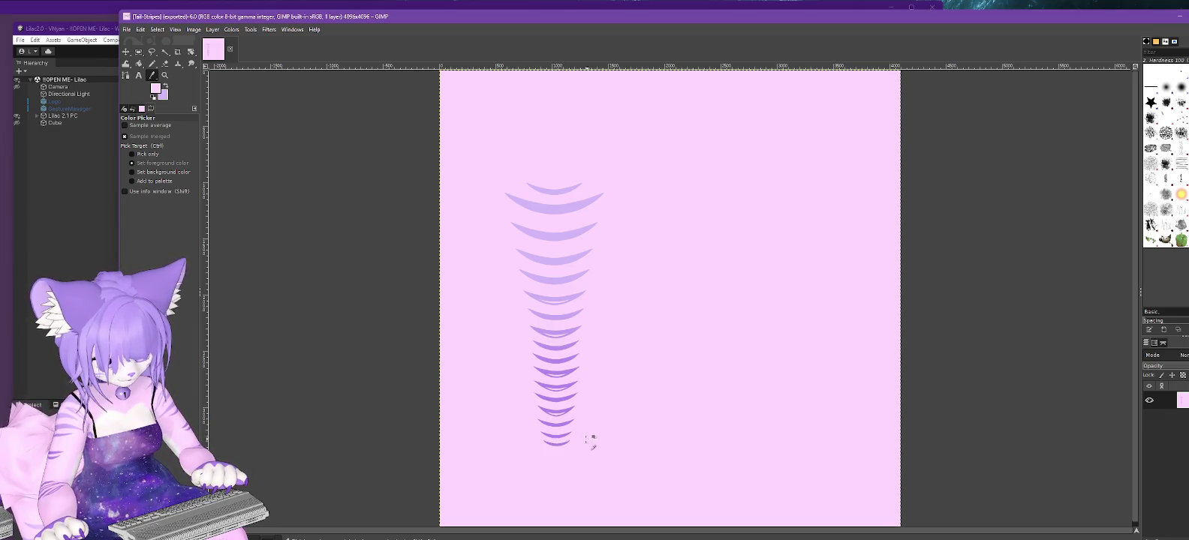
{"action": "scroll", "coordinate": [590, 424], "scroll_direction": "up", "scroll_amount": 3, "text": "ctrl"}
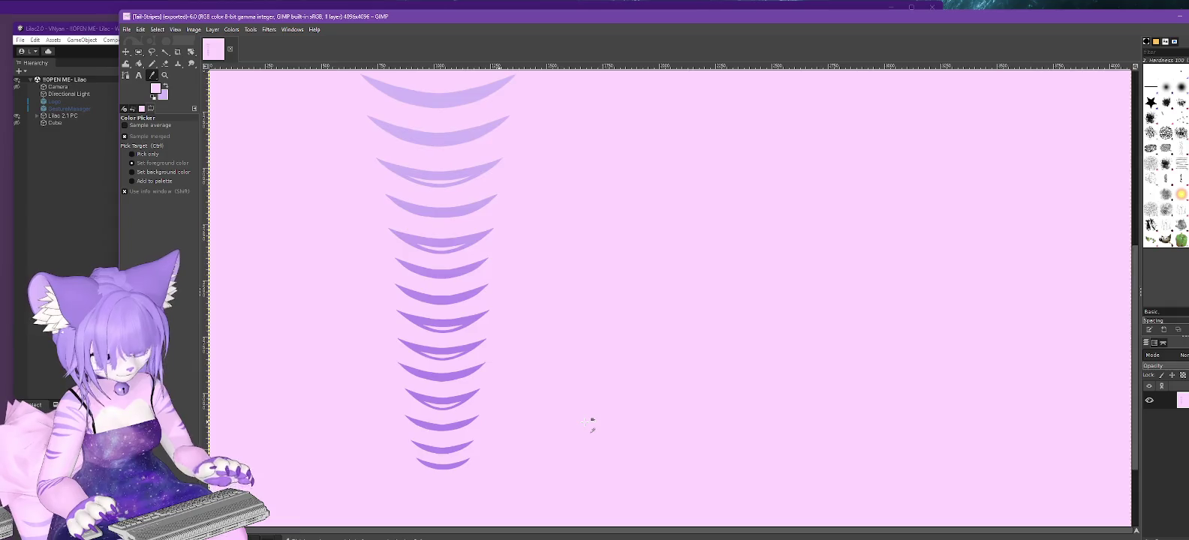
{"action": "scroll", "coordinate": [590, 425], "scroll_direction": "up", "scroll_amount": 1, "text": "ctrl"}
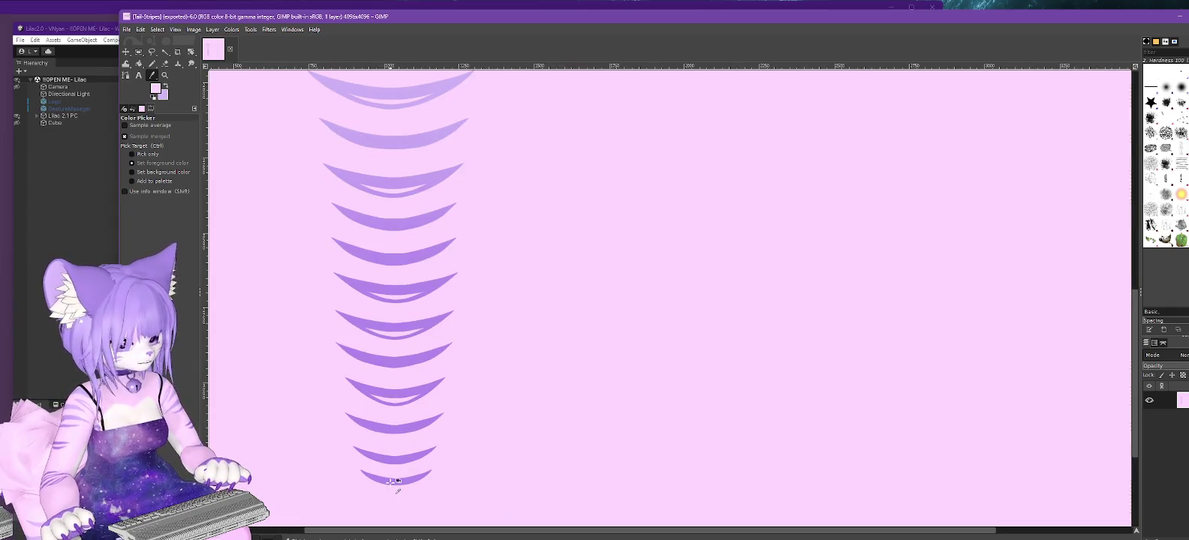
{"action": "left_click", "coordinate": [154, 88]}
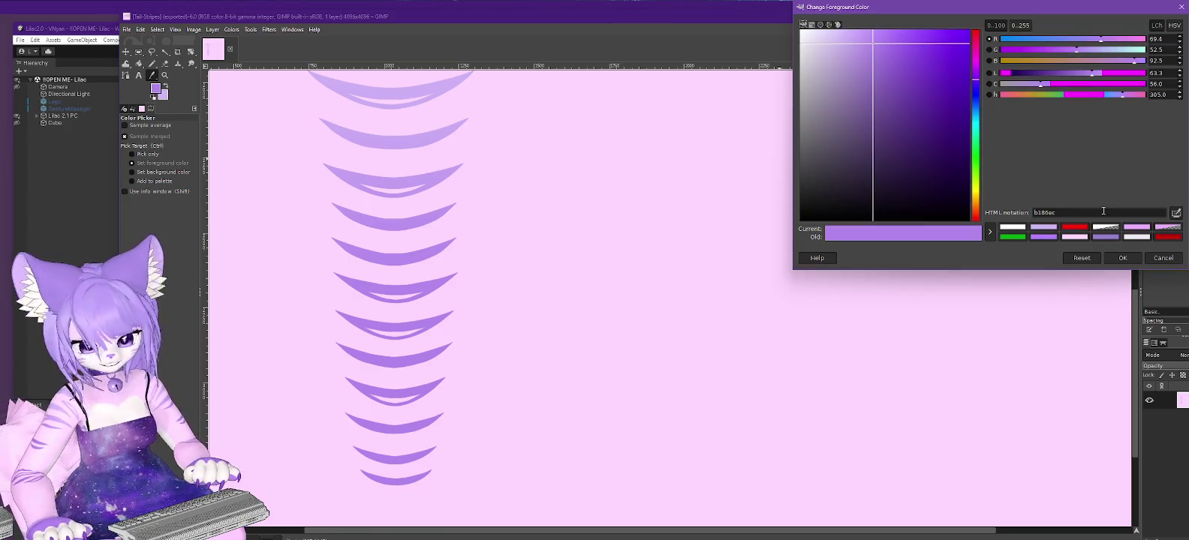
{"action": "key", "text": "Return"}
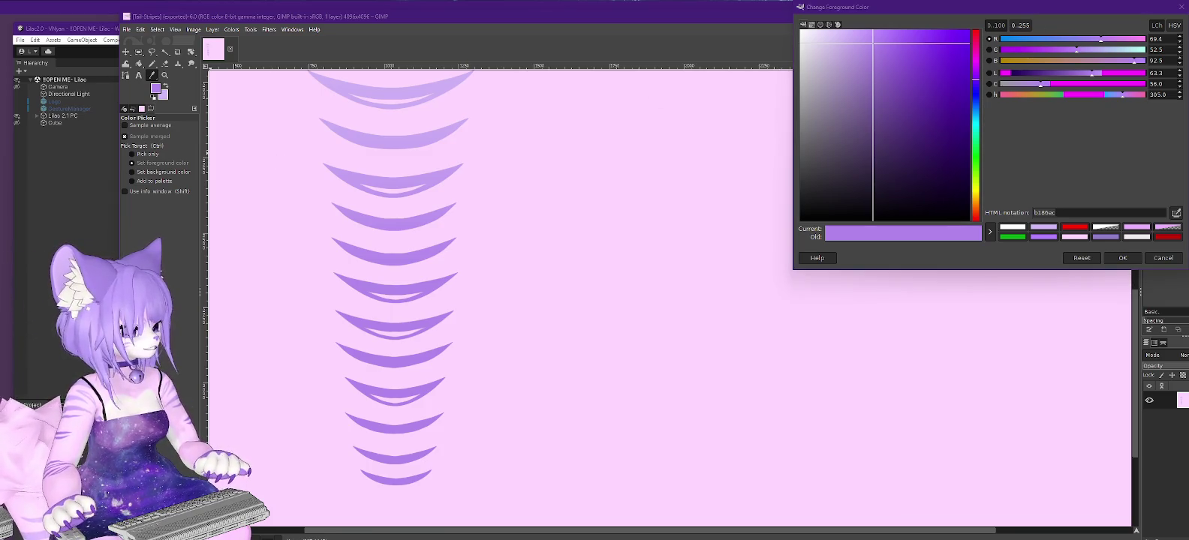
{"action": "key", "text": "alt+Tab"}
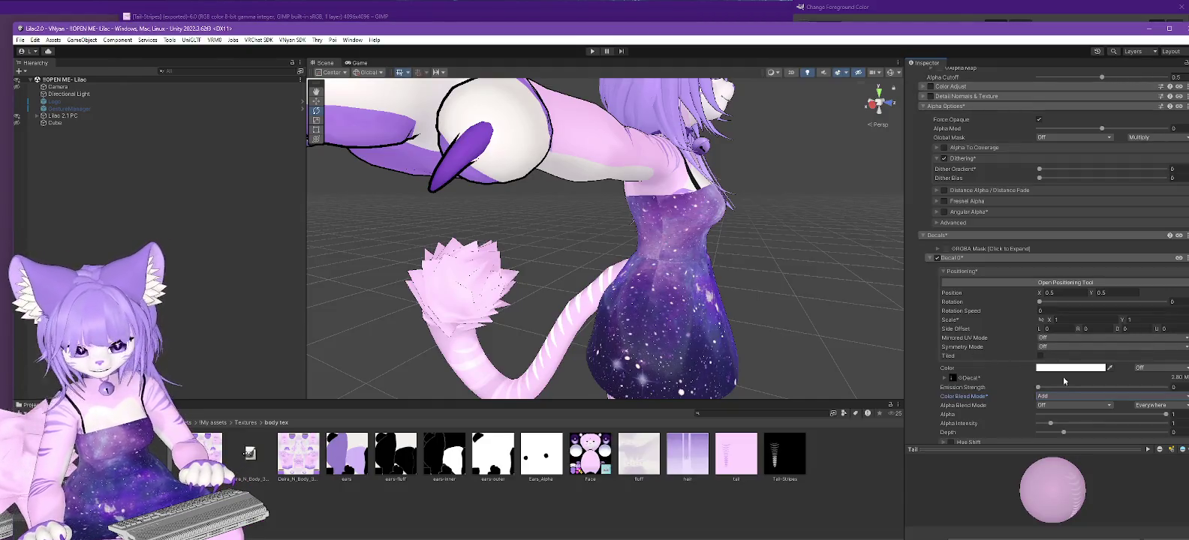
Paste hex B185EC as the tail Decal Color, then orbit to check the purple stripes.
{"action": "left_click", "coordinate": [1070, 367]}
{"action": "left_click", "coordinate": [1157, 509]}
{"action": "type", "text": "B185EC"}
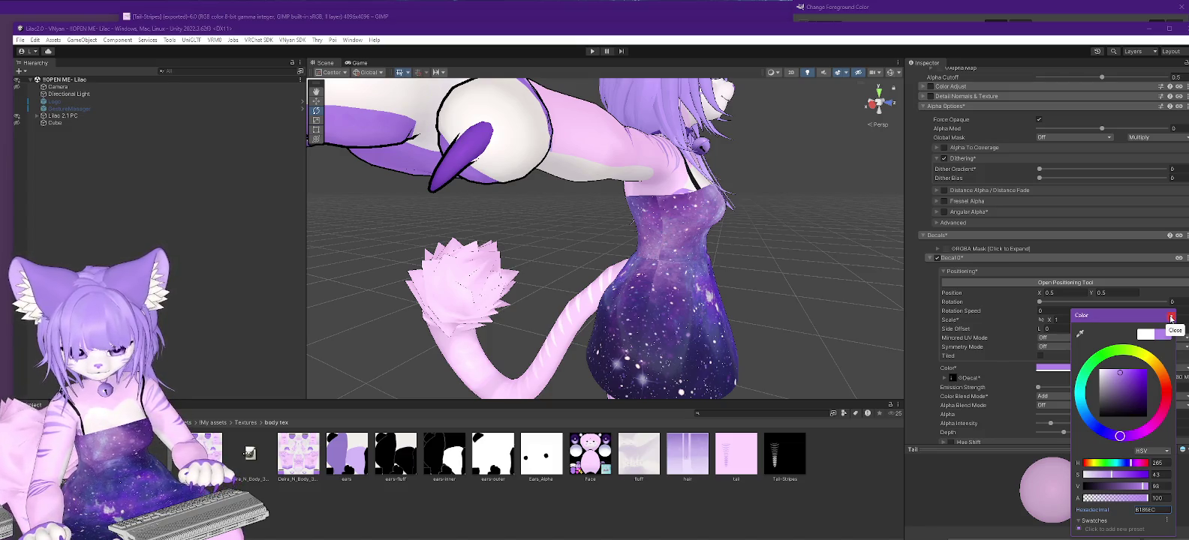
{"action": "left_click", "coordinate": [1171, 318]}
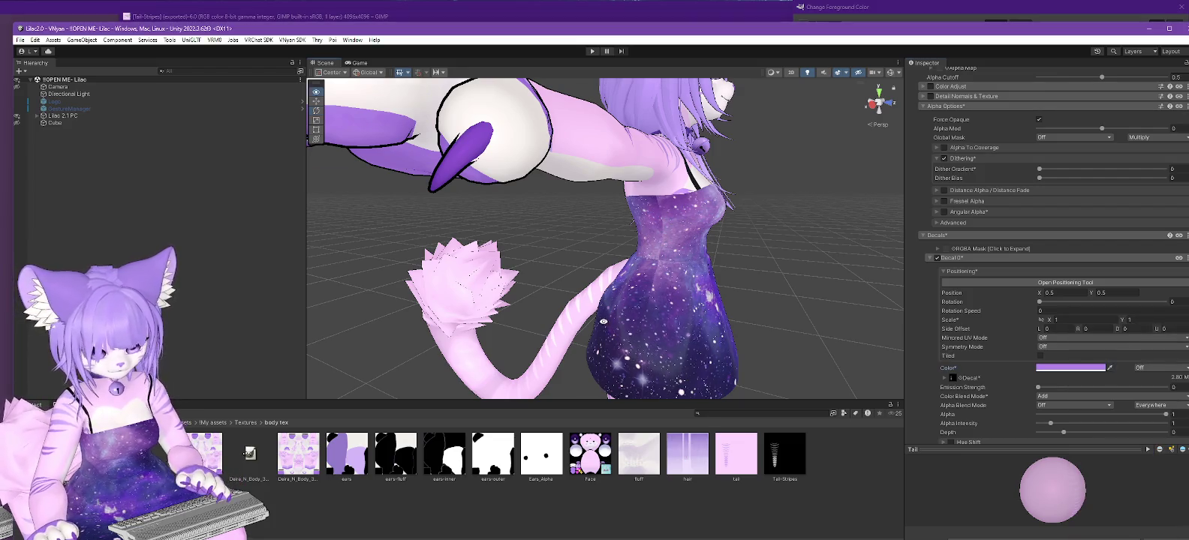
{"action": "mouse_move", "coordinate": [721, 375]}
{"action": "right_mouse_down"}
{"action": "mouse_move", "coordinate": [764, 347]}
{"action": "mouse_move", "coordinate": [863, 355]}
{"action": "right_mouse_up"}
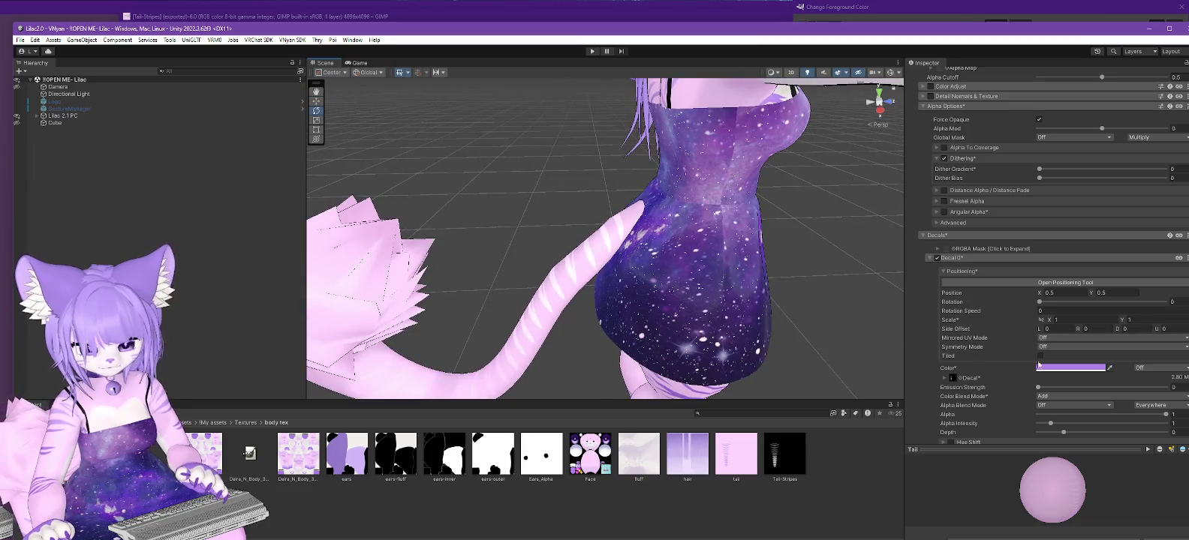
{"action": "left_click", "coordinate": [1055, 398]}
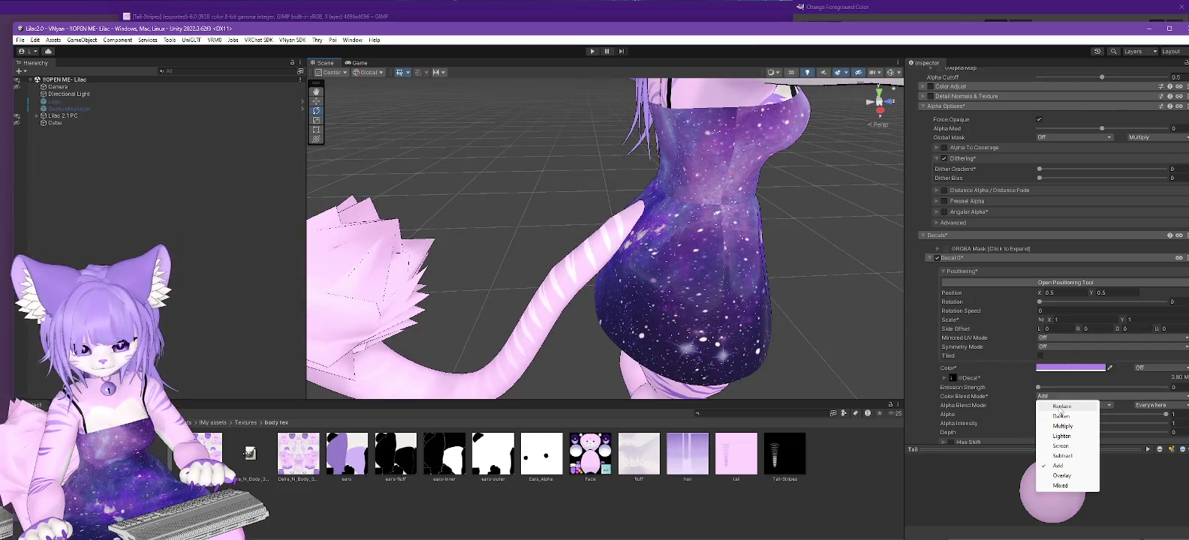
Compare the Replace, Add and Overlay decal blend modes on the tail.
{"action": "left_click", "coordinate": [1060, 408]}
{"action": "left_click", "coordinate": [1057, 396]}
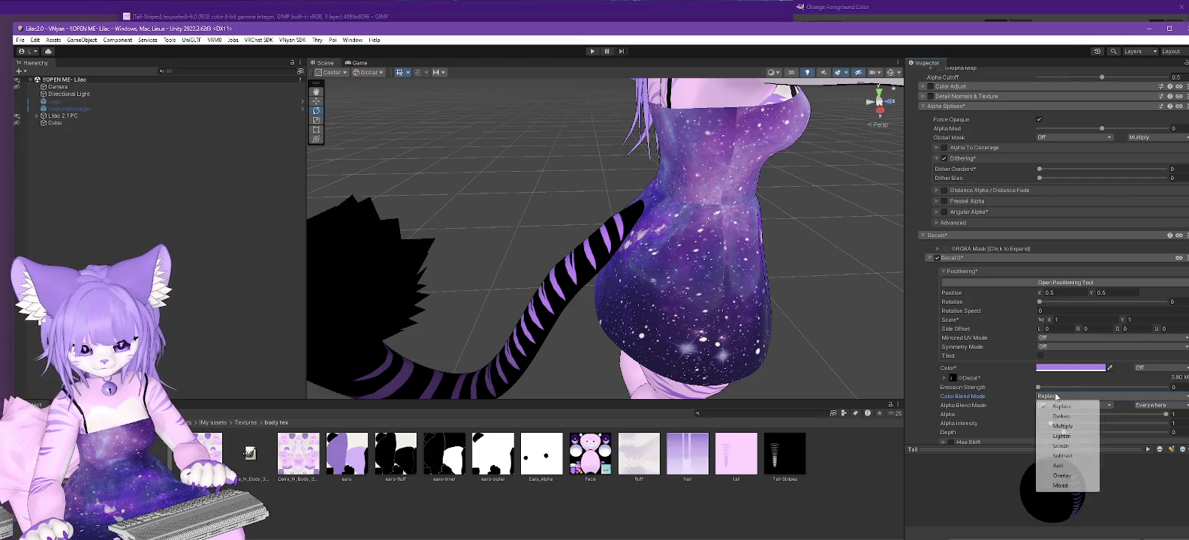
{"action": "left_click", "coordinate": [1061, 469]}
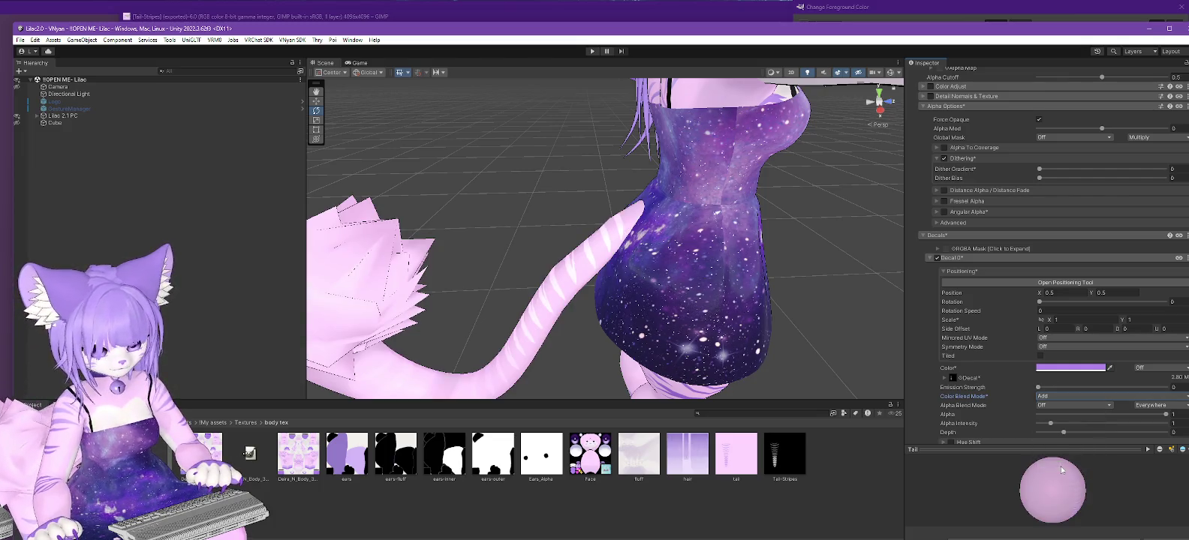
{"action": "mouse_move", "coordinate": [717, 311]}
{"action": "middle_mouse_down"}
{"action": "mouse_move", "coordinate": [647, 261]}
{"action": "mouse_move", "coordinate": [725, 293]}
{"action": "middle_mouse_up"}
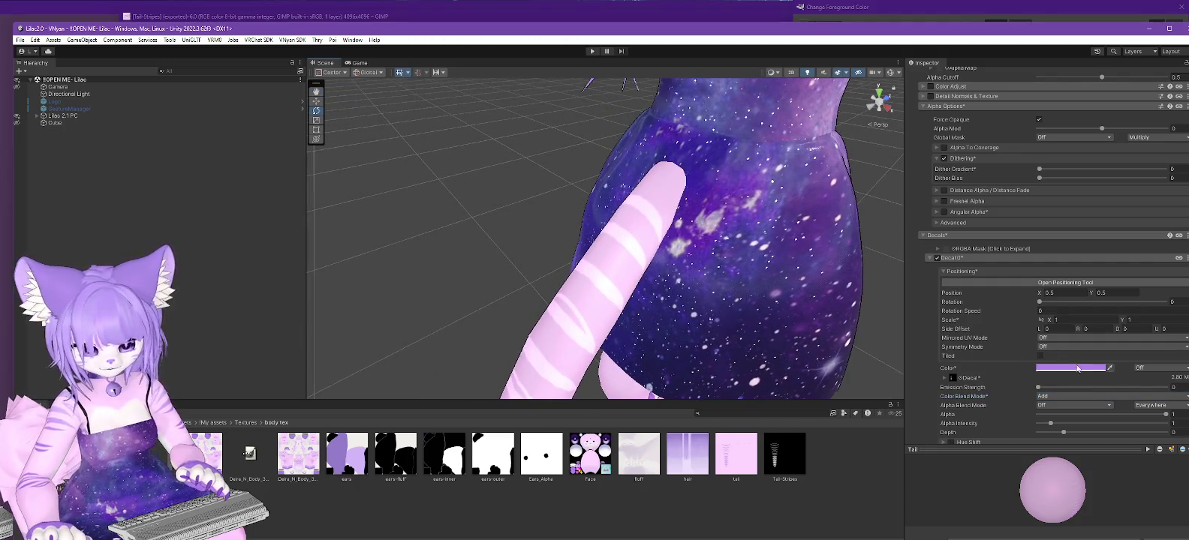
{"action": "left_click", "coordinate": [1068, 396]}
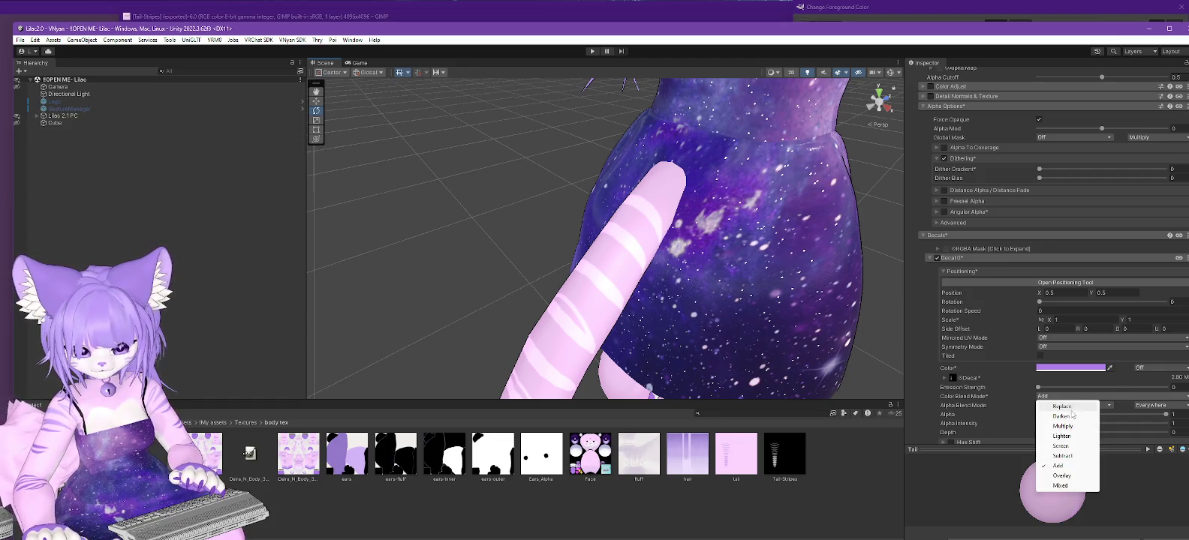
{"action": "left_click", "coordinate": [1072, 411]}
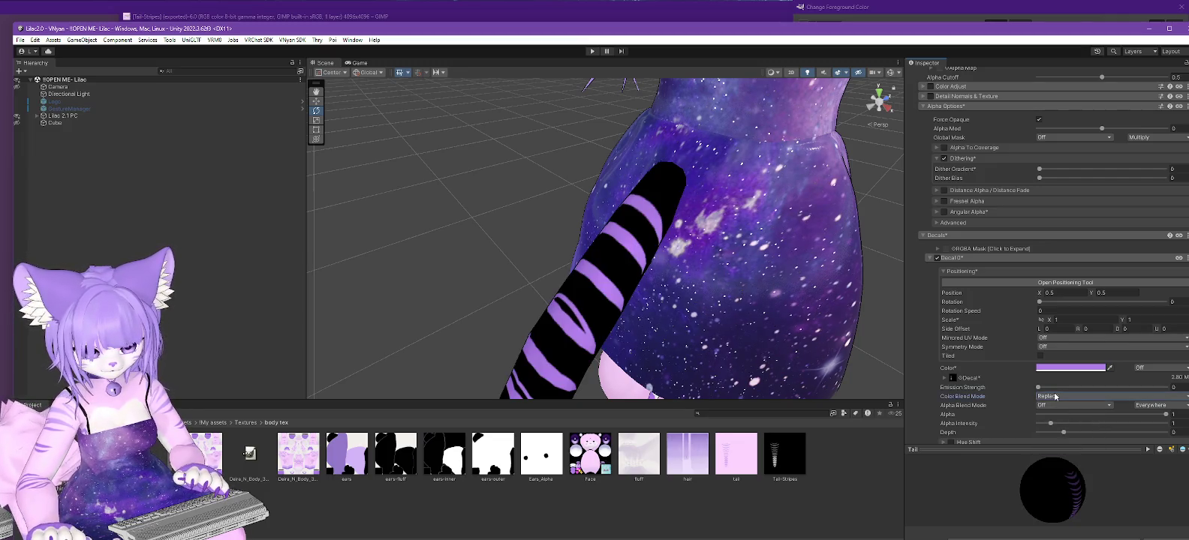
{"action": "left_click", "coordinate": [1054, 397]}
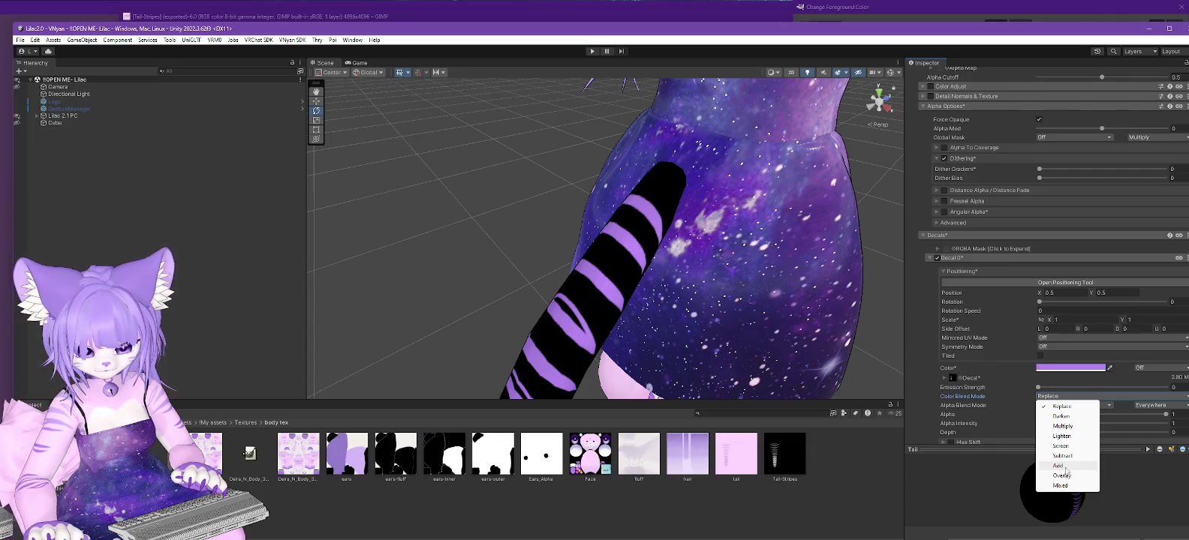
{"action": "left_click", "coordinate": [1064, 476]}
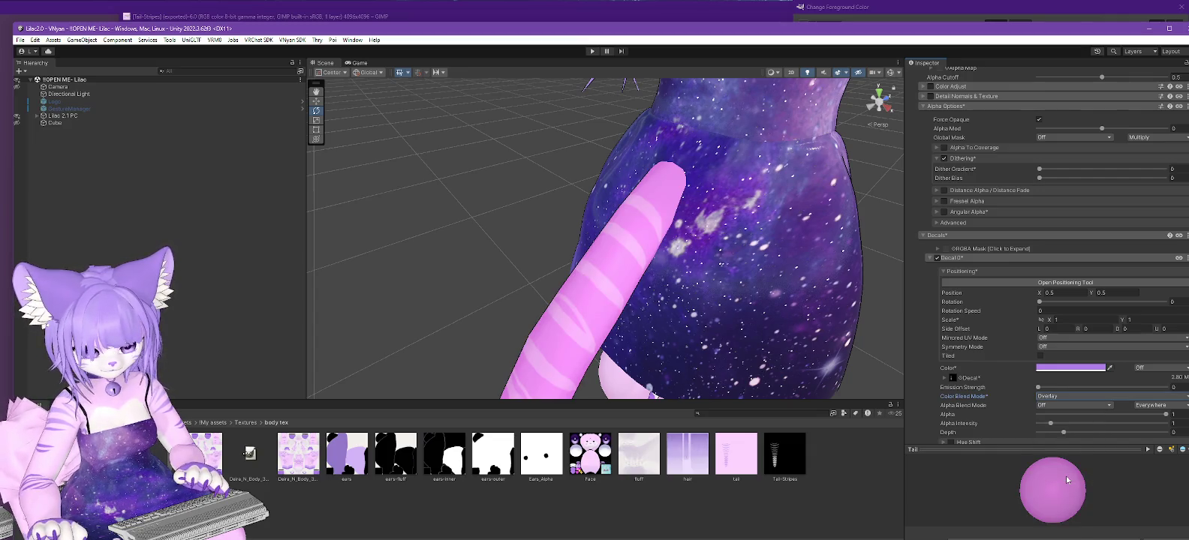
{"action": "middle_click_drag", "start_coordinate": [721, 285], "coordinate": [683, 307]}
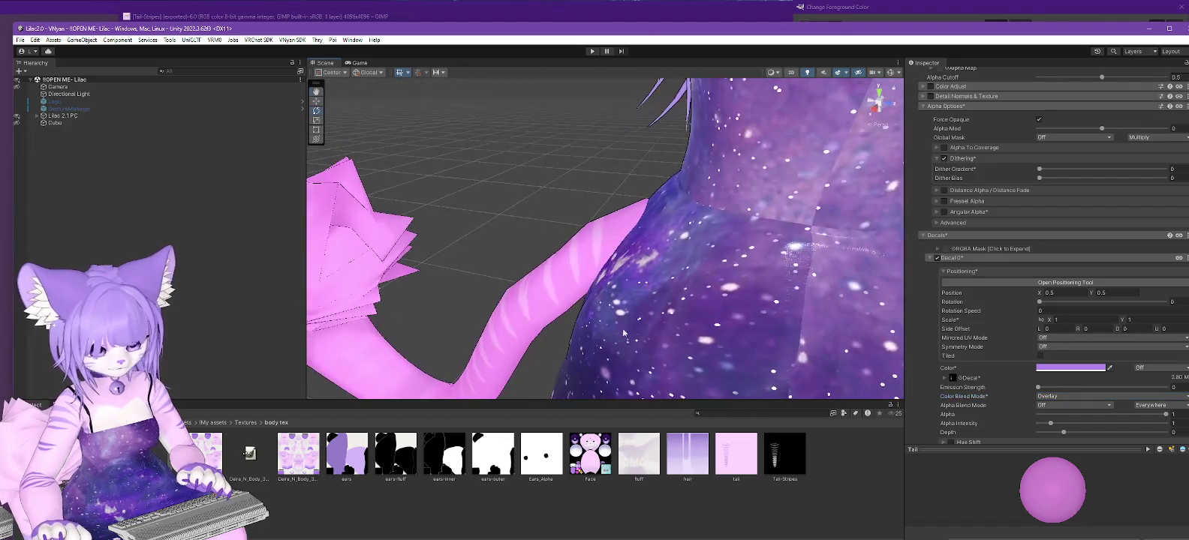
Settle the decal Color Blend Mode on Replace for purple stripes on black.
{"action": "left_click", "coordinate": [1055, 396]}
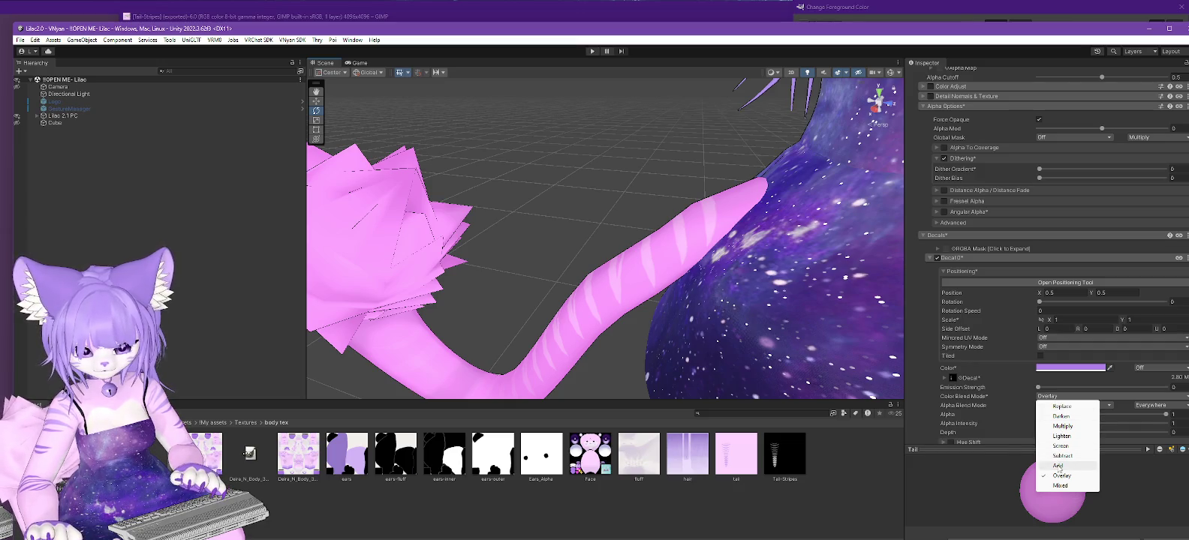
{"action": "left_click", "coordinate": [1059, 466]}
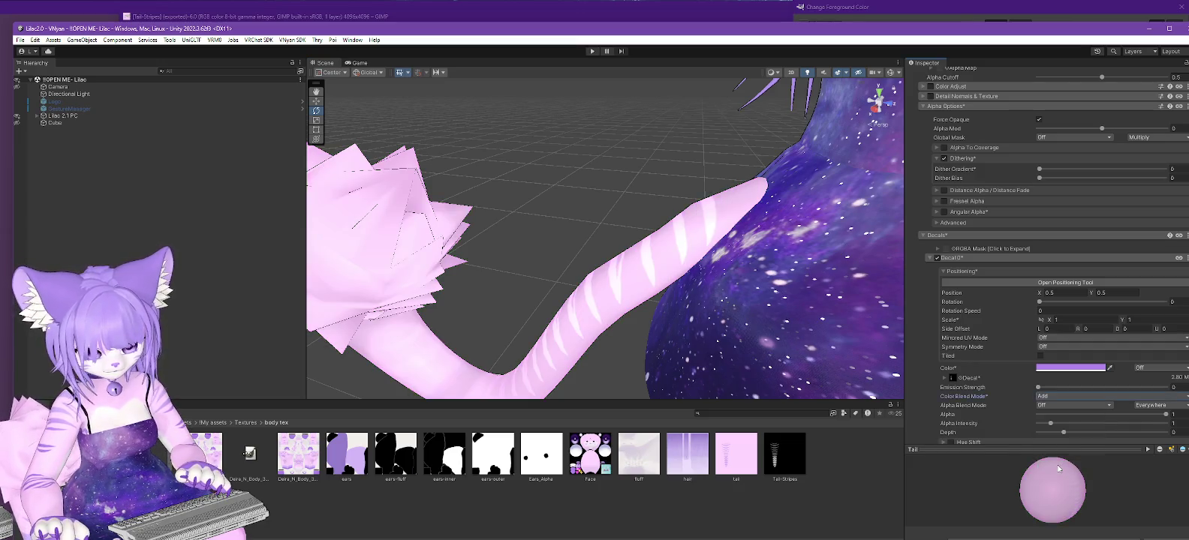
{"action": "left_click_drag", "start_coordinate": [697, 325], "coordinate": [824, 365], "text": "alt"}
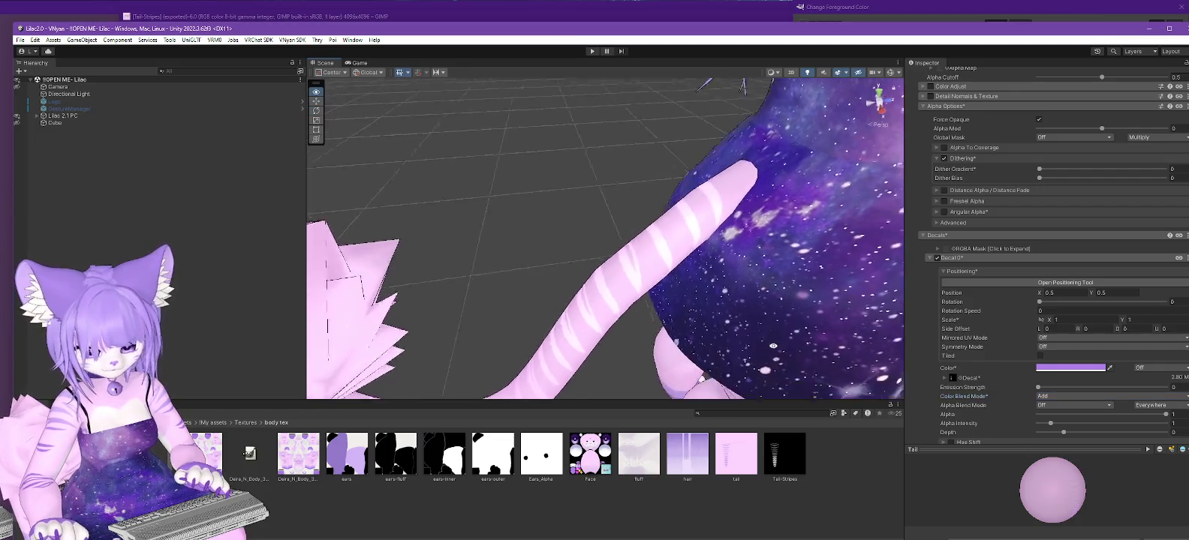
{"action": "left_click", "coordinate": [1072, 398]}
{"action": "left_click", "coordinate": [1070, 409]}
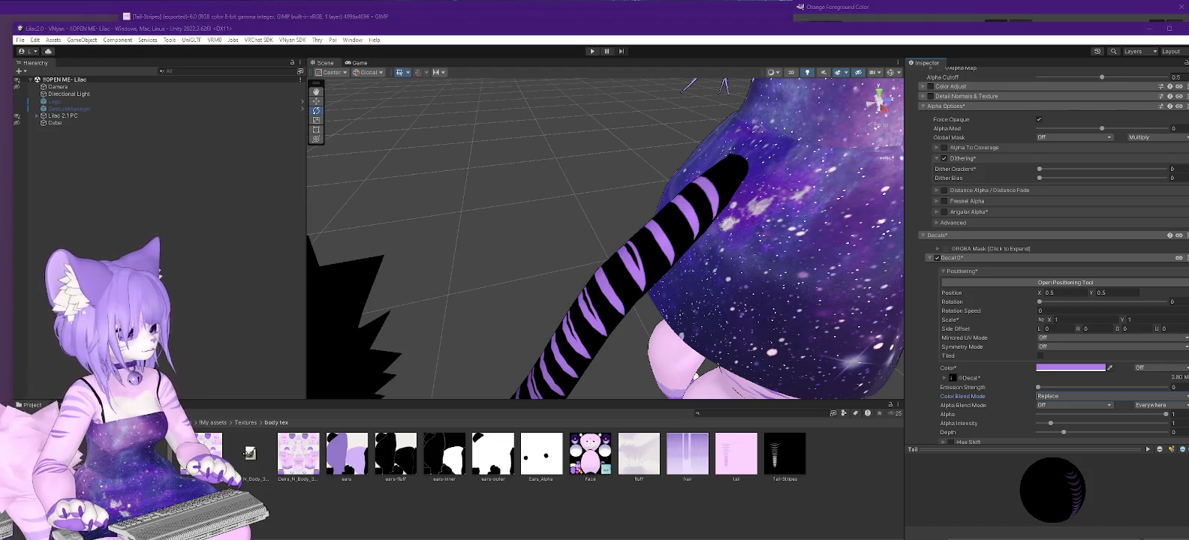
{"action": "key", "text": "alt+Tab"}
Fuzzy-select the pink background around the stripes and delete it to transparency.
{"action": "scroll", "coordinate": [589, 286], "scroll_direction": "down", "scroll_amount": 3}
{"action": "scroll", "coordinate": [605, 302], "scroll_direction": "up", "scroll_amount": 2}
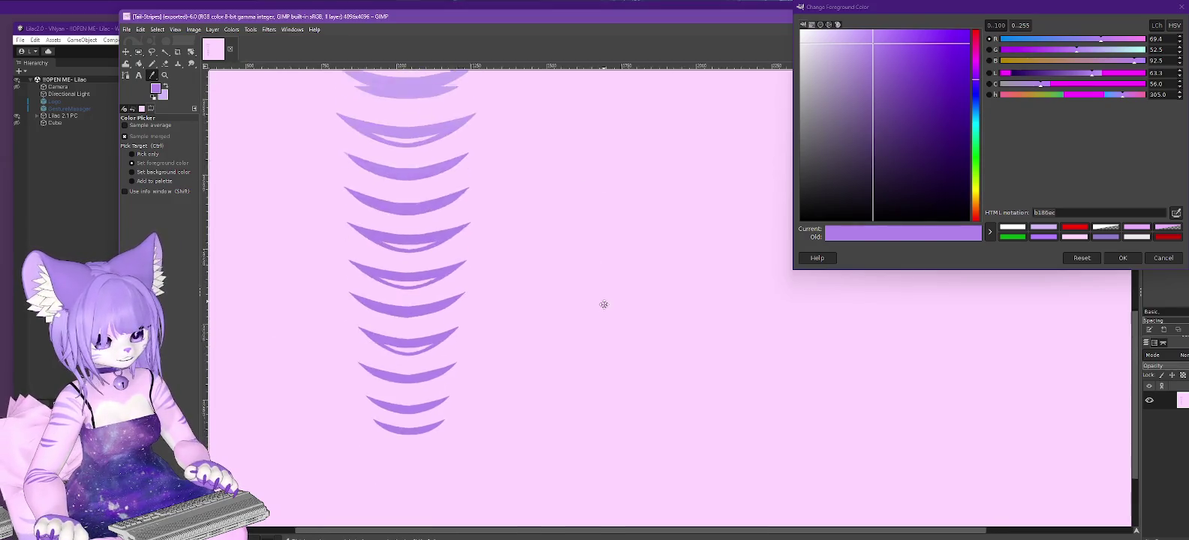
{"action": "scroll", "coordinate": [630, 408], "scroll_direction": "up", "scroll_amount": 1}
{"action": "scroll", "coordinate": [623, 375], "scroll_direction": "down", "scroll_amount": 5}
{"action": "scroll", "coordinate": [593, 322], "scroll_direction": "up", "scroll_amount": 5}
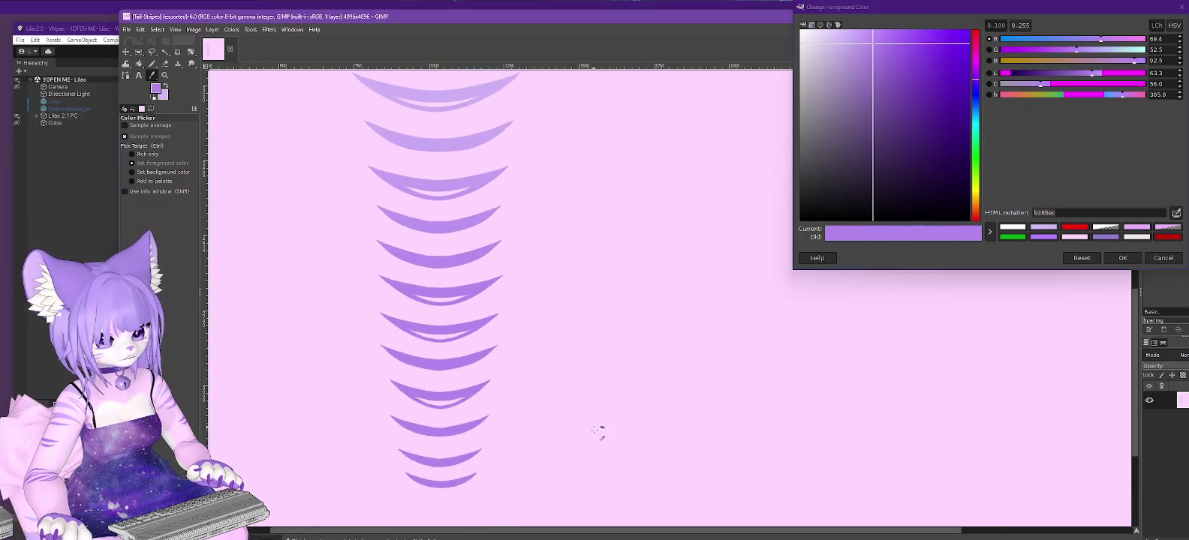
{"action": "scroll", "coordinate": [597, 338], "scroll_direction": "down", "scroll_amount": 5}
{"action": "scroll", "coordinate": [585, 300], "scroll_direction": "up", "scroll_amount": 5}
{"action": "scroll", "coordinate": [589, 289], "scroll_direction": "down", "scroll_amount": 3}
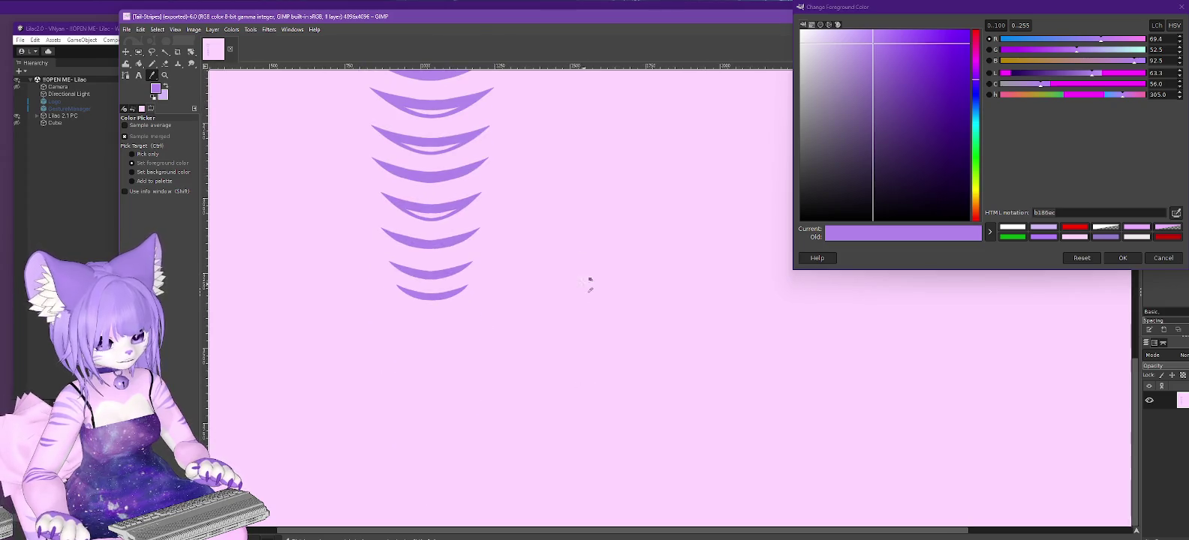
{"action": "scroll", "coordinate": [581, 353], "scroll_direction": "up", "scroll_amount": 3}
{"action": "scroll", "coordinate": [575, 443], "scroll_direction": "up", "scroll_amount": 2}
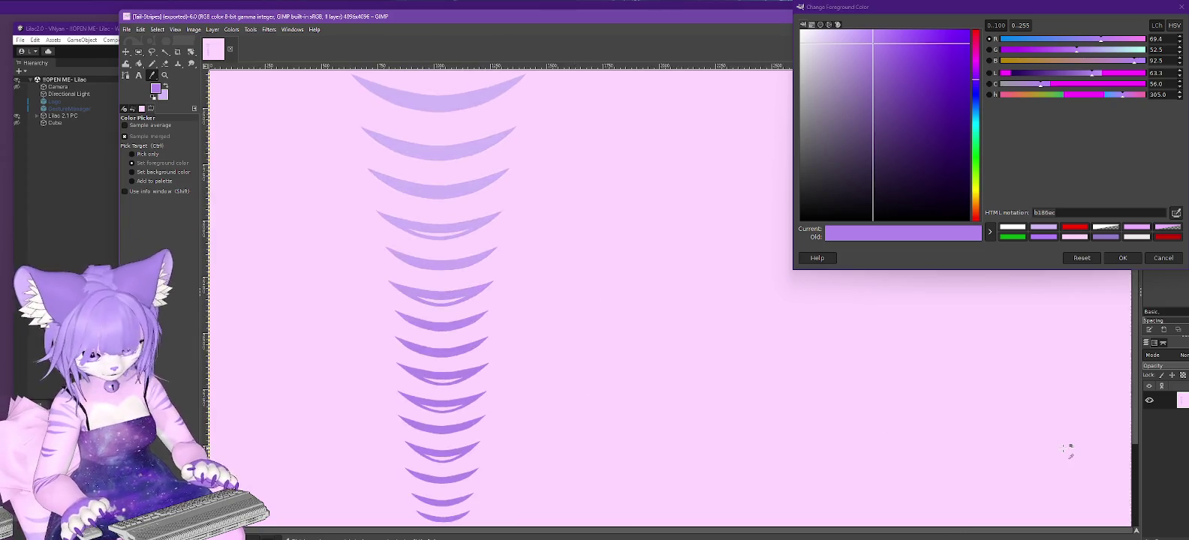
{"action": "scroll", "coordinate": [1069, 450], "scroll_direction": "down", "scroll_amount": 2, "text": "ctrl"}
{"action": "left_click", "coordinate": [165, 52]}
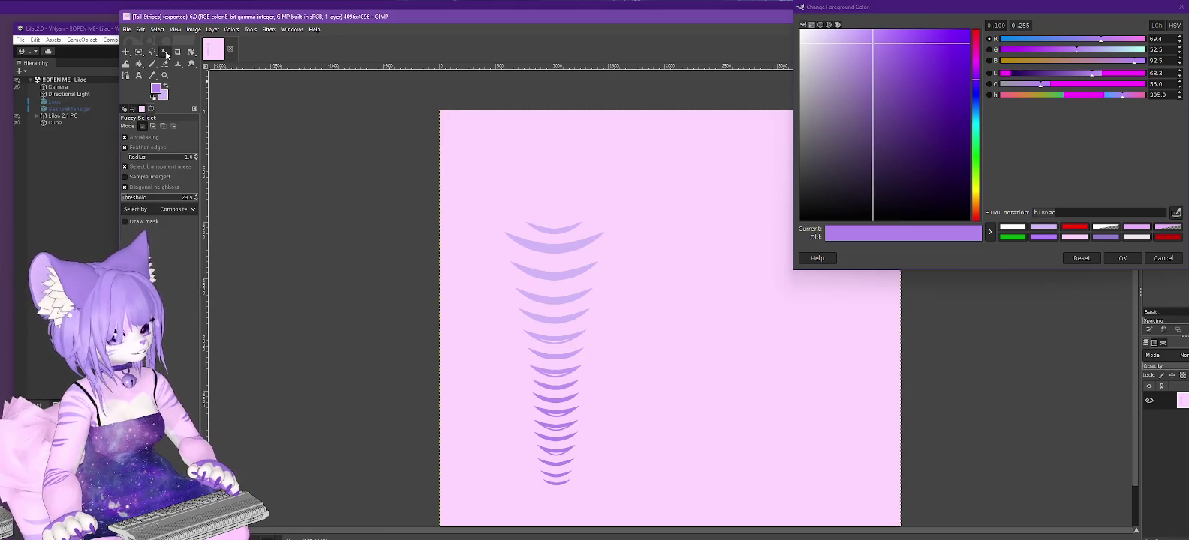
{"action": "left_click", "coordinate": [695, 315]}
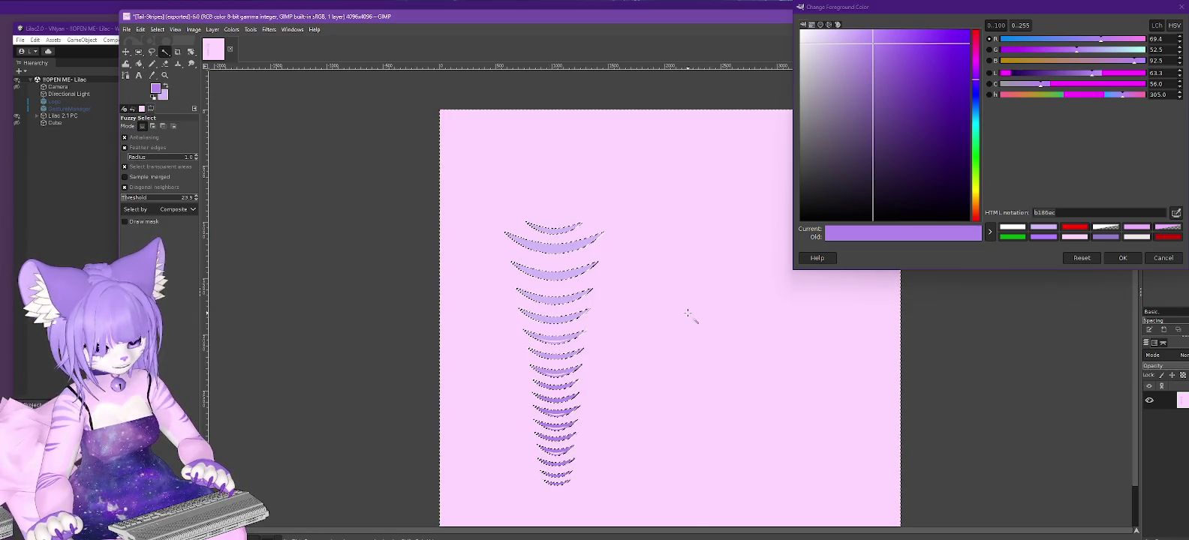
{"action": "key", "text": "Delete"}
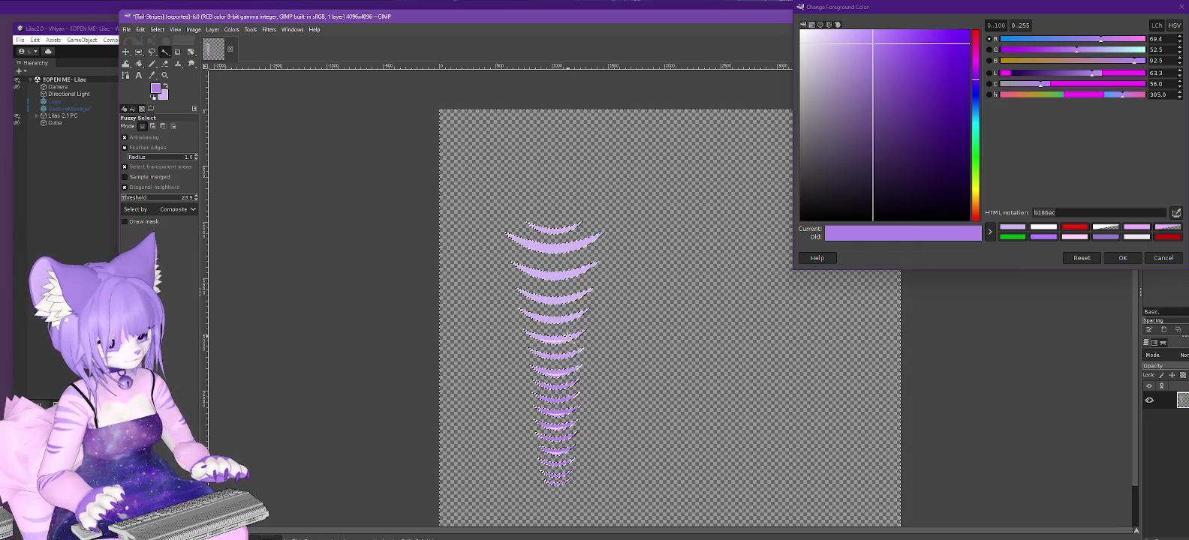
Invert the stripe selection and fill the surrounding transparent area with light pink.
{"action": "scroll", "coordinate": [555, 360], "scroll_direction": "up", "scroll_amount": 1, "text": "ctrl"}
{"action": "scroll", "coordinate": [550, 370], "scroll_direction": "up", "scroll_amount": 1, "text": "ctrl"}
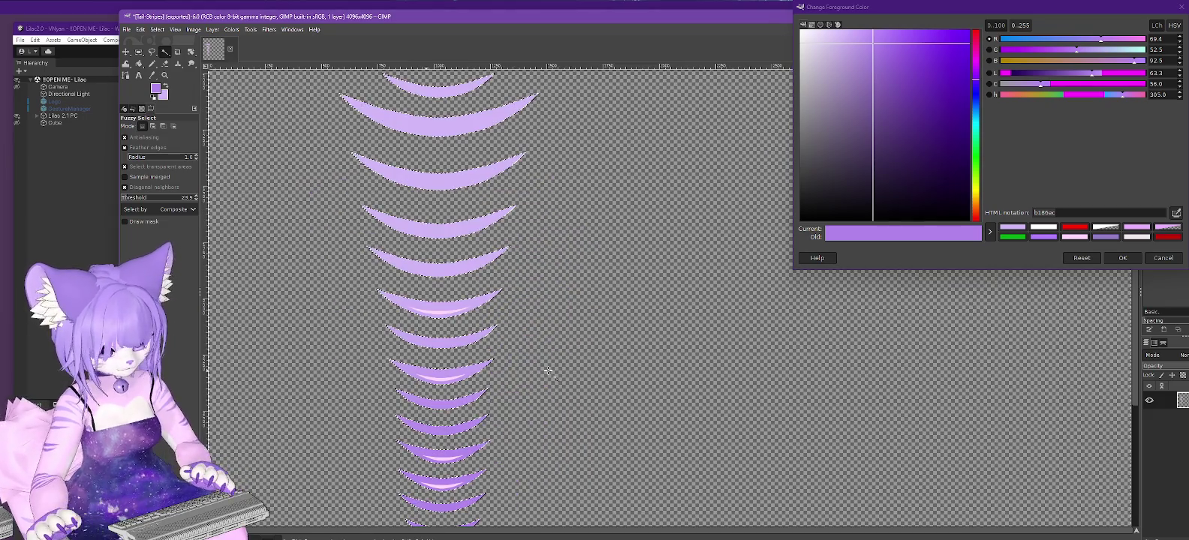
{"action": "left_click", "coordinate": [434, 376]}
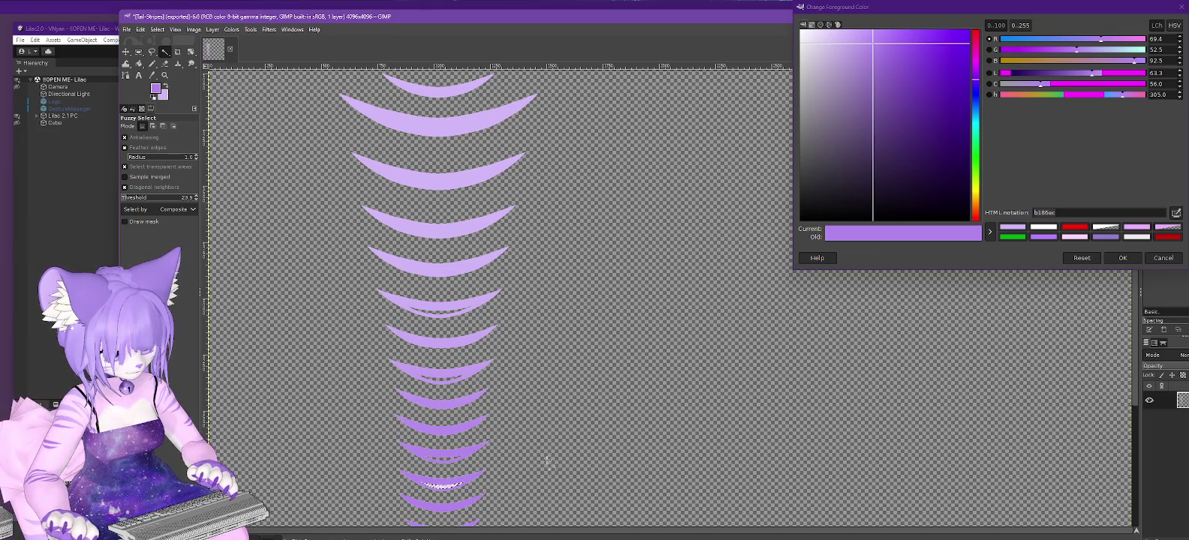
{"action": "scroll", "coordinate": [1140, 414], "scroll_direction": "down", "scroll_amount": 3}
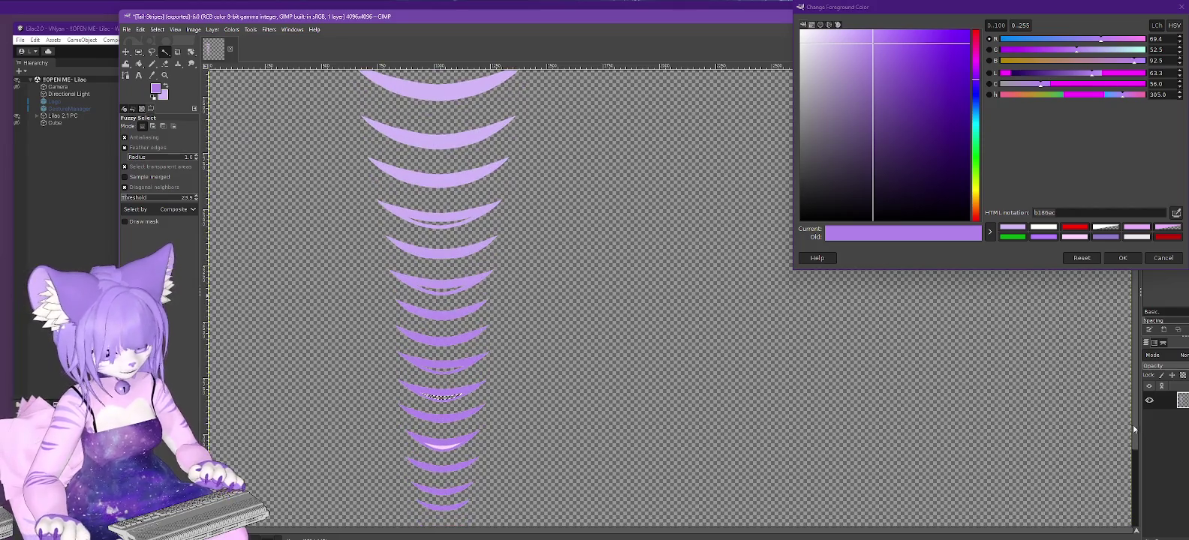
{"action": "key", "text": "ctrl"}
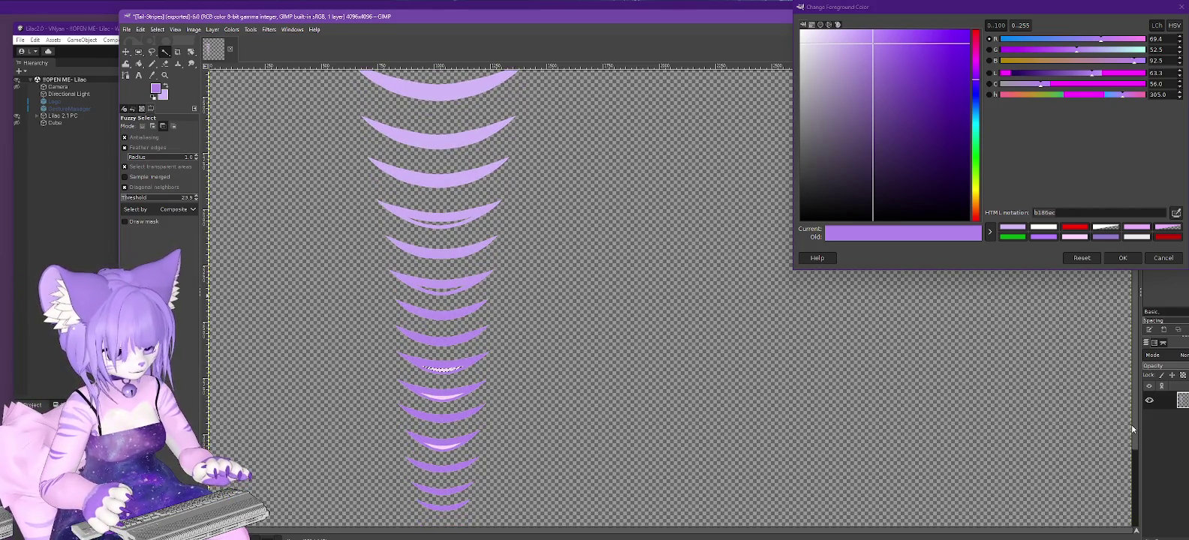
{"action": "key", "text": "ctrl+i"}
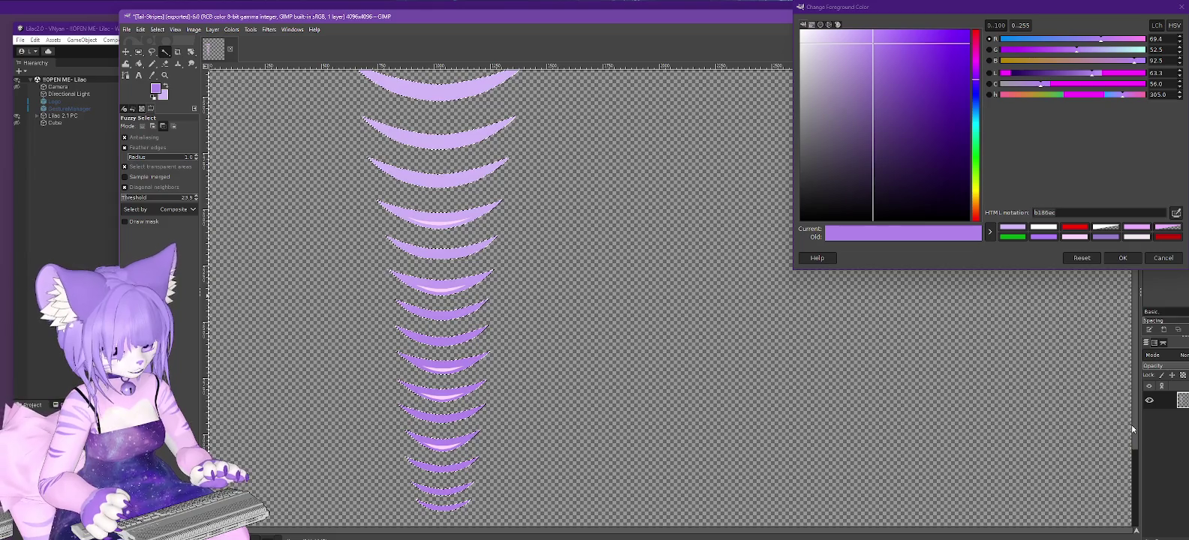
{"action": "key", "text": "ctrl+period"}
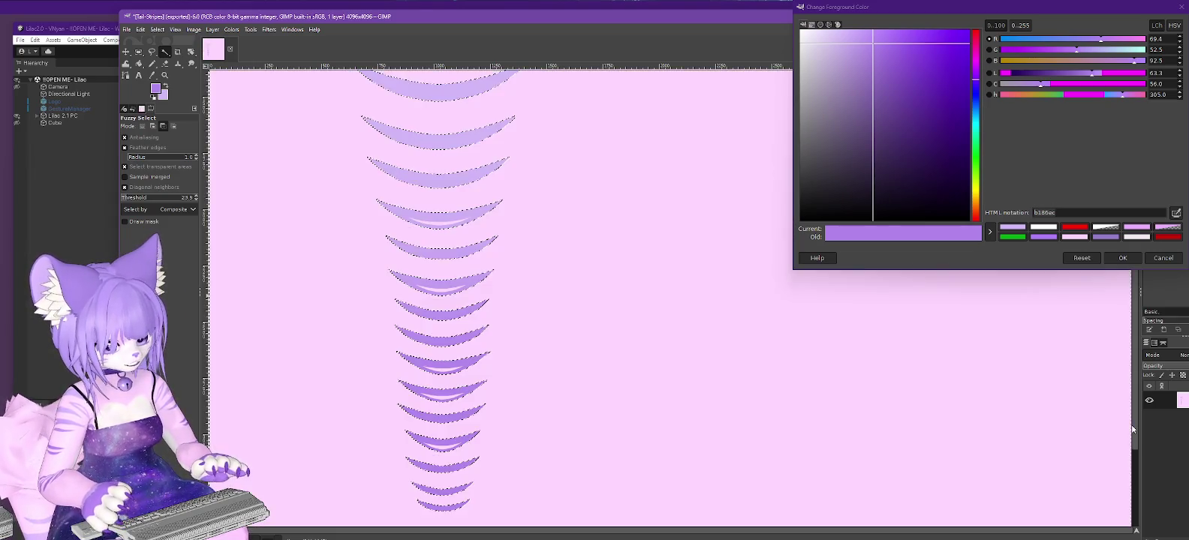
{"action": "left_click_drag", "start_coordinate": [127, 198], "coordinate": [144, 197]}
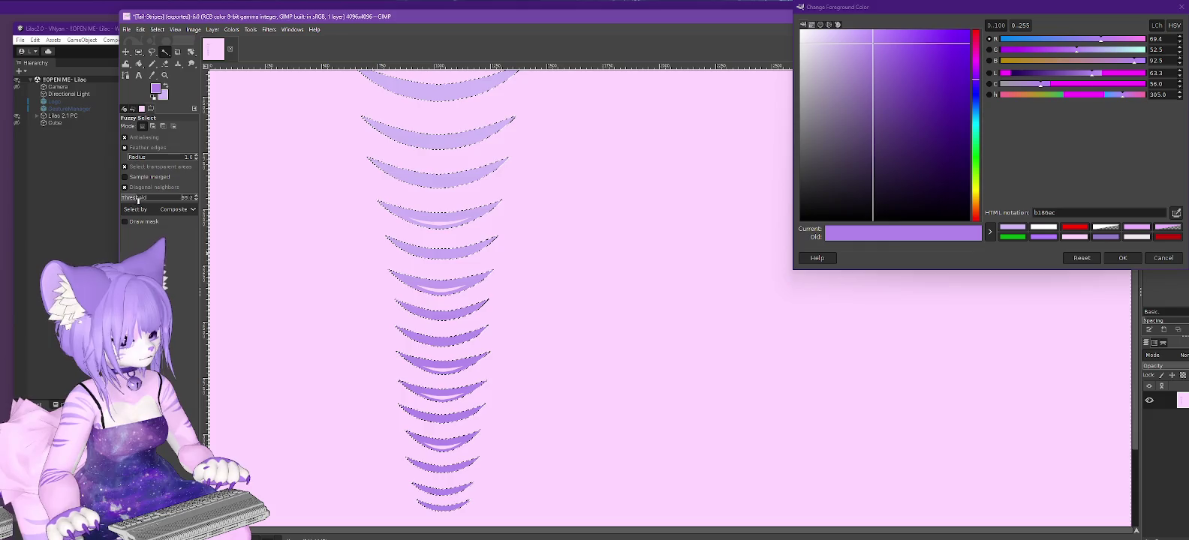
Clear the current selection and dismiss the foreground colour picker unchanged.
{"action": "left_click", "coordinate": [157, 29]}
{"action": "left_click", "coordinate": [166, 54]}
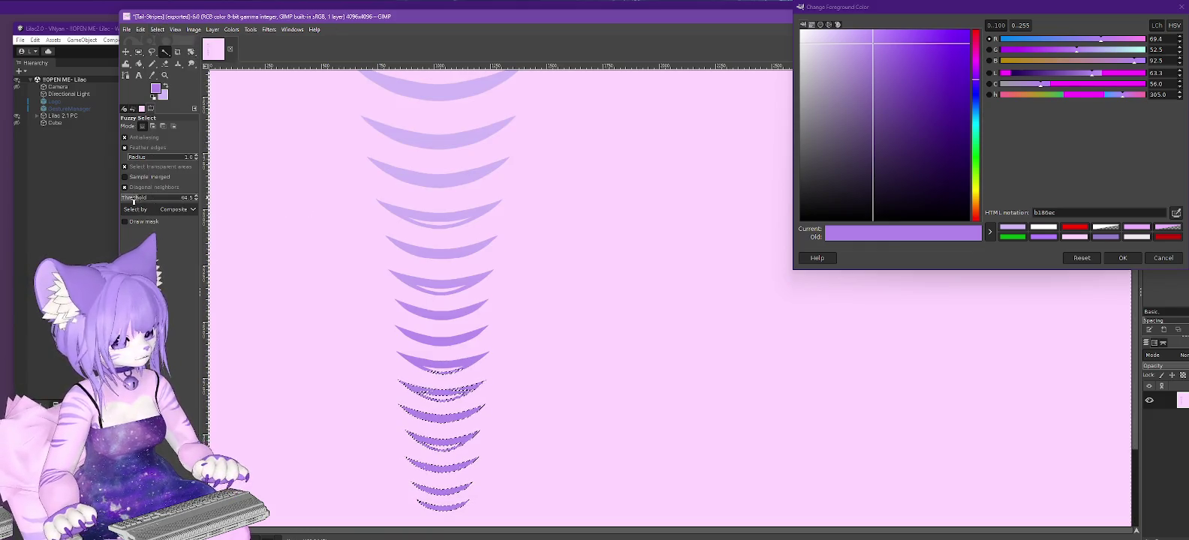
{"action": "left_click", "coordinate": [157, 30]}
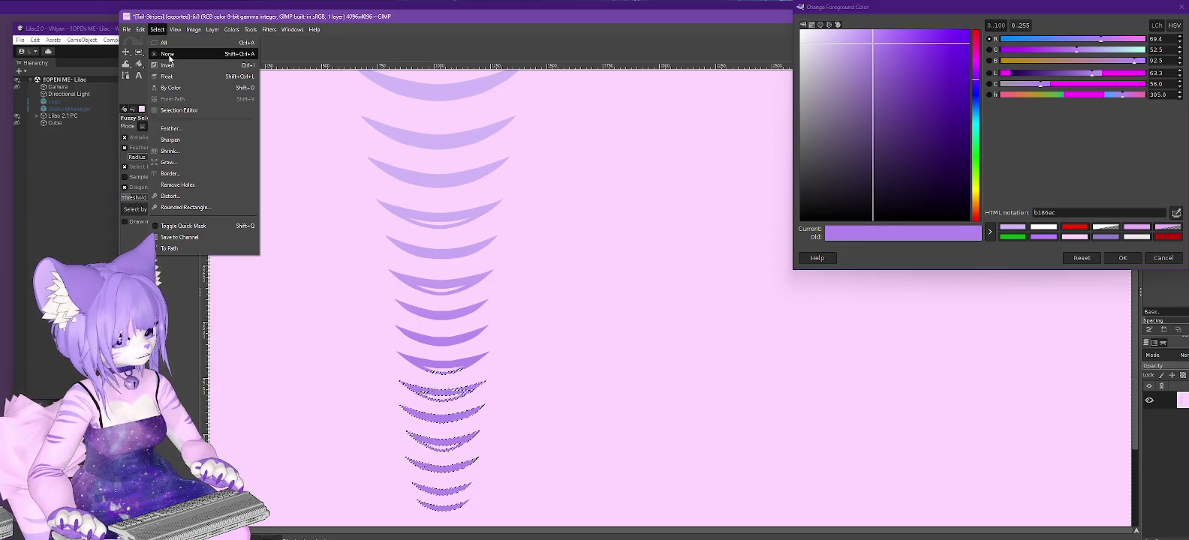
{"action": "left_click", "coordinate": [169, 52]}
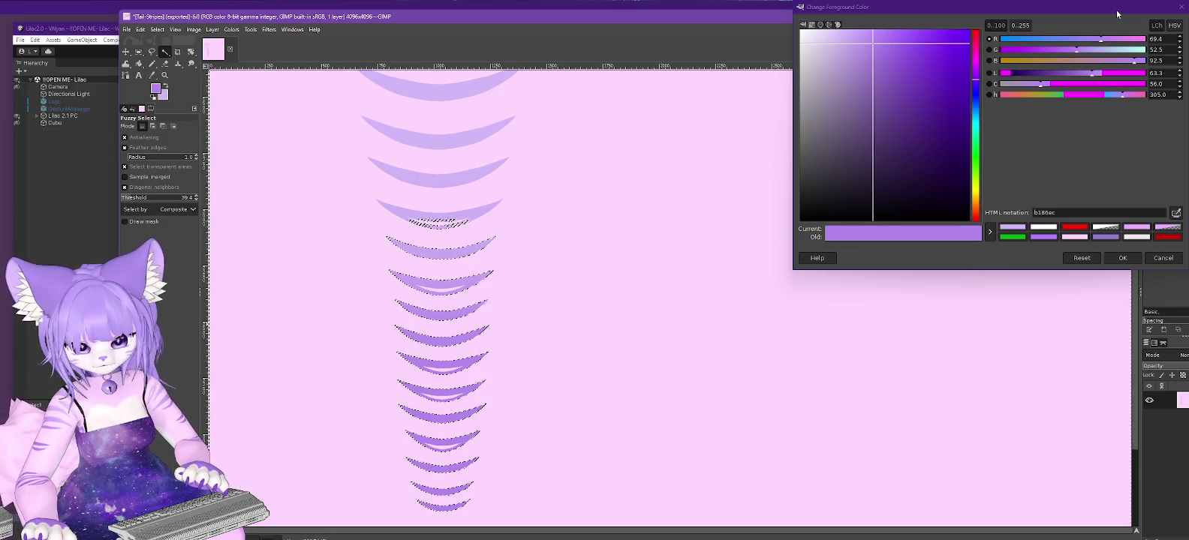
{"action": "left_click", "coordinate": [1149, 256]}
Fuzzy-select the pink background, delete it, and clear the selection.
{"action": "scroll", "coordinate": [238, 140], "scroll_direction": "up", "scroll_amount": 5}
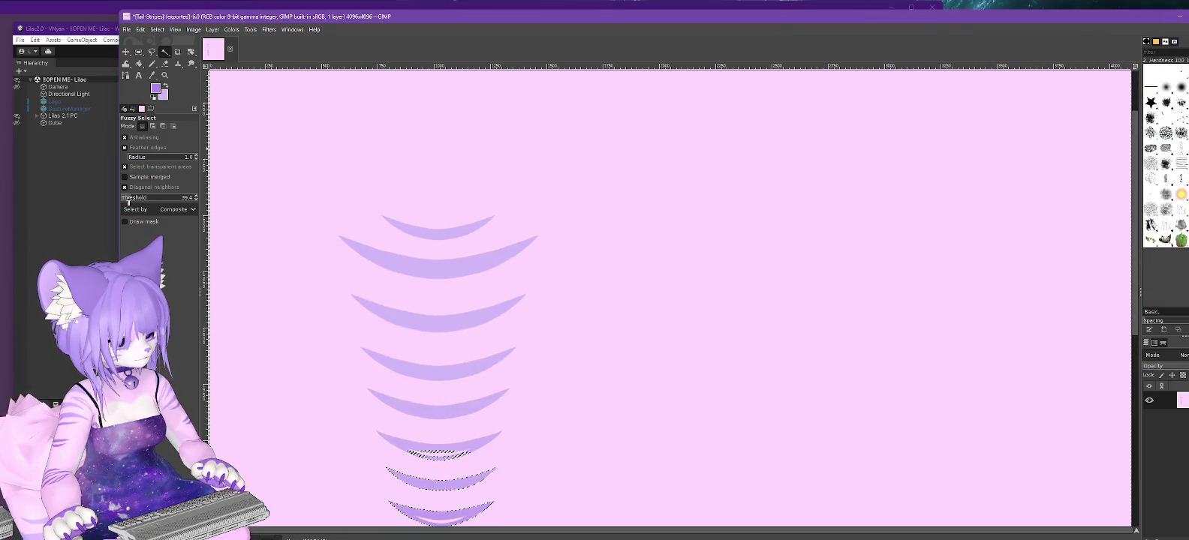
{"action": "key", "text": "ctrl+shift+a"}
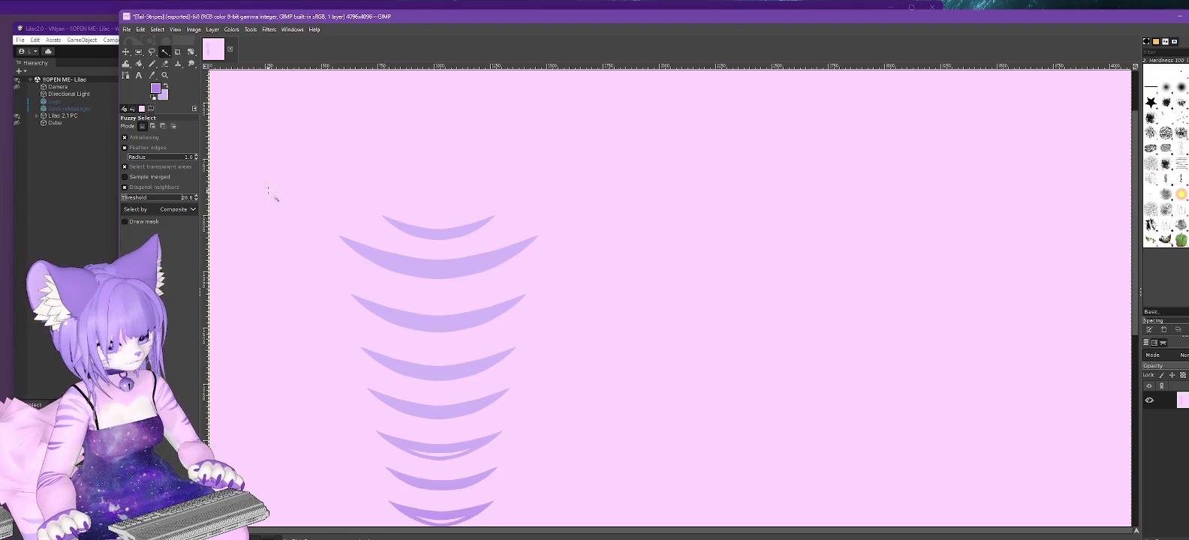
{"action": "left_click", "coordinate": [268, 190]}
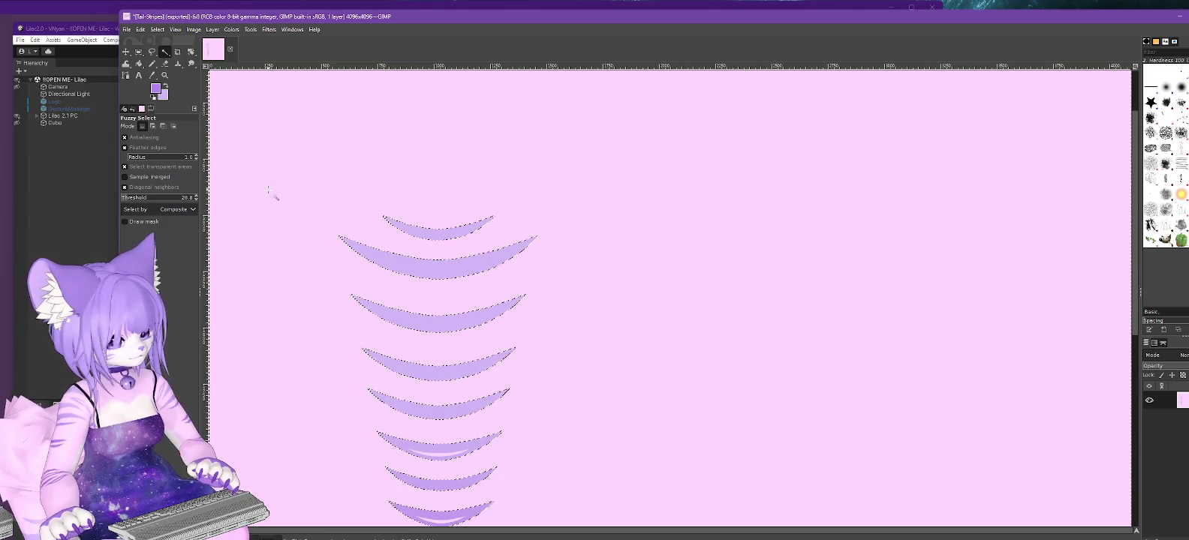
{"action": "key", "text": "Delete"}
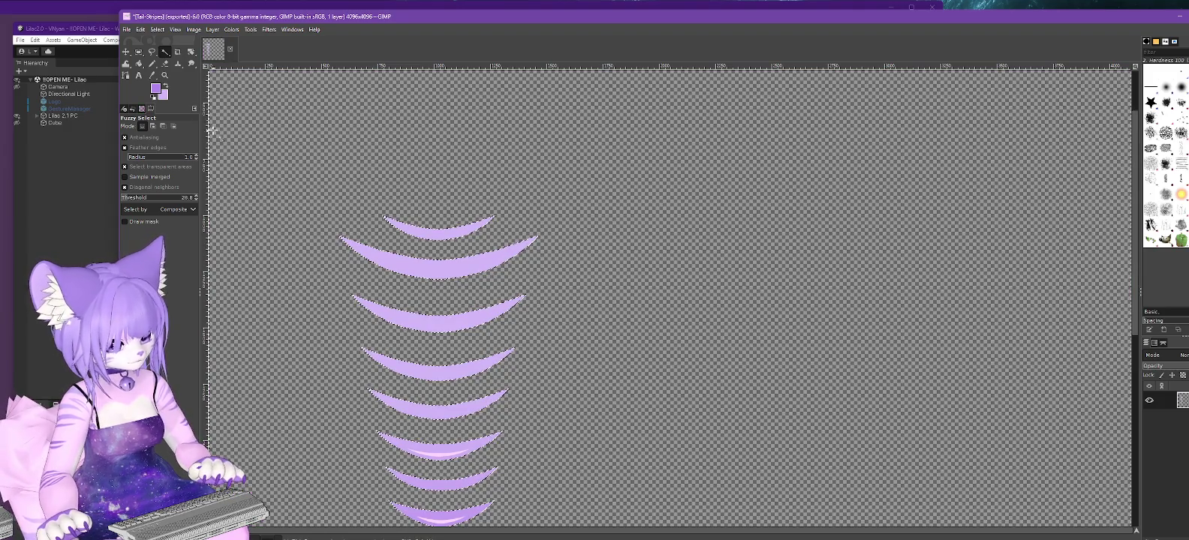
{"action": "left_click", "coordinate": [157, 29]}
{"action": "left_click", "coordinate": [168, 55]}
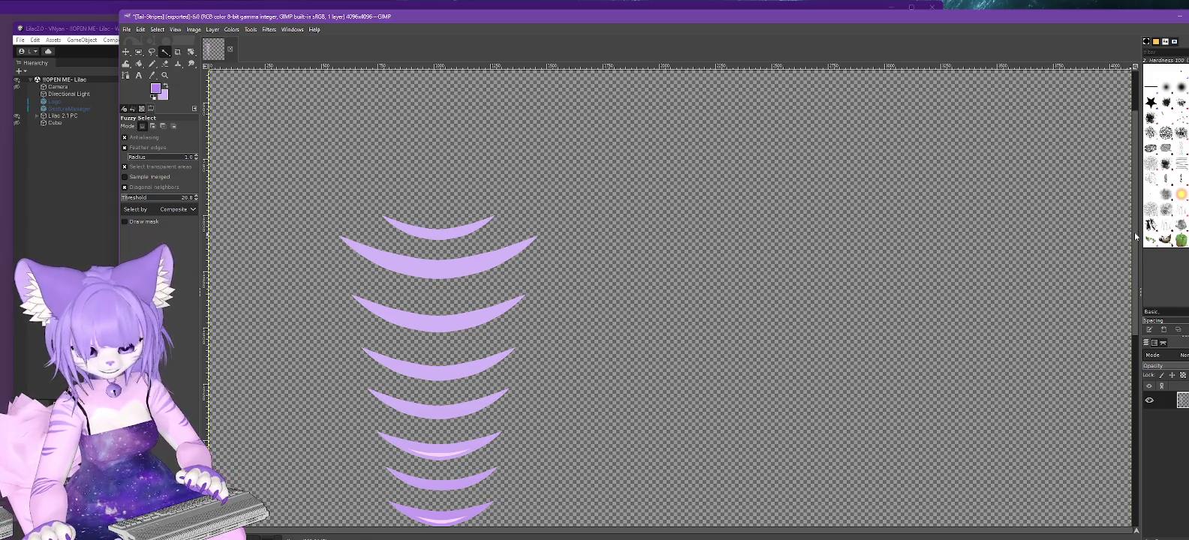
Restore the pink, set feather radius 0 with Feather edges off, and delete the background.
{"action": "scroll", "coordinate": [1137, 257], "scroll_direction": "down", "scroll_amount": 1}
{"action": "scroll", "coordinate": [1137, 258], "scroll_direction": "down", "scroll_amount": 7}
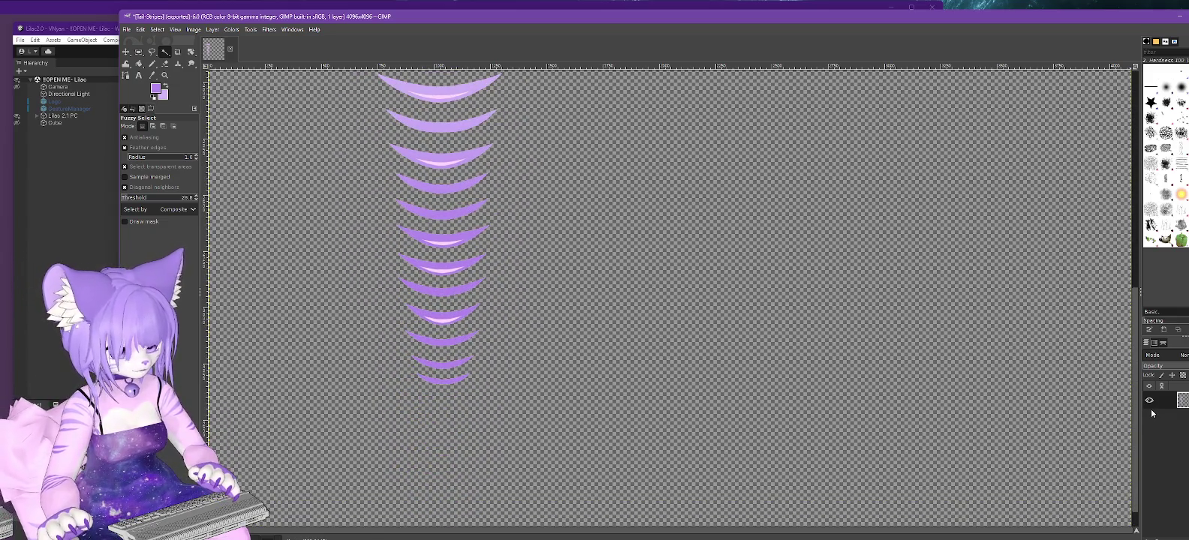
{"action": "scroll", "coordinate": [1151, 409], "scroll_direction": "up", "scroll_amount": 1}
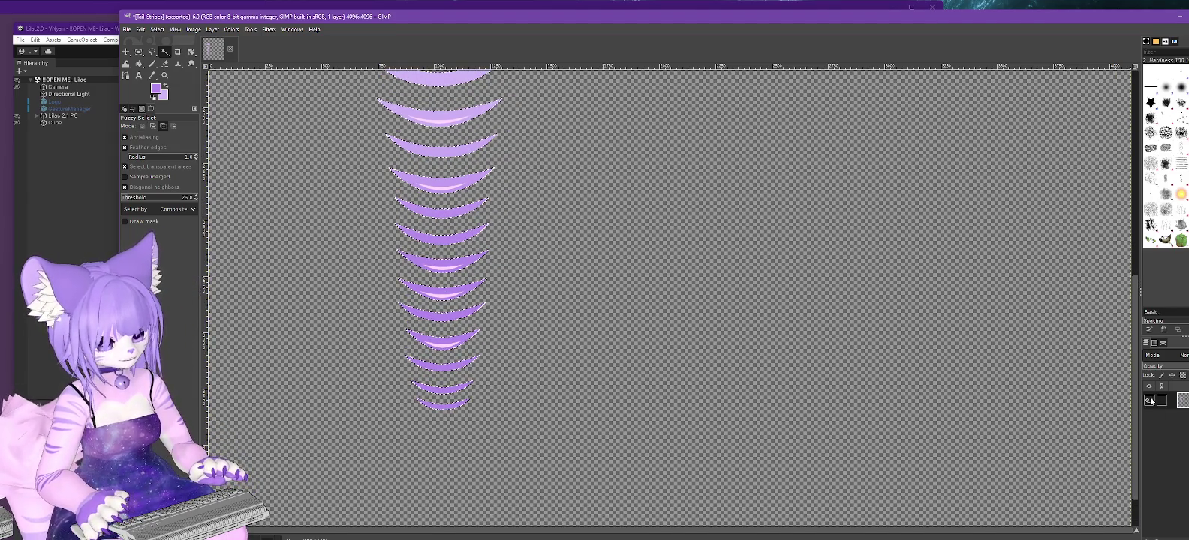
{"action": "key", "text": "ctrl+."}
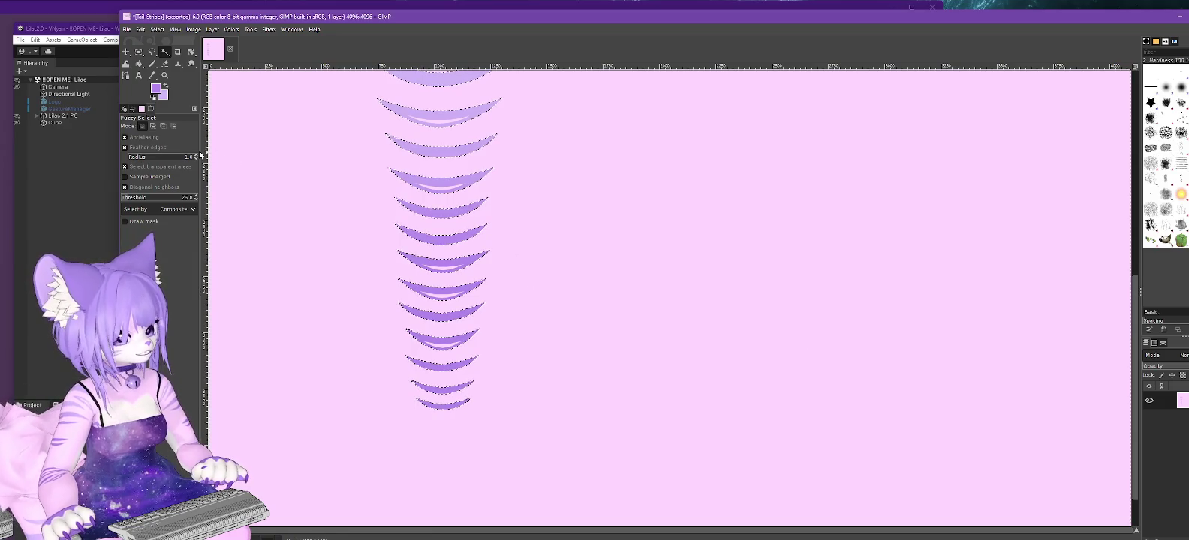
{"action": "left_click", "coordinate": [196, 159]}
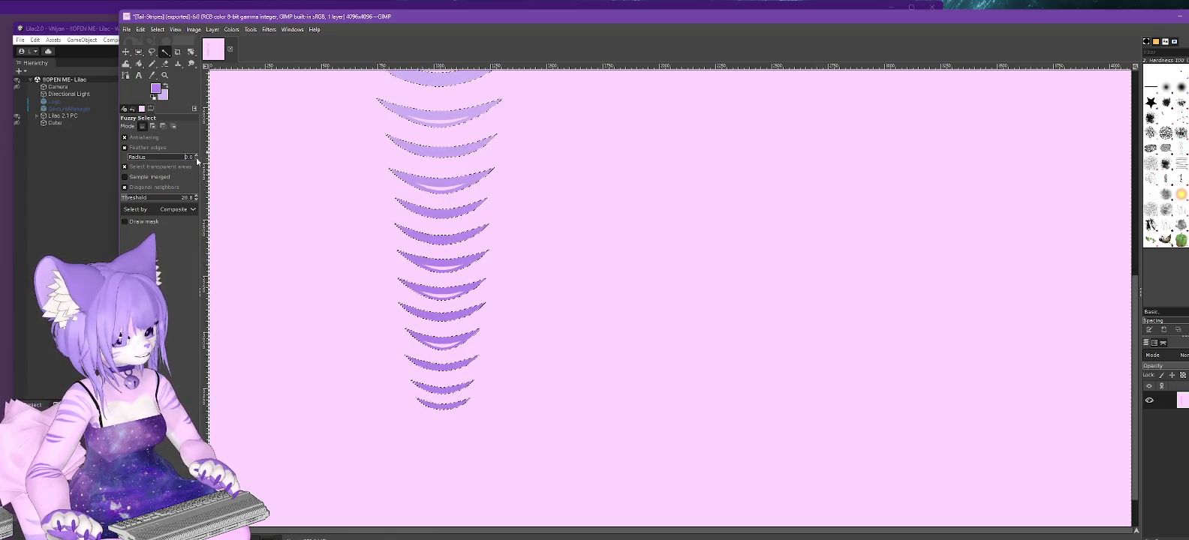
{"action": "left_click", "coordinate": [124, 29]}
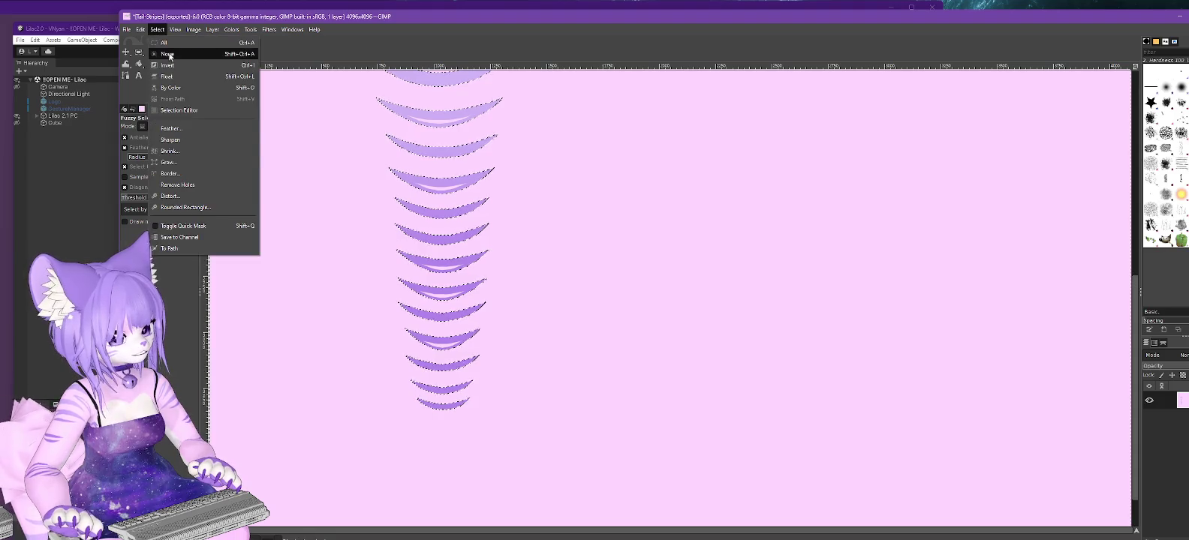
{"action": "left_click", "coordinate": [125, 28]}
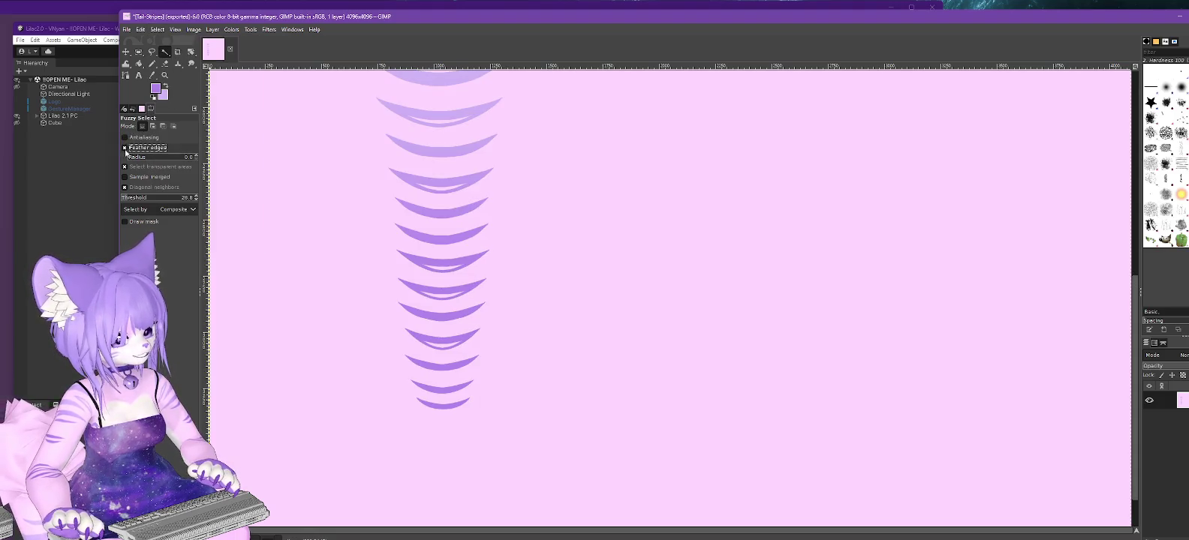
{"action": "left_click", "coordinate": [125, 148]}
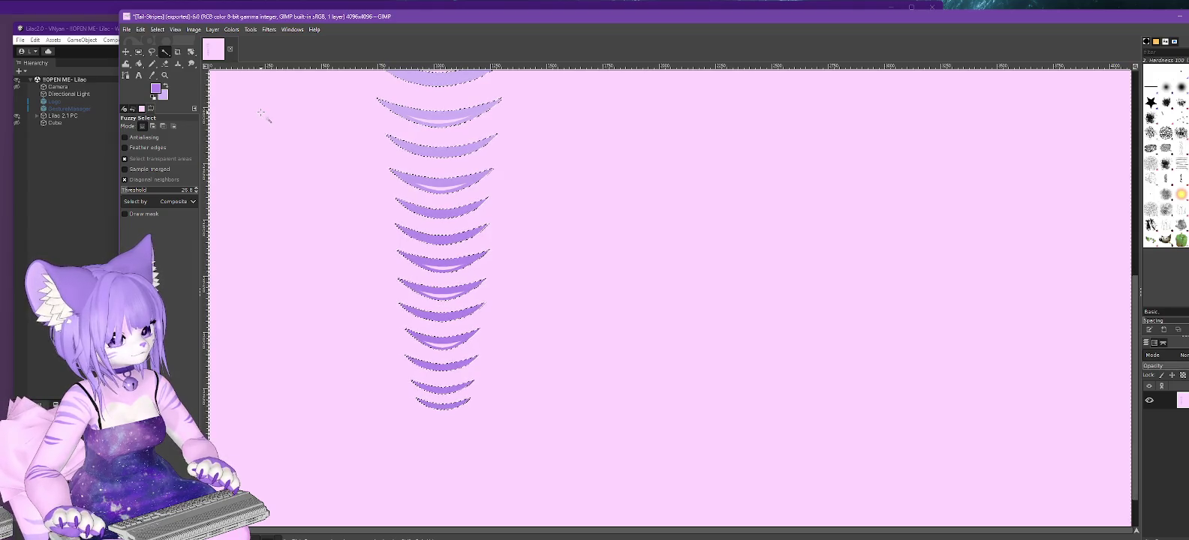
{"action": "key", "text": "Delete"}
{"action": "left_click", "coordinate": [157, 29]}
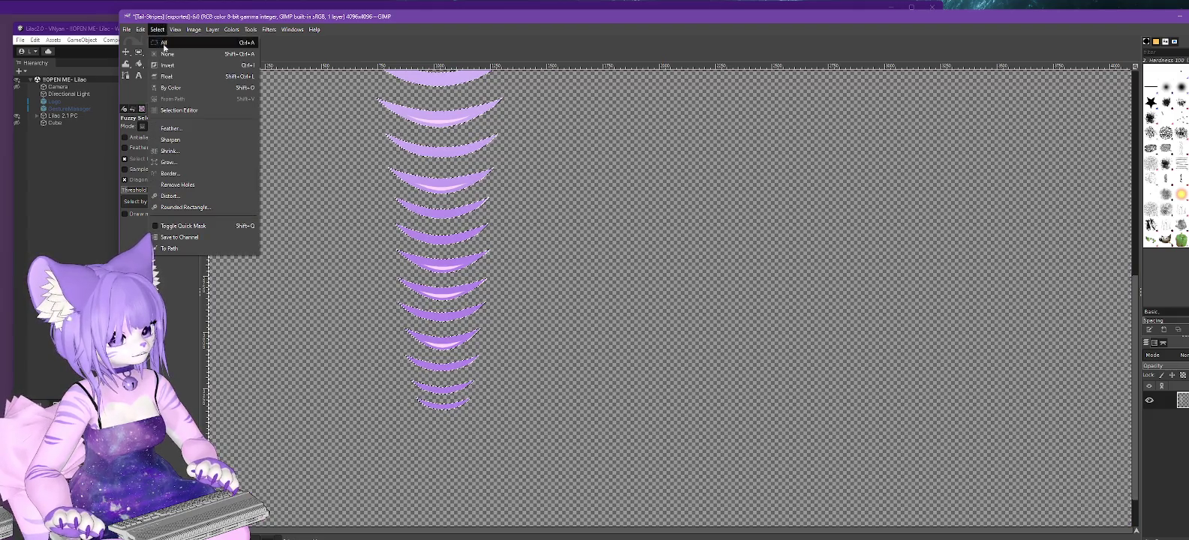
Undo to bring back the pink background and grow the stripe selection.
{"action": "left_click", "coordinate": [165, 57]}
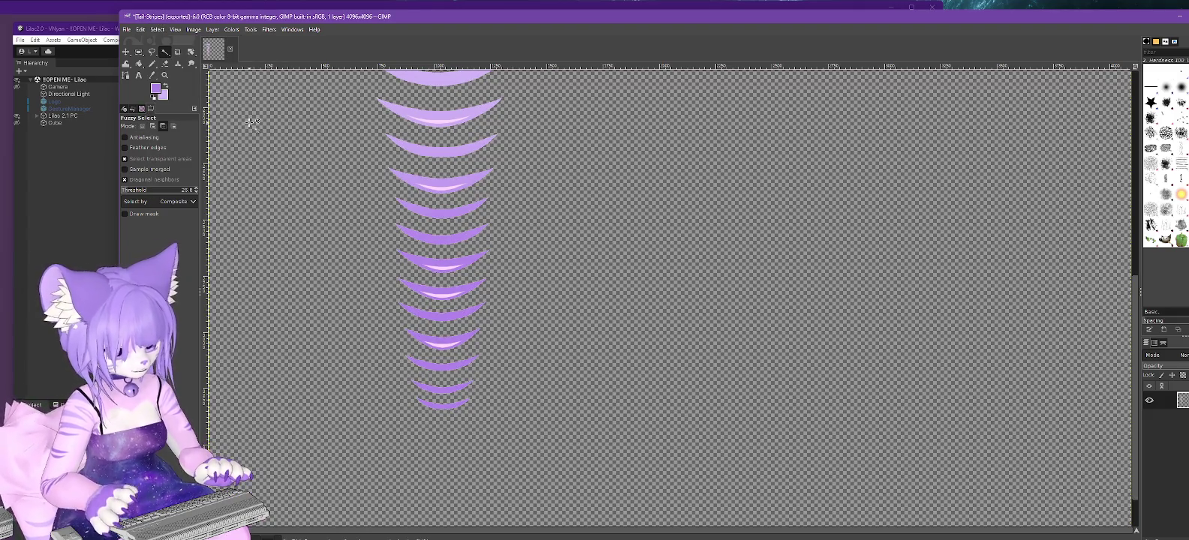
{"action": "key", "text": "ctrl+z"}
{"action": "key", "text": "ctrl+z"}
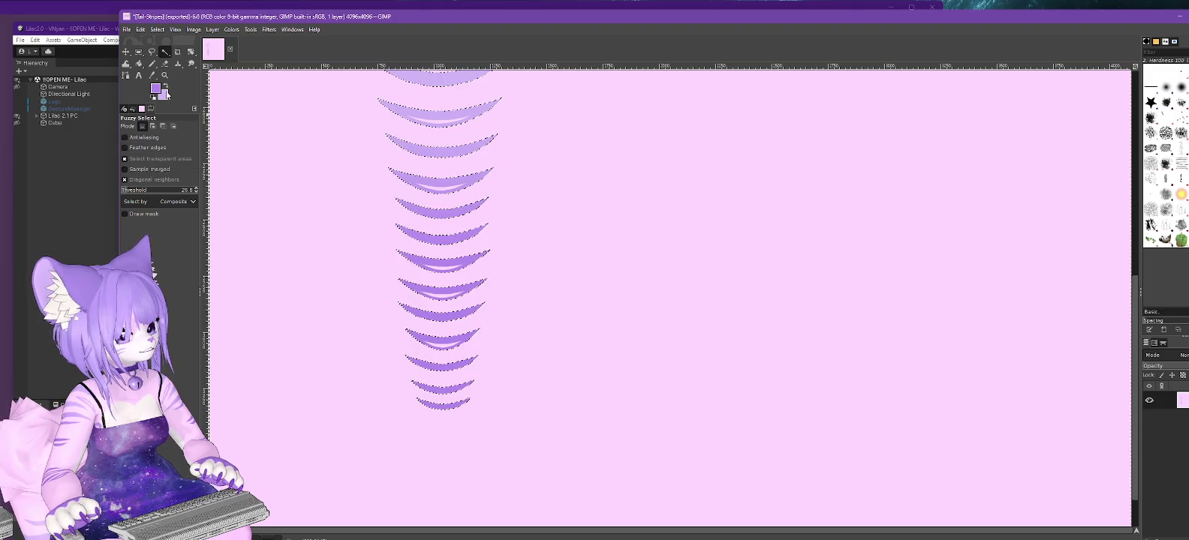
{"action": "left_click", "coordinate": [158, 30]}
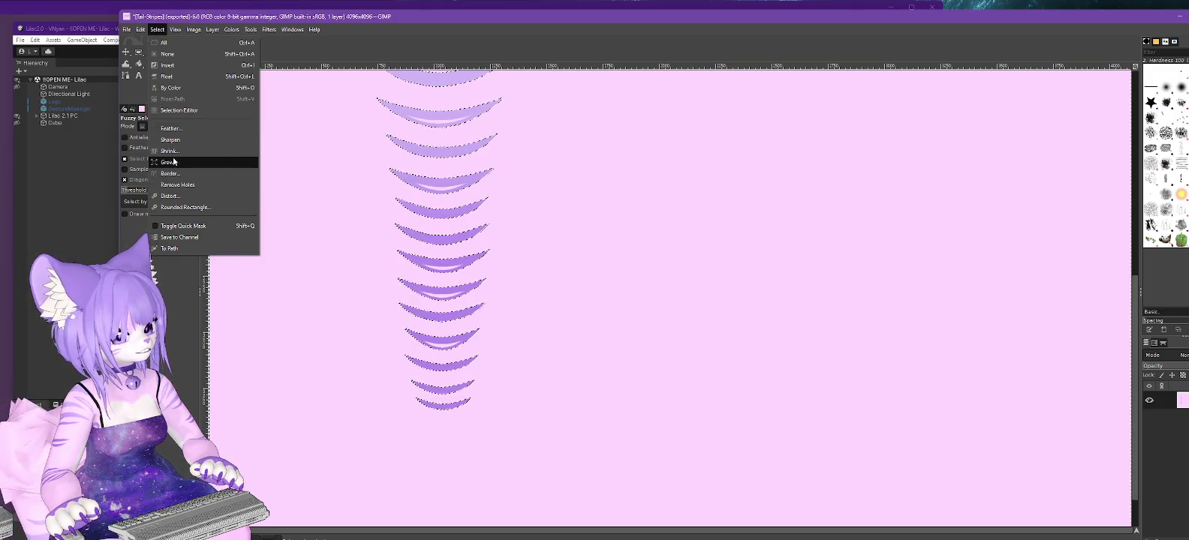
{"action": "left_click", "coordinate": [175, 163]}
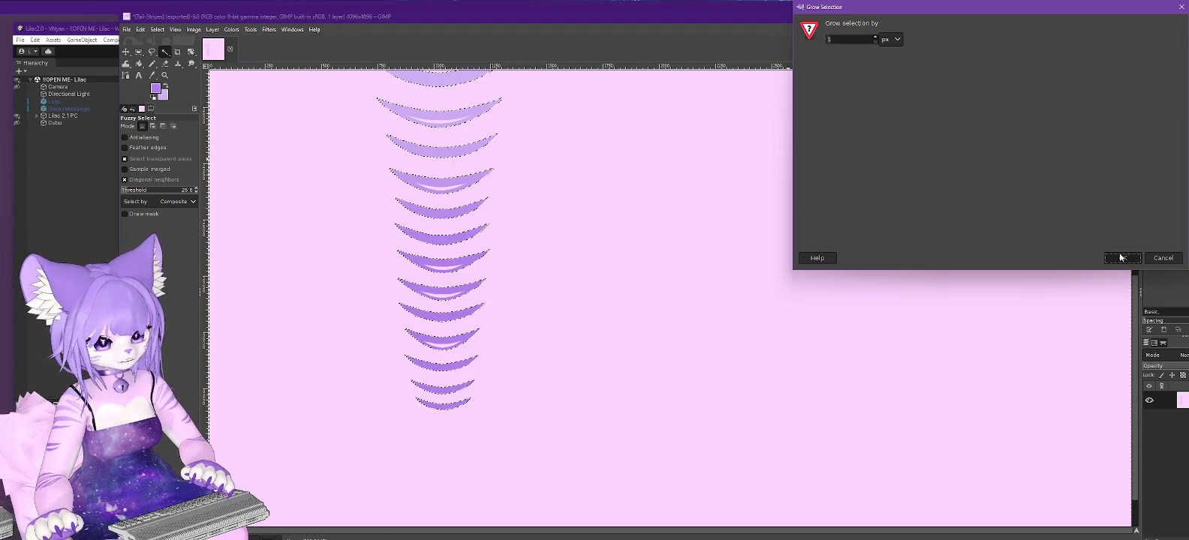
{"action": "left_click", "coordinate": [1122, 258]}
Deselect, then fuzzy-select the pink background and delete it.
{"action": "left_click", "coordinate": [158, 30]}
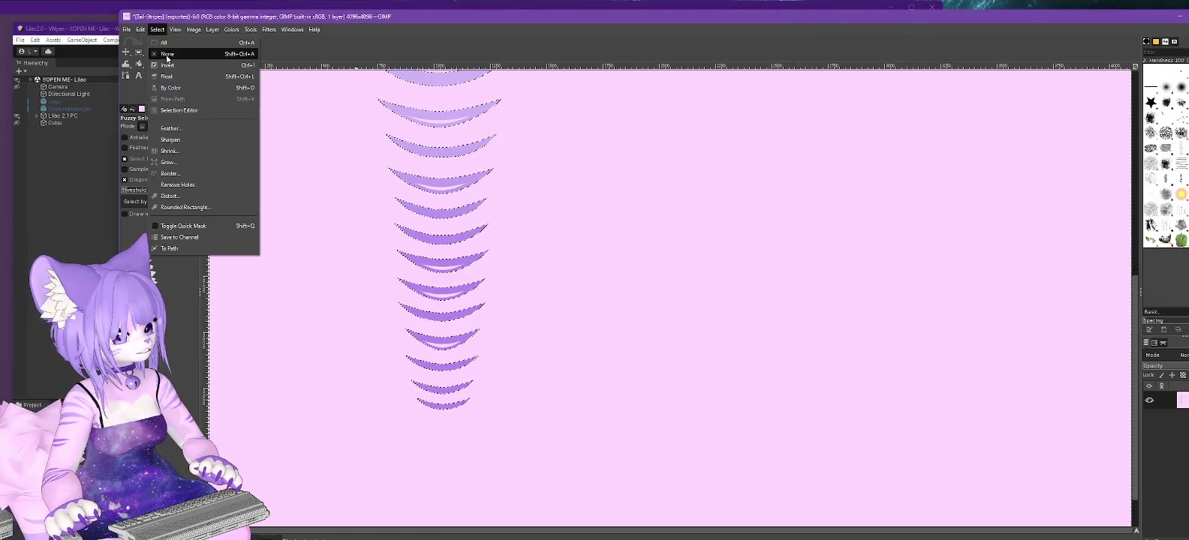
{"action": "left_click", "coordinate": [169, 59]}
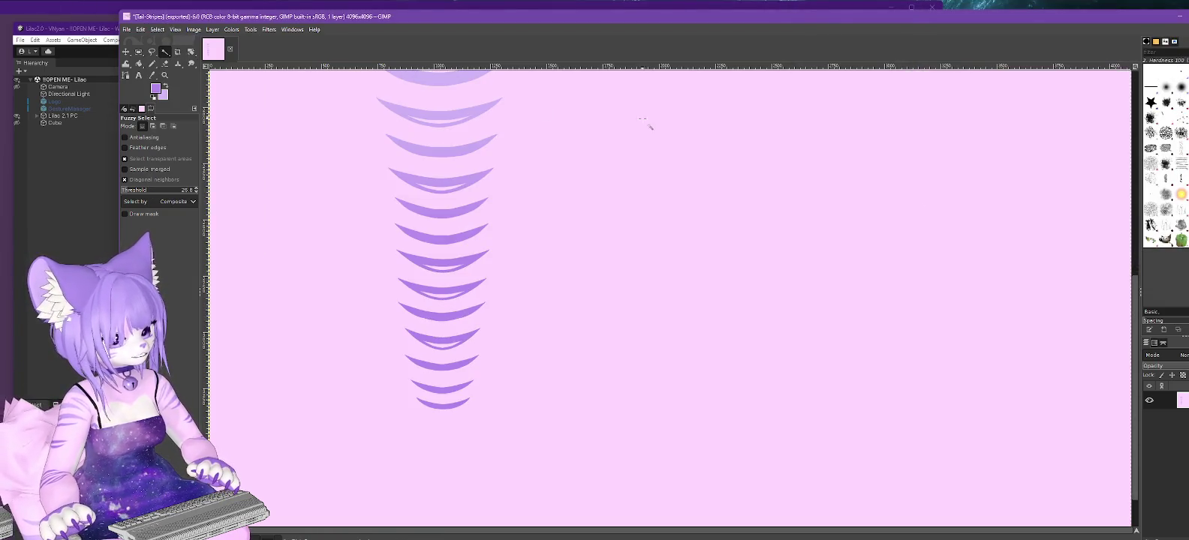
{"action": "left_click", "coordinate": [266, 193]}
{"action": "key", "text": "Delete"}
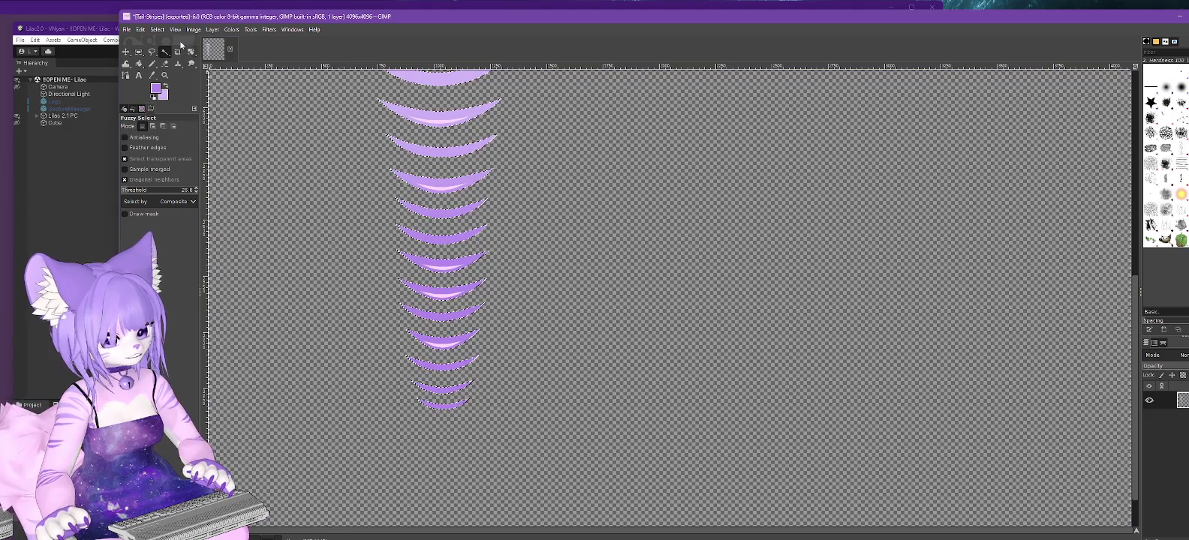
Grow the stripe selection once, adjusting the grow amount.
{"action": "left_click", "coordinate": [158, 30]}
{"action": "left_click", "coordinate": [169, 60]}
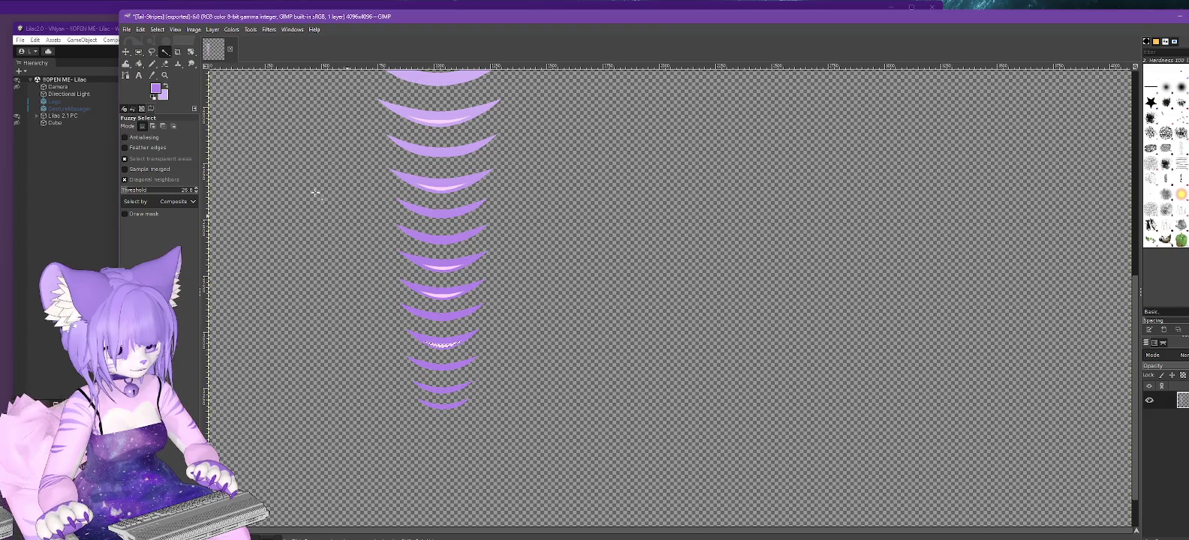
{"action": "left_click", "coordinate": [158, 31]}
{"action": "left_click", "coordinate": [173, 159]}
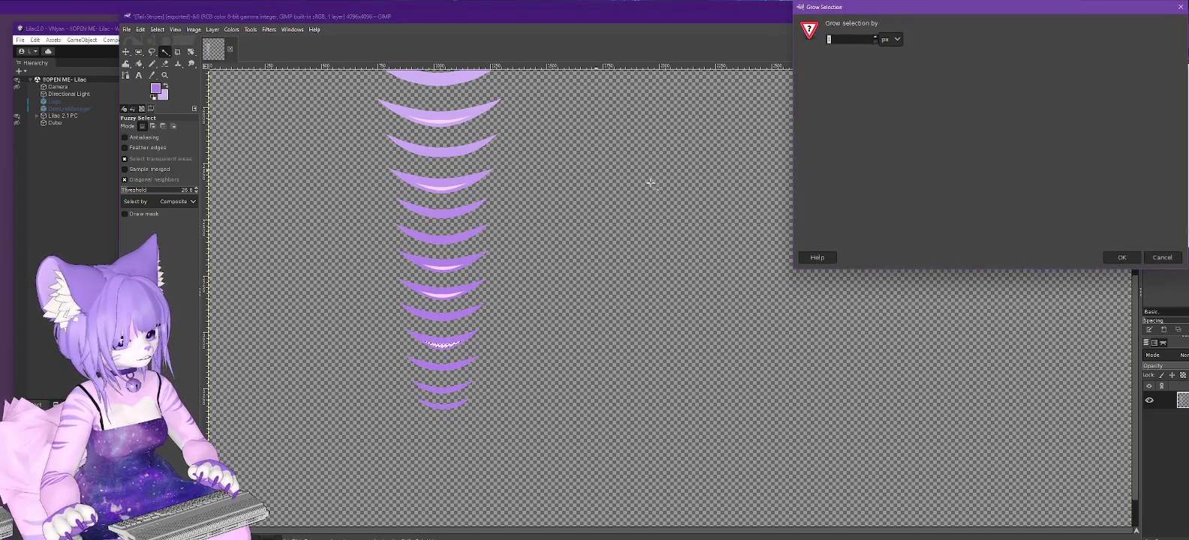
{"action": "left_click", "coordinate": [1121, 258]}
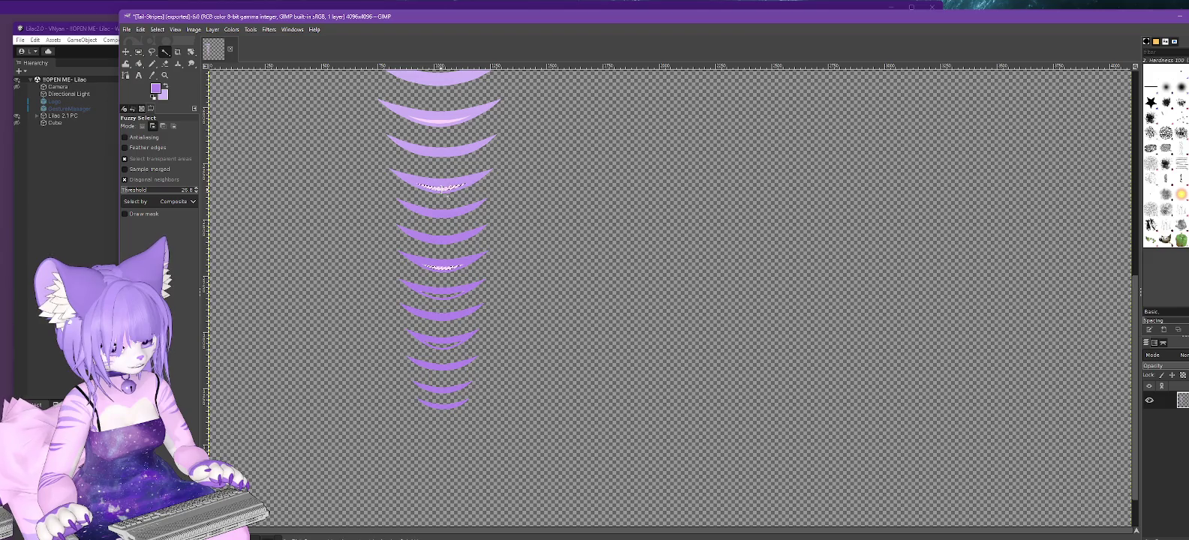
{"action": "left_click_drag", "start_coordinate": [1133, 343], "coordinate": [1126, 266]}
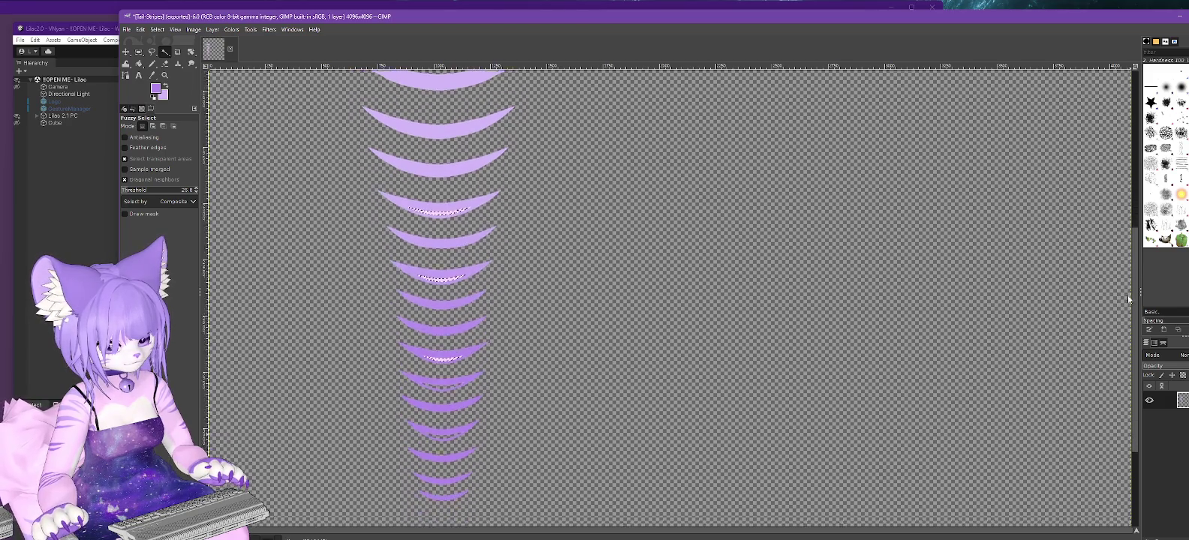
{"action": "left_click_drag", "start_coordinate": [1126, 266], "coordinate": [1129, 305]}
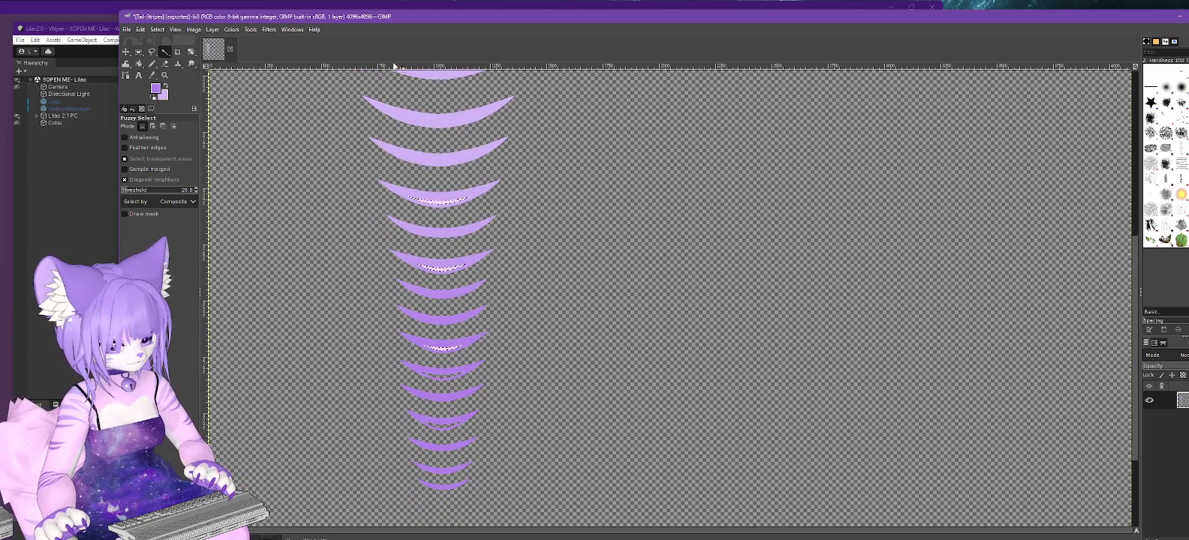
Grow the stripe selection a second time.
{"action": "left_click", "coordinate": [157, 30]}
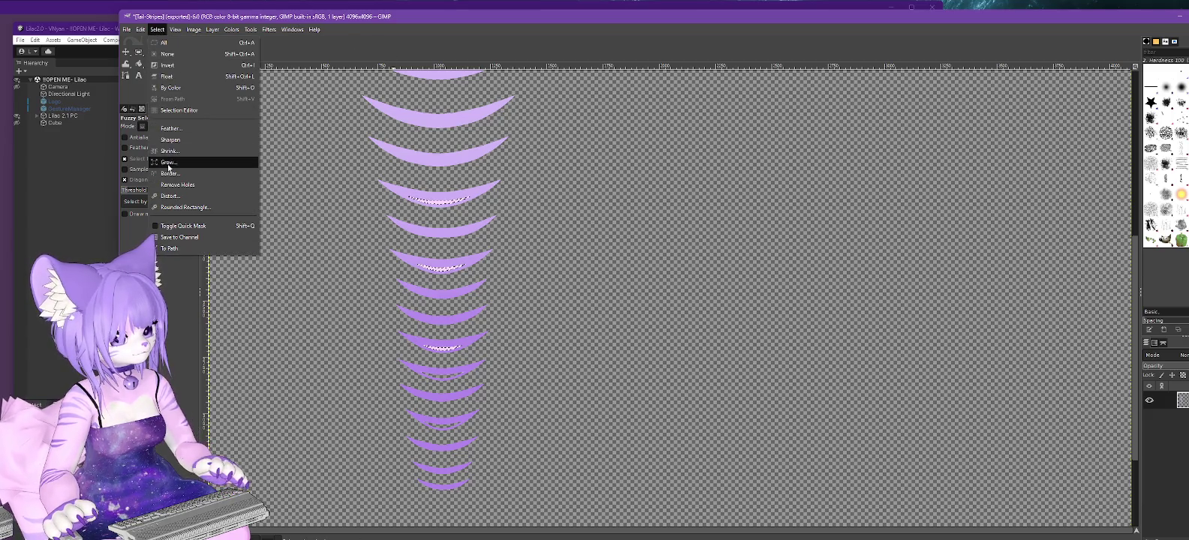
{"action": "left_click", "coordinate": [166, 162]}
{"action": "left_click", "coordinate": [1123, 257]}
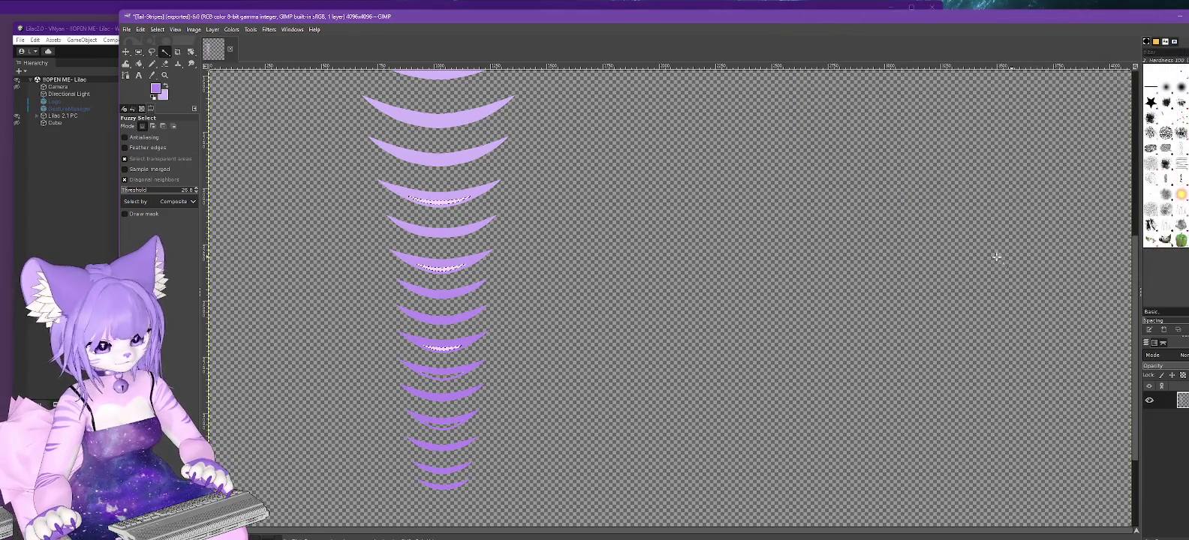
{"action": "left_click", "coordinate": [158, 29]}
{"action": "left_click", "coordinate": [700, 221]}
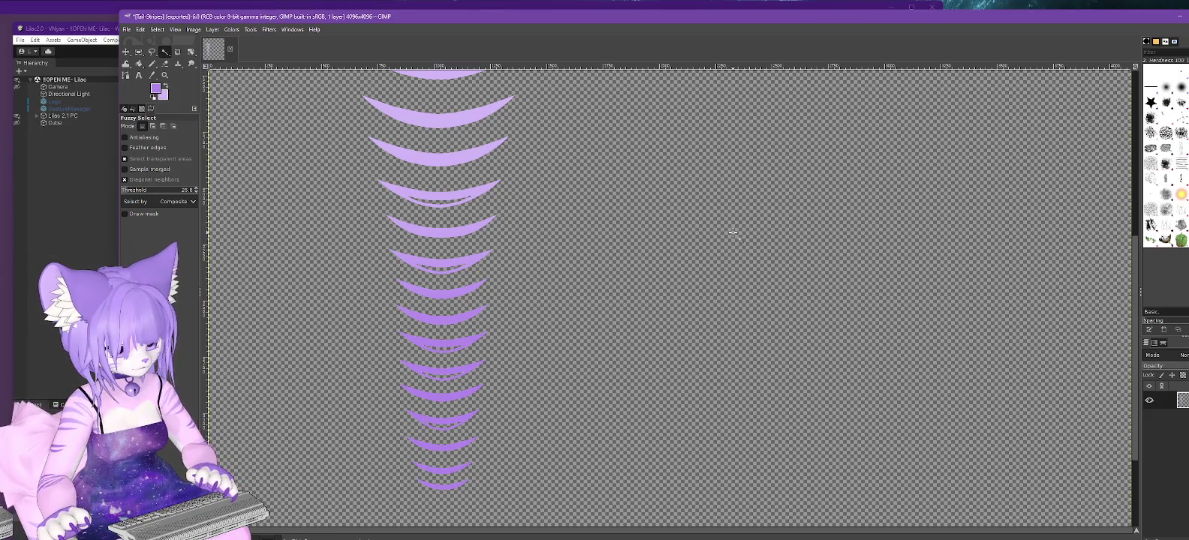
Zoom in and fuzzy-select only the thin sliver inside the split third stripe.
{"action": "scroll", "coordinate": [733, 232], "scroll_direction": "up", "scroll_amount": 1, "text": "ctrl"}
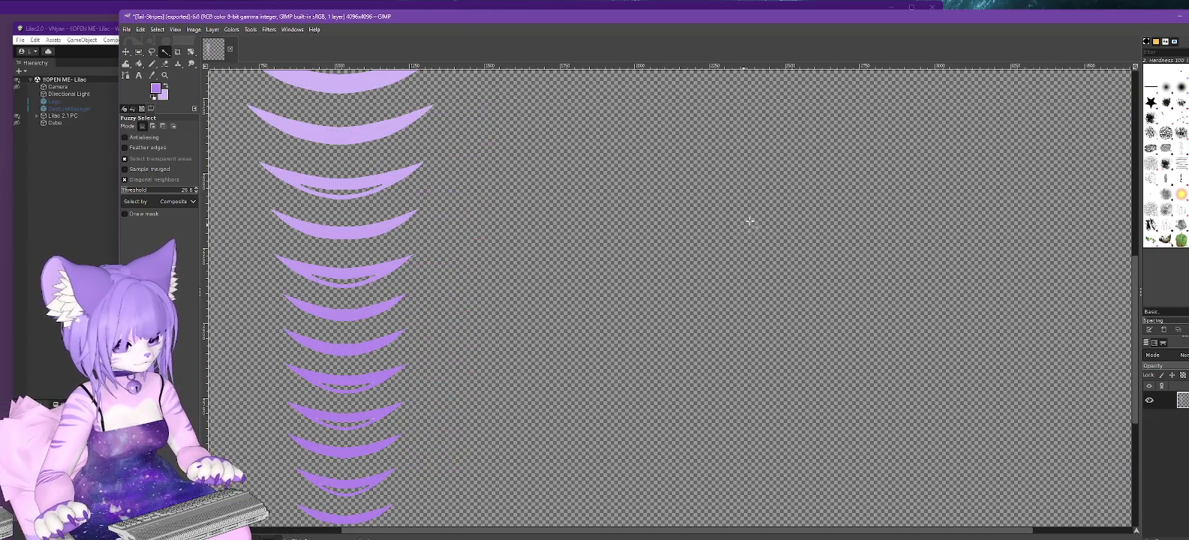
{"action": "key", "text": "shift"}
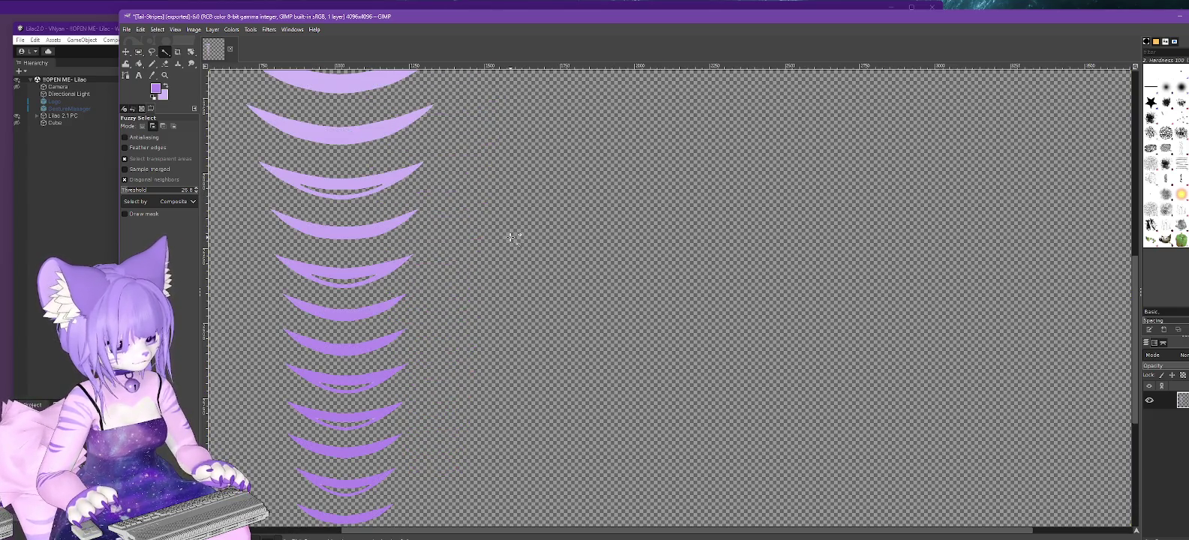
{"action": "scroll", "coordinate": [511, 238], "scroll_direction": "up", "scroll_amount": 1, "text": "ctrl"}
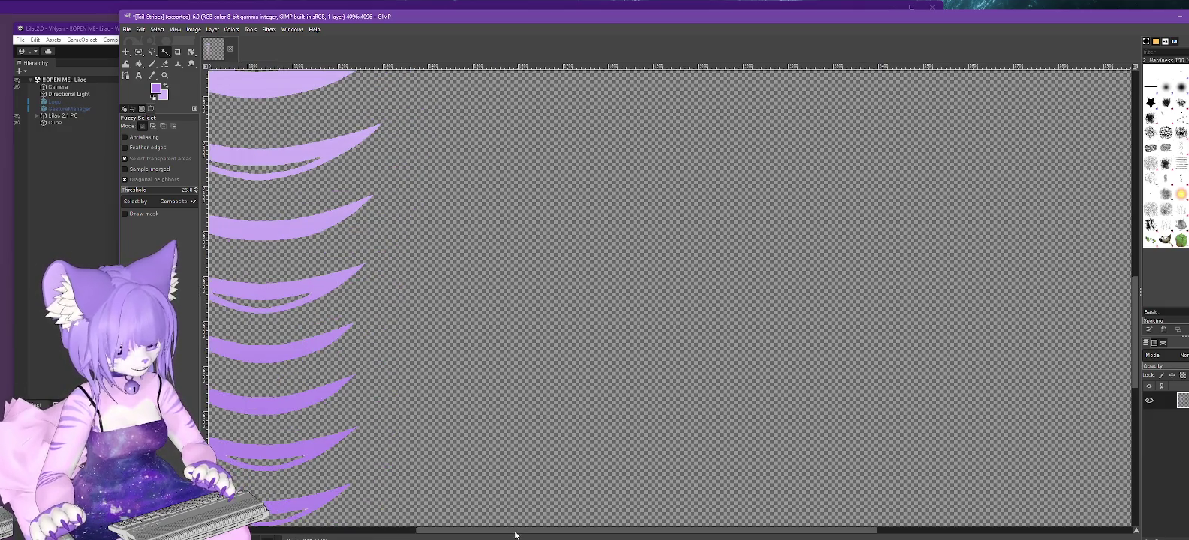
{"action": "scroll", "coordinate": [523, 129], "scroll_direction": "left", "scroll_amount": 5, "text": "shift"}
{"action": "scroll", "coordinate": [495, 159], "scroll_direction": "up", "scroll_amount": 1, "text": "ctrl"}
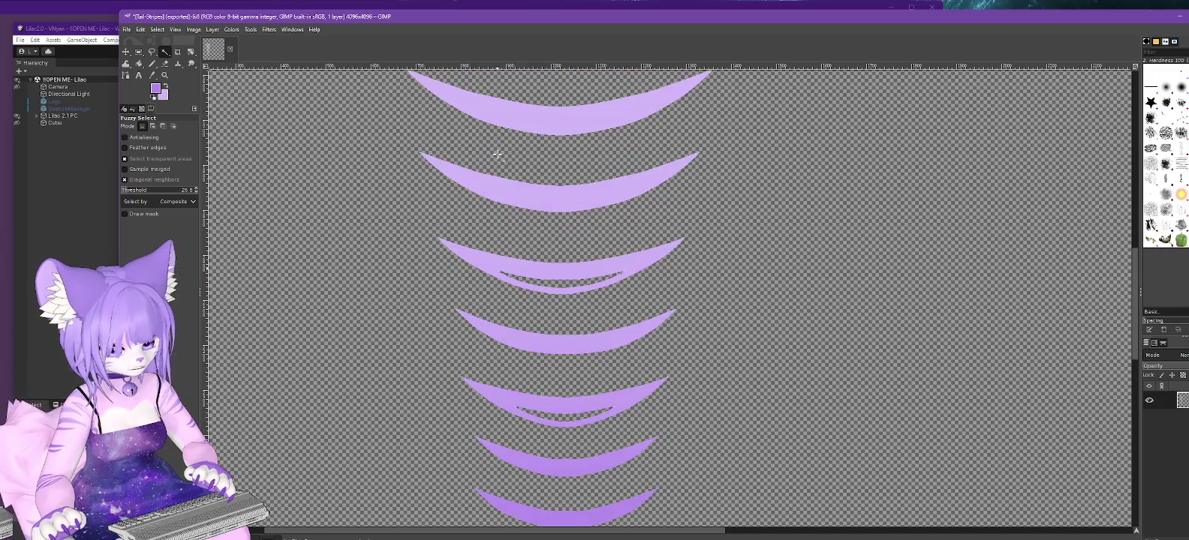
{"action": "scroll", "coordinate": [499, 156], "scroll_direction": "up", "scroll_amount": 1, "text": "ctrl"}
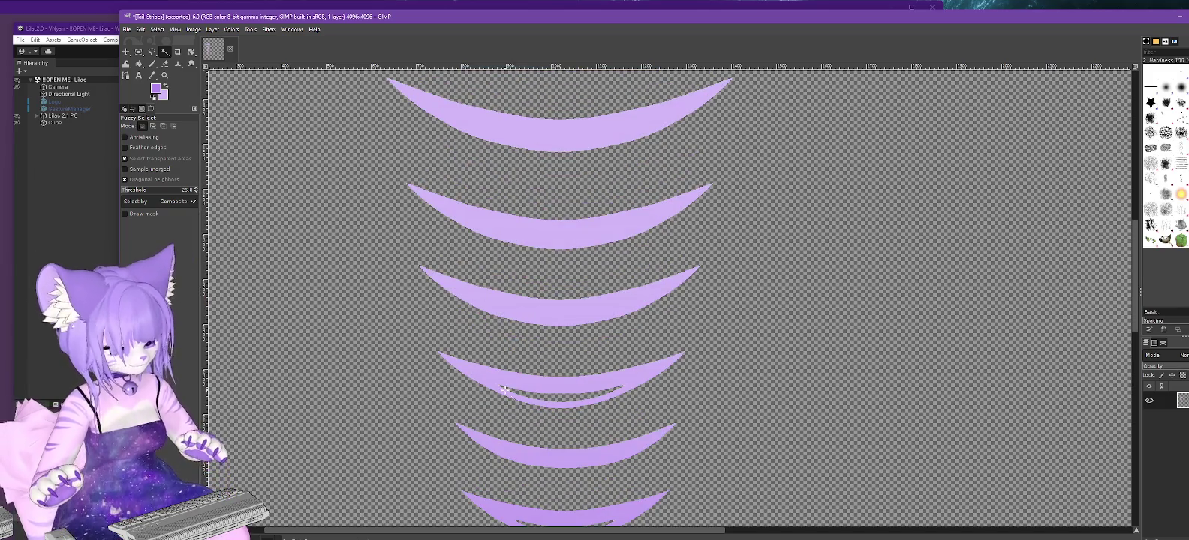
{"action": "scroll", "coordinate": [504, 389], "scroll_direction": "up", "scroll_amount": 2, "text": "ctrl"}
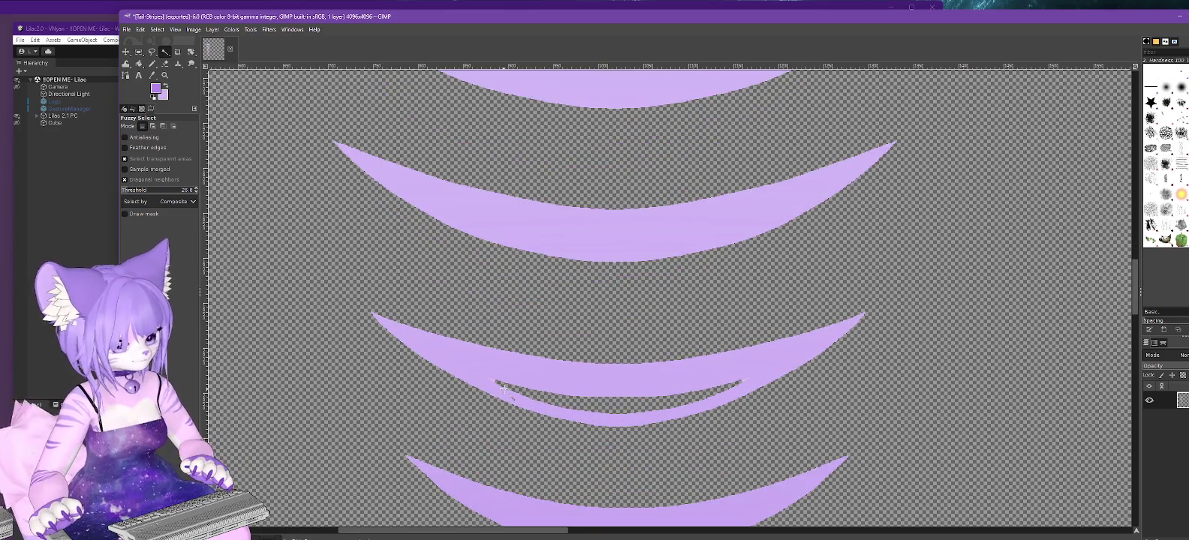
{"action": "left_click", "coordinate": [494, 381], "text": "shift"}
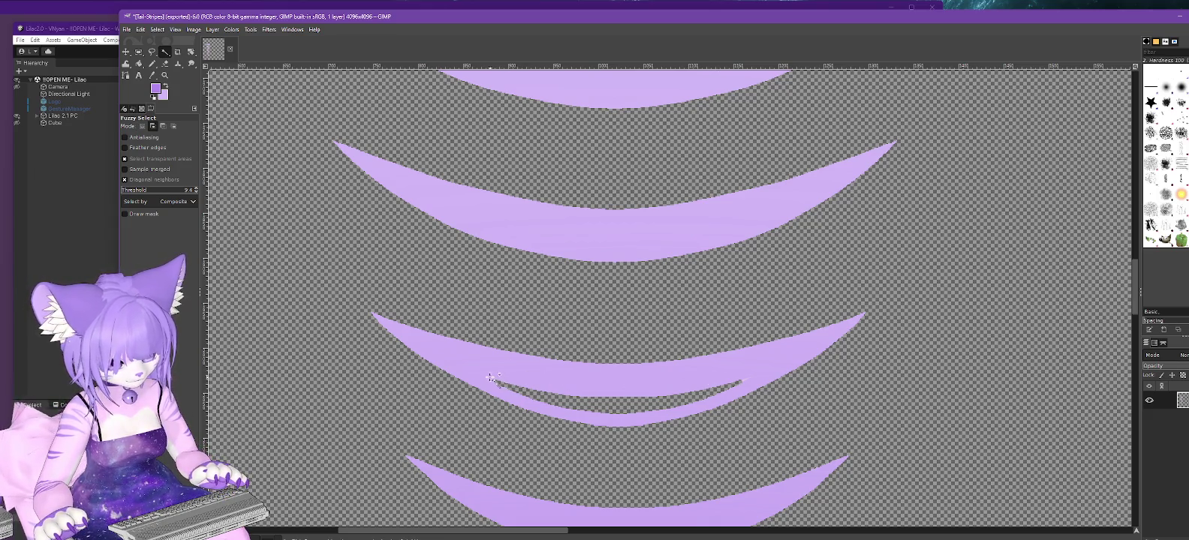
{"action": "left_click", "coordinate": [746, 381], "text": "shift"}
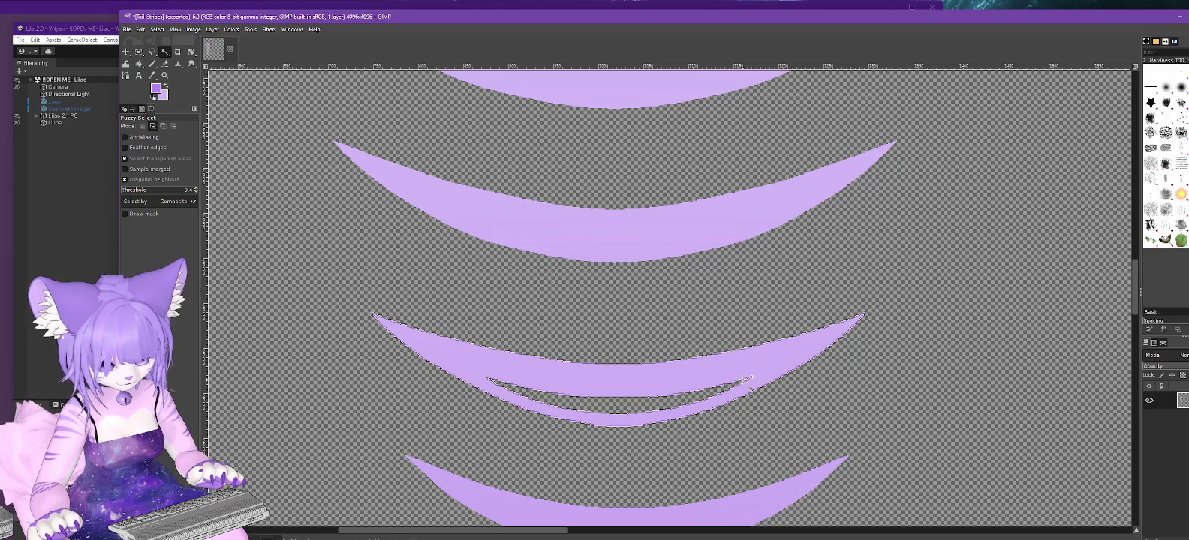
{"action": "left_click", "coordinate": [761, 381], "text": "ctrl"}
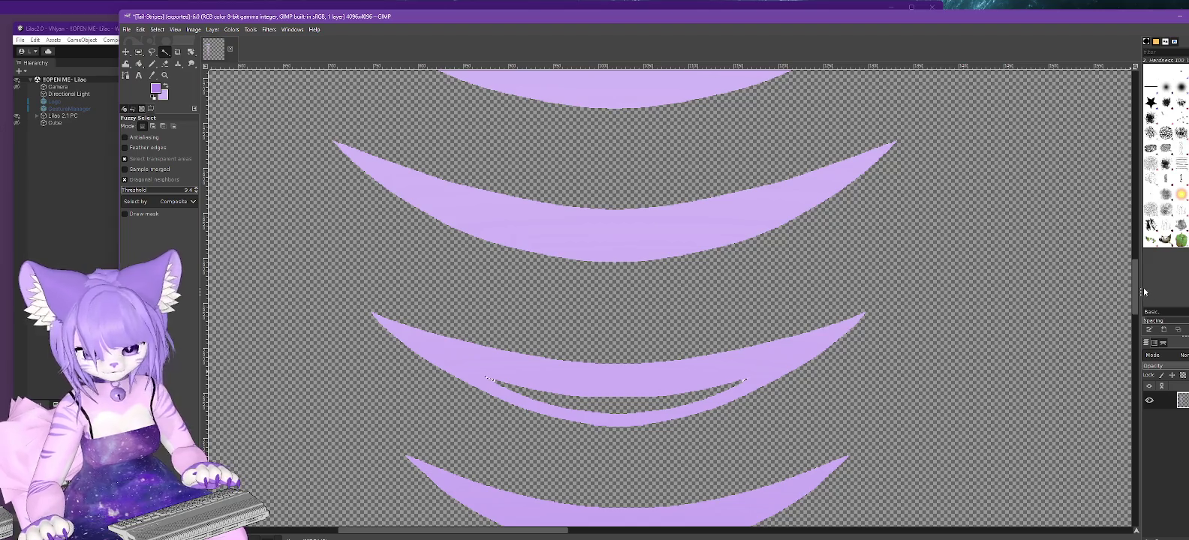
Grow the inner sliver selection, then fuzzy-select the lower stripe's sliver.
{"action": "left_click", "coordinate": [157, 30]}
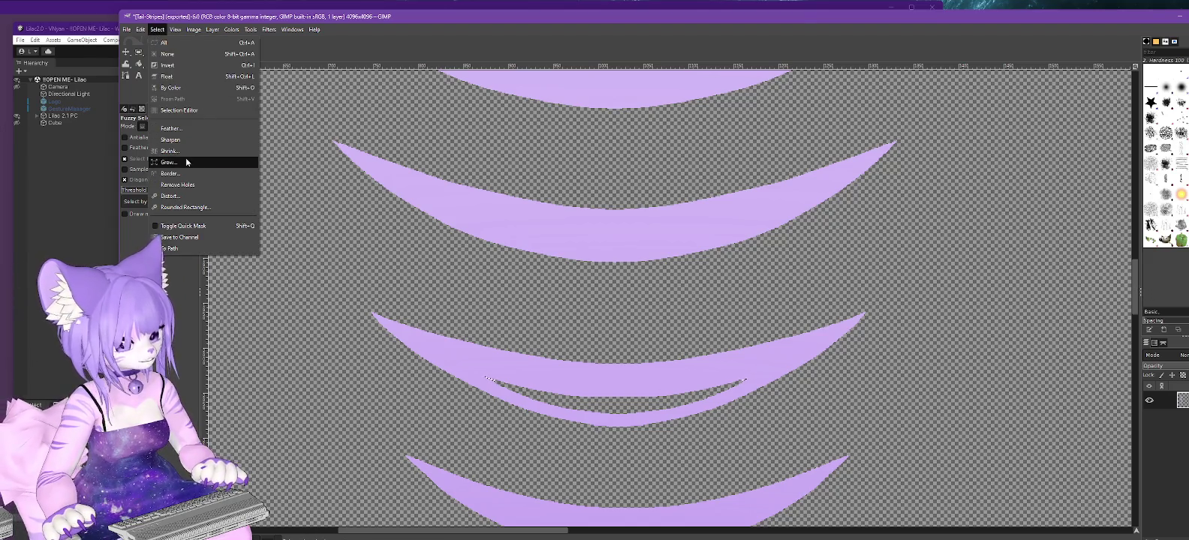
{"action": "left_click", "coordinate": [186, 158]}
{"action": "left_click", "coordinate": [1120, 258]}
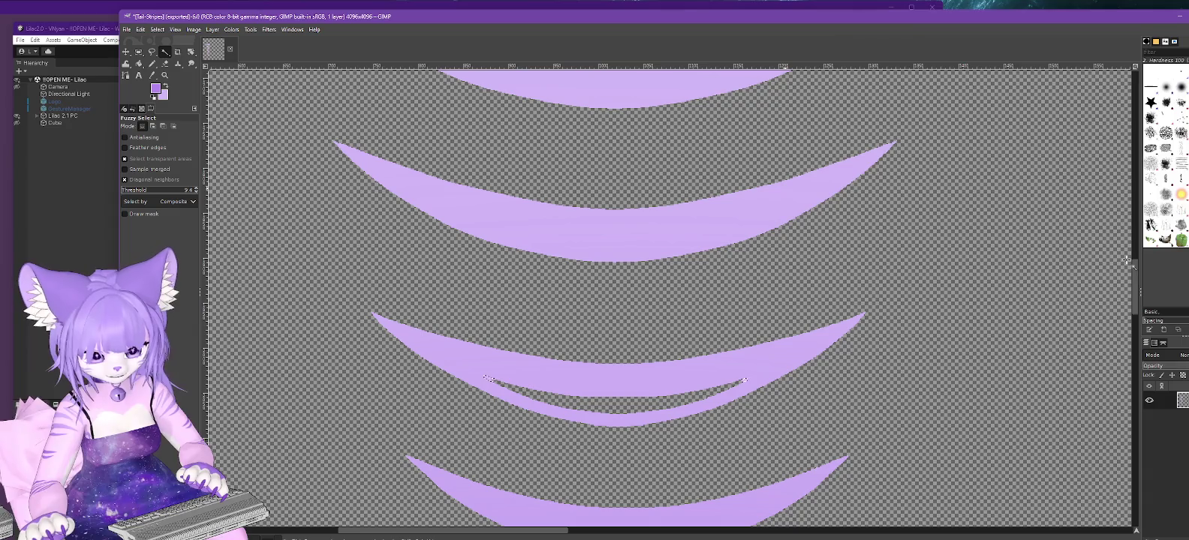
{"action": "left_click", "coordinate": [158, 29]}
{"action": "left_click", "coordinate": [180, 225]}
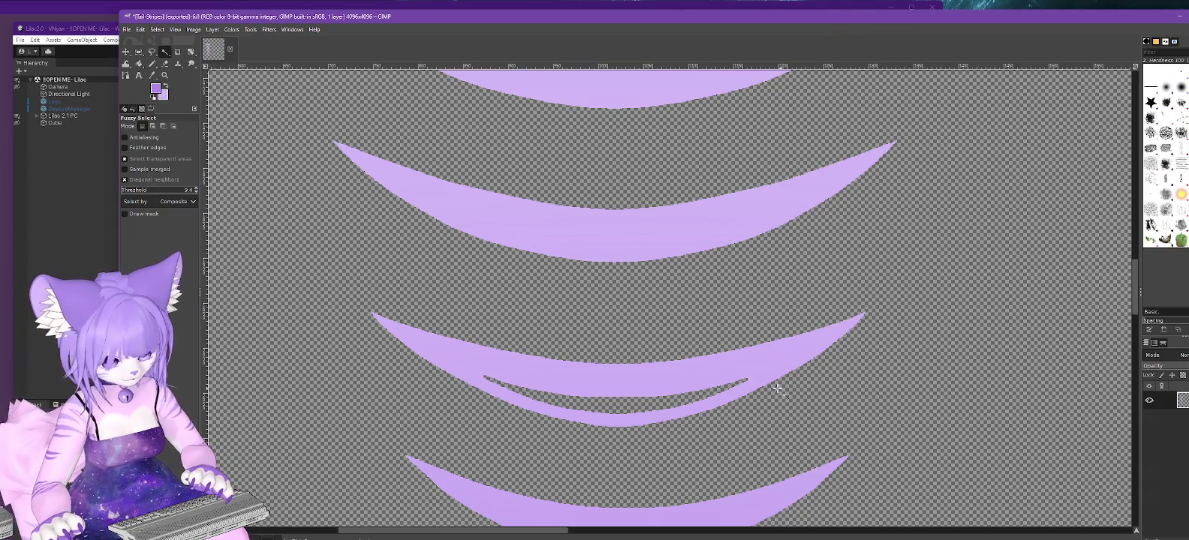
{"action": "scroll", "coordinate": [773, 386], "scroll_direction": "up", "scroll_amount": 2, "text": "ctrl"}
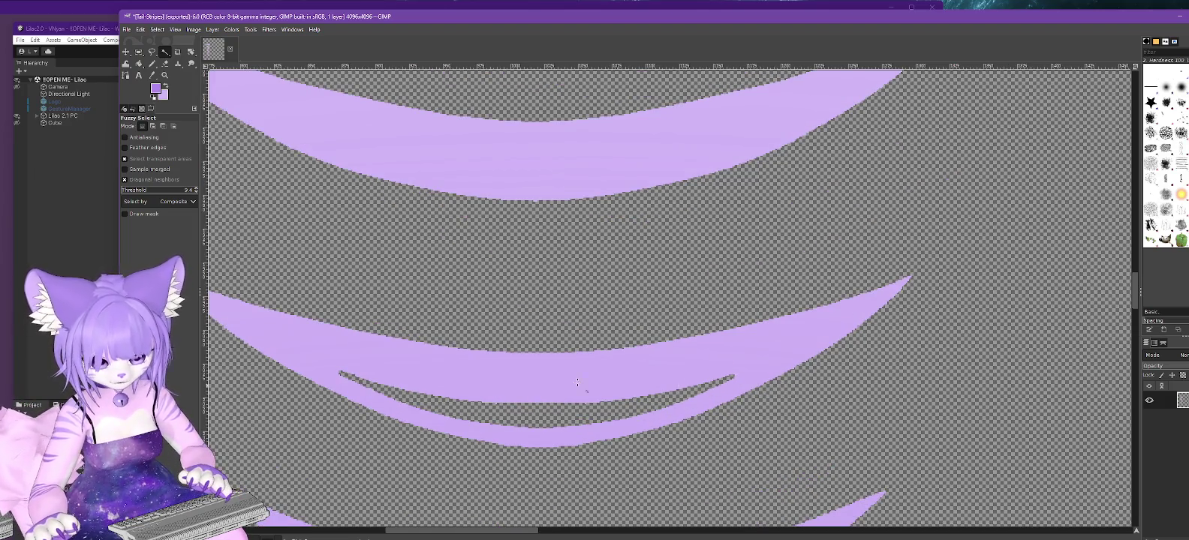
{"action": "left_click", "coordinate": [740, 374]}
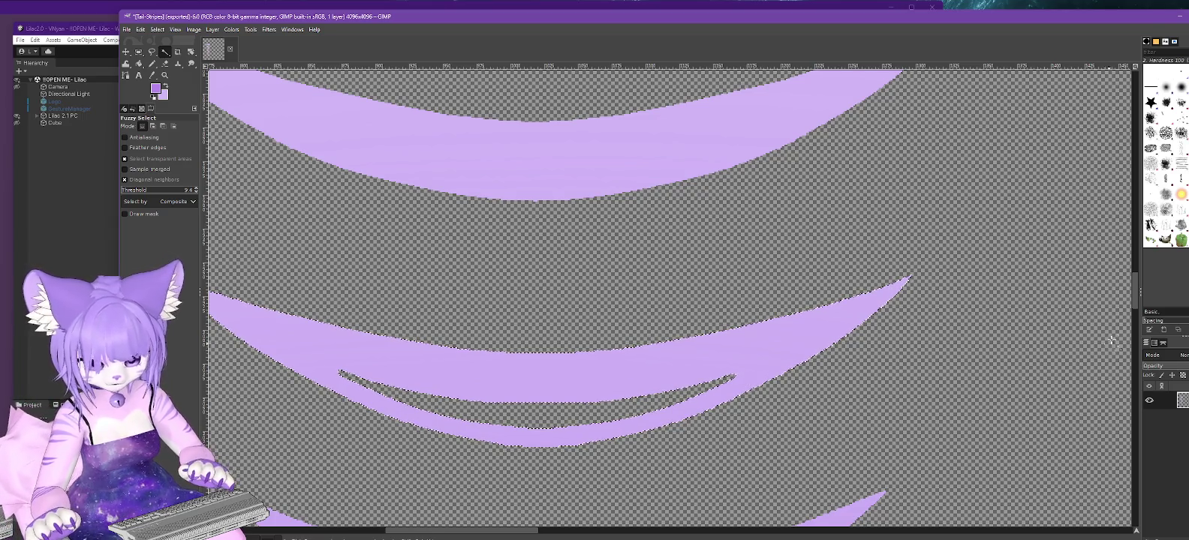
{"action": "left_click_drag", "start_coordinate": [1135, 300], "coordinate": [1138, 333]}
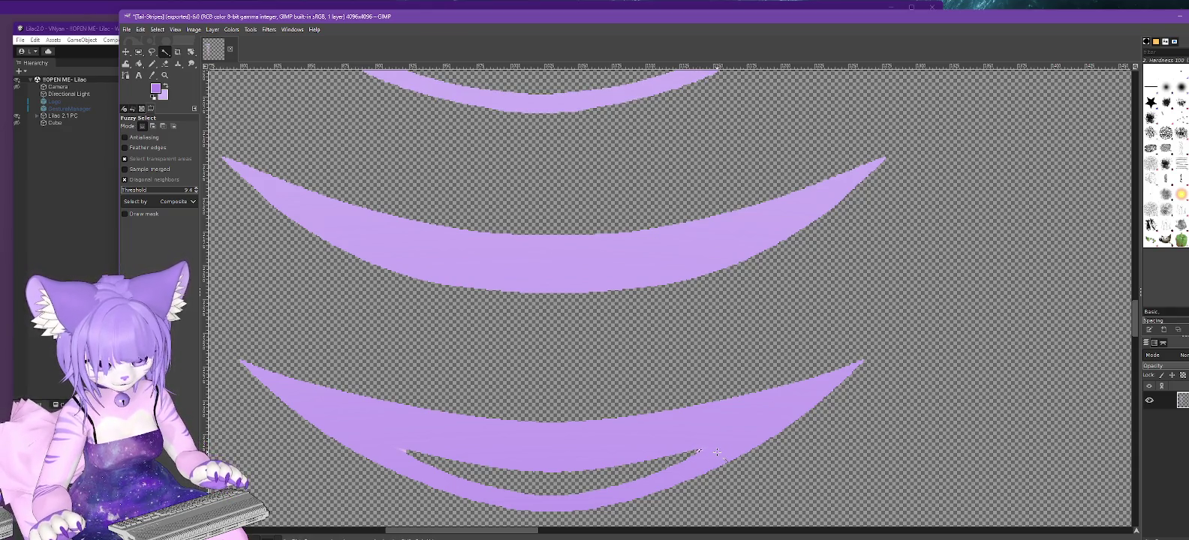
Add further slivers with Shift and grow the combined selection again.
{"action": "key", "text": "shift"}
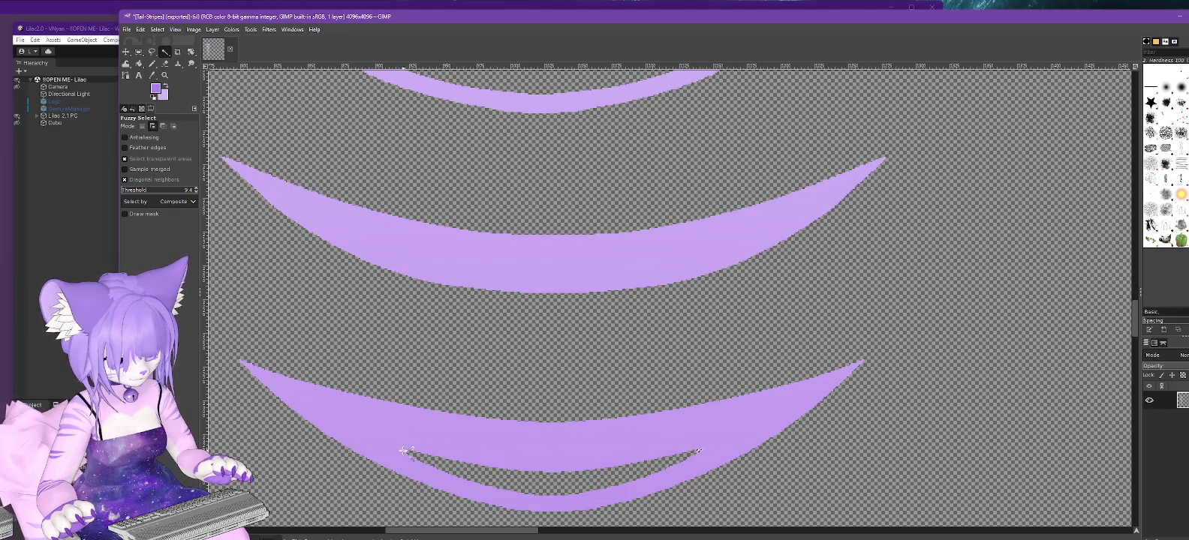
{"action": "left_click", "coordinate": [157, 29]}
{"action": "left_click", "coordinate": [187, 168]}
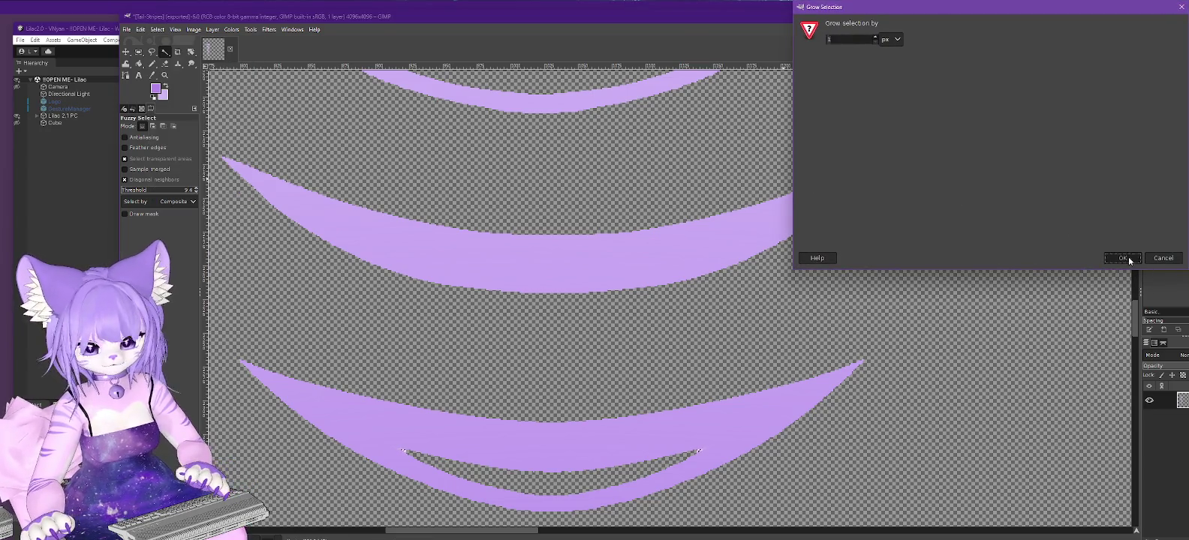
{"action": "left_click", "coordinate": [1119, 255]}
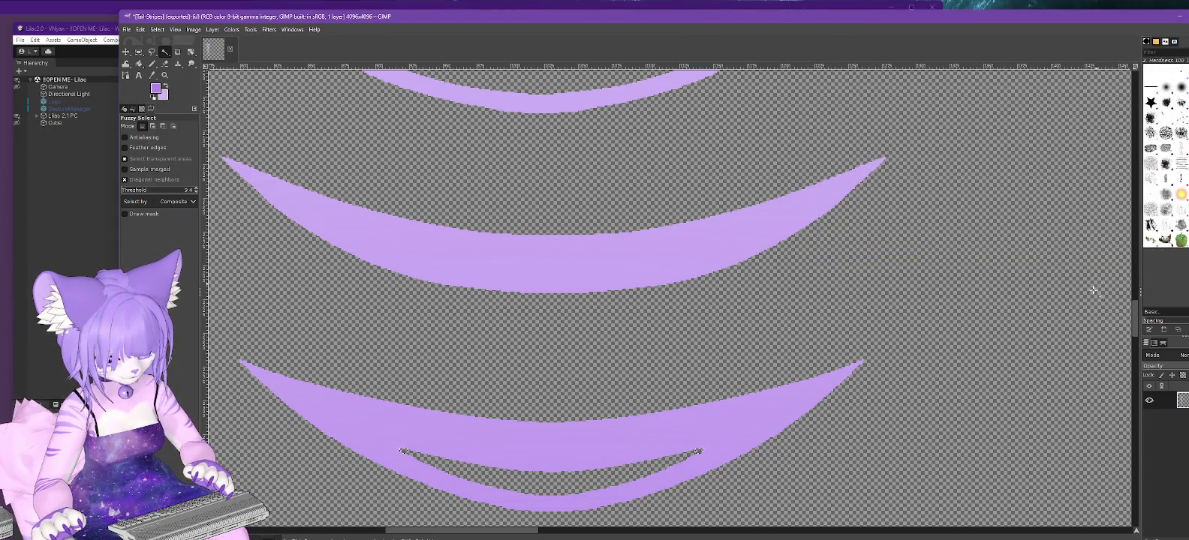
{"action": "left_click_drag", "start_coordinate": [1133, 313], "coordinate": [1142, 368]}
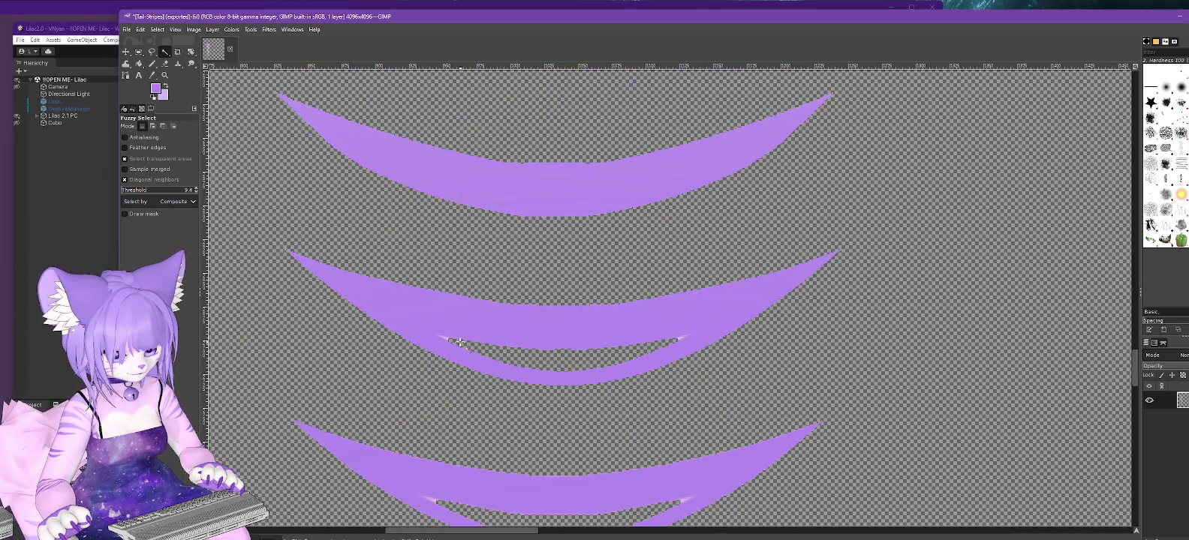
{"action": "key", "text": "shift"}
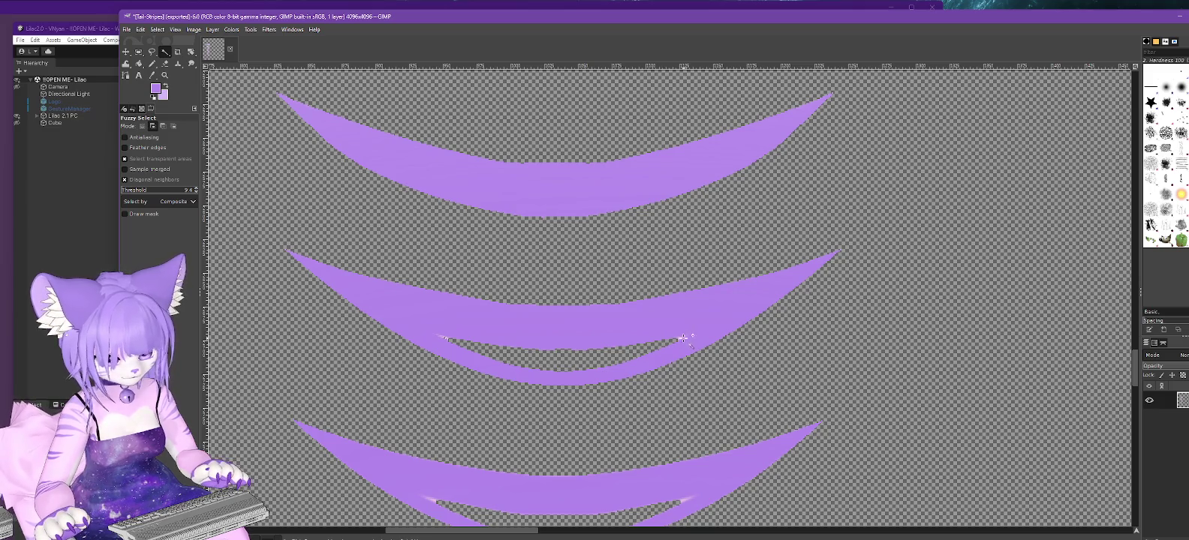
{"action": "key", "text": "shift"}
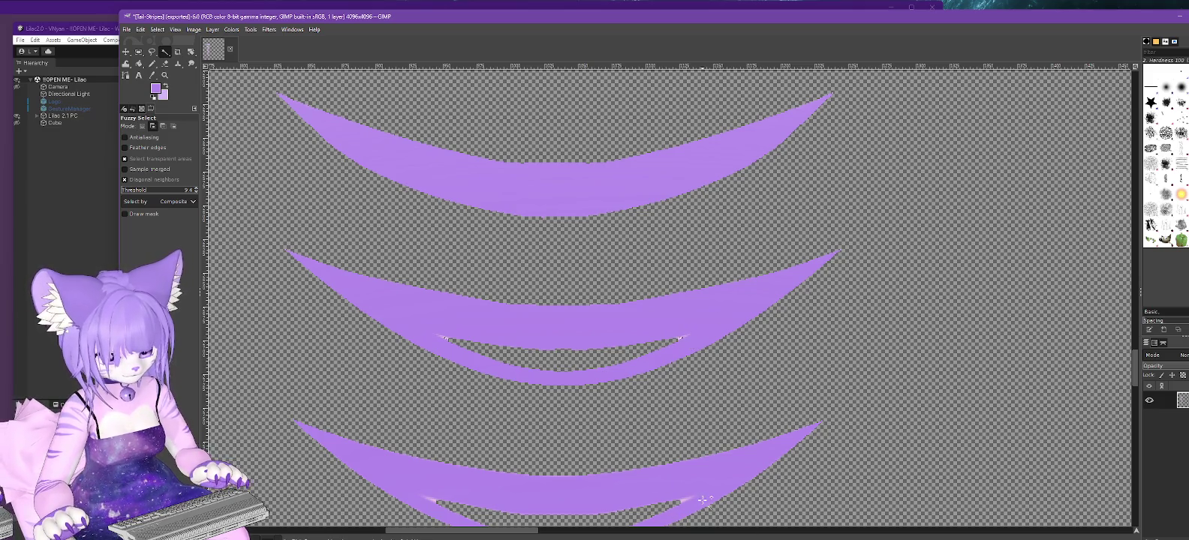
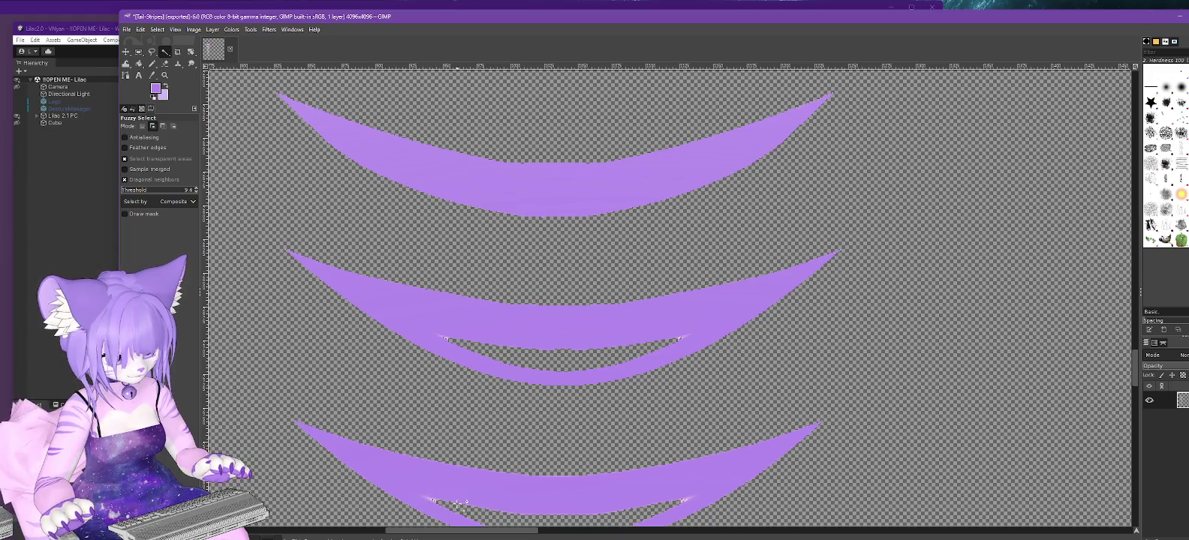
Adjust the fuzzy-selected stripes with a Select menu command, then hide the selection outline.
{"action": "left_click", "coordinate": [157, 29]}
{"action": "left_click", "coordinate": [180, 163]}
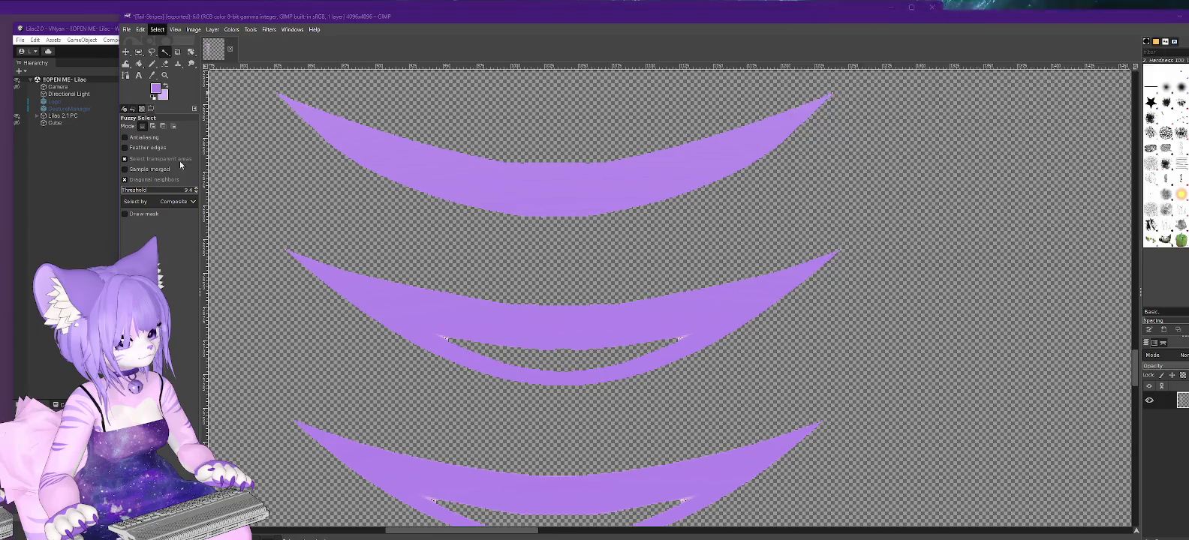
{"action": "left_click", "coordinate": [1116, 259]}
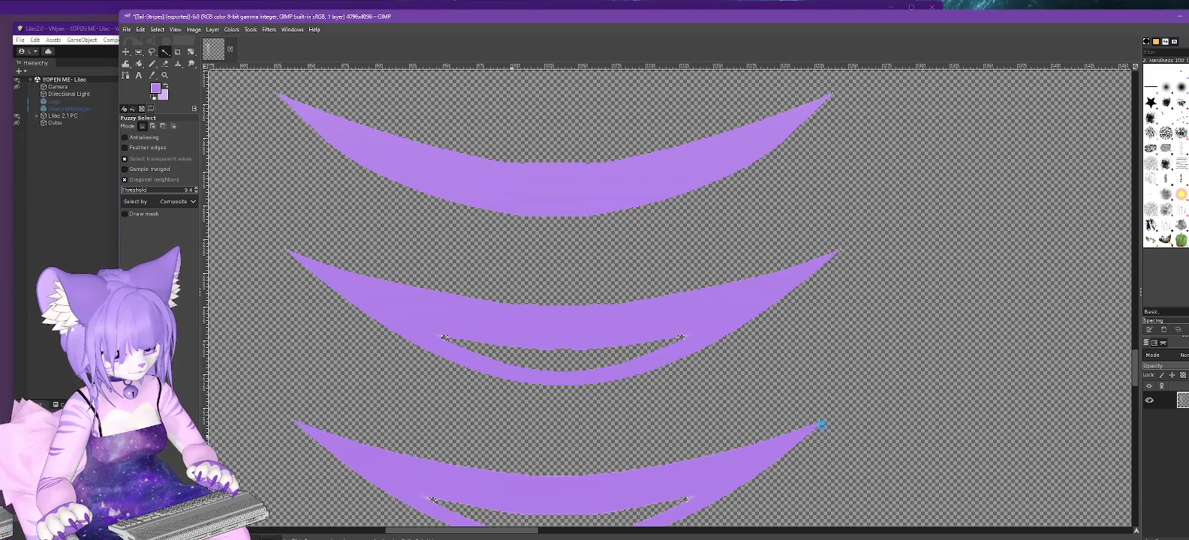
{"action": "scroll", "coordinate": [1138, 387], "scroll_direction": "down", "scroll_amount": 3}
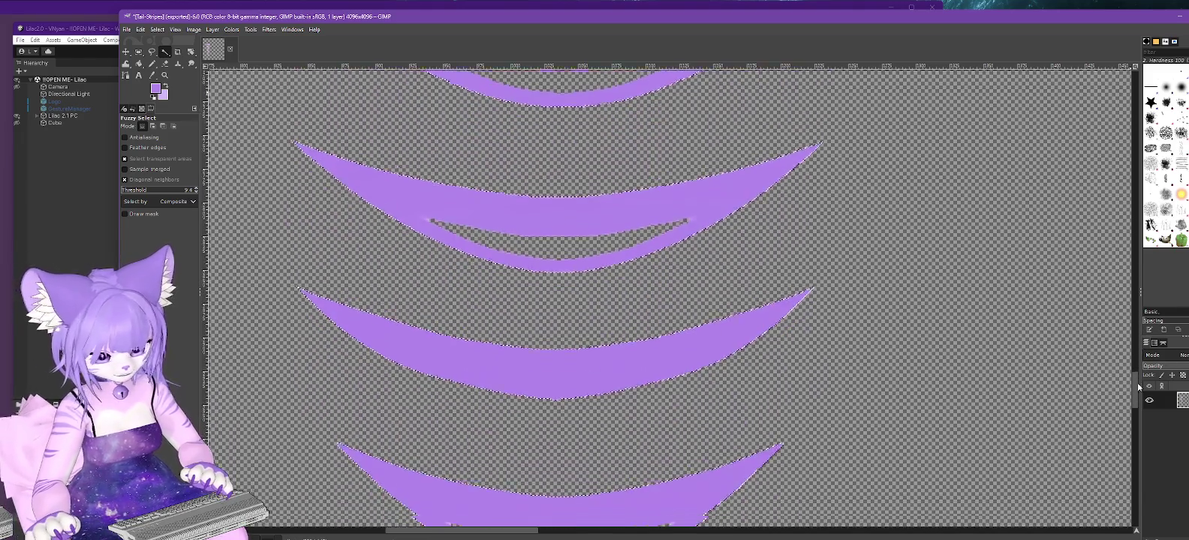
{"action": "scroll", "coordinate": [1138, 387], "scroll_direction": "down", "scroll_amount": 6}
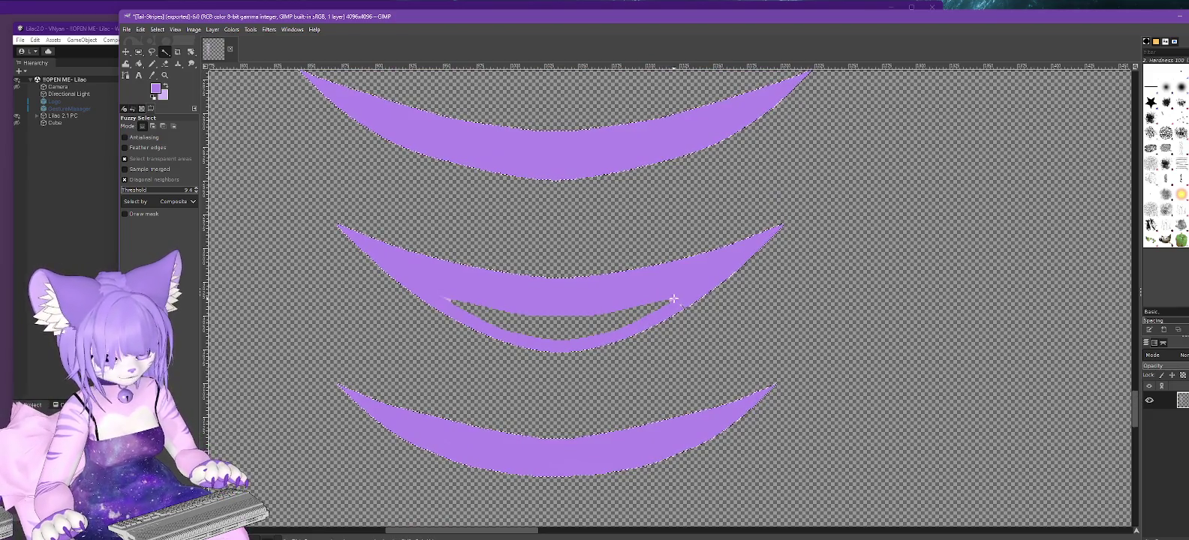
{"action": "key", "text": "ctrl+shift+a"}
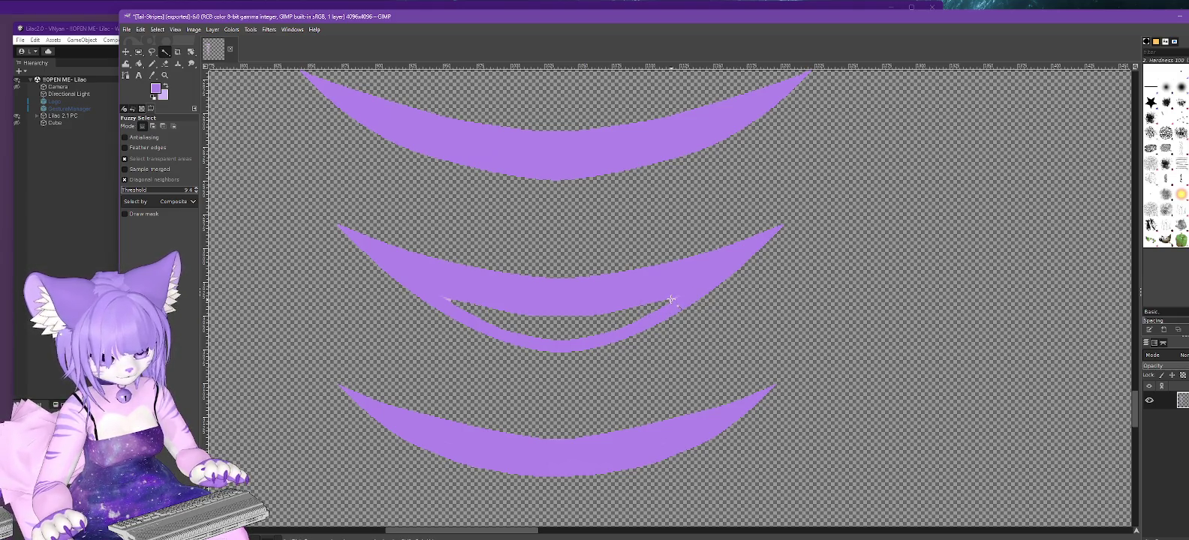
{"action": "key", "text": "shift"}
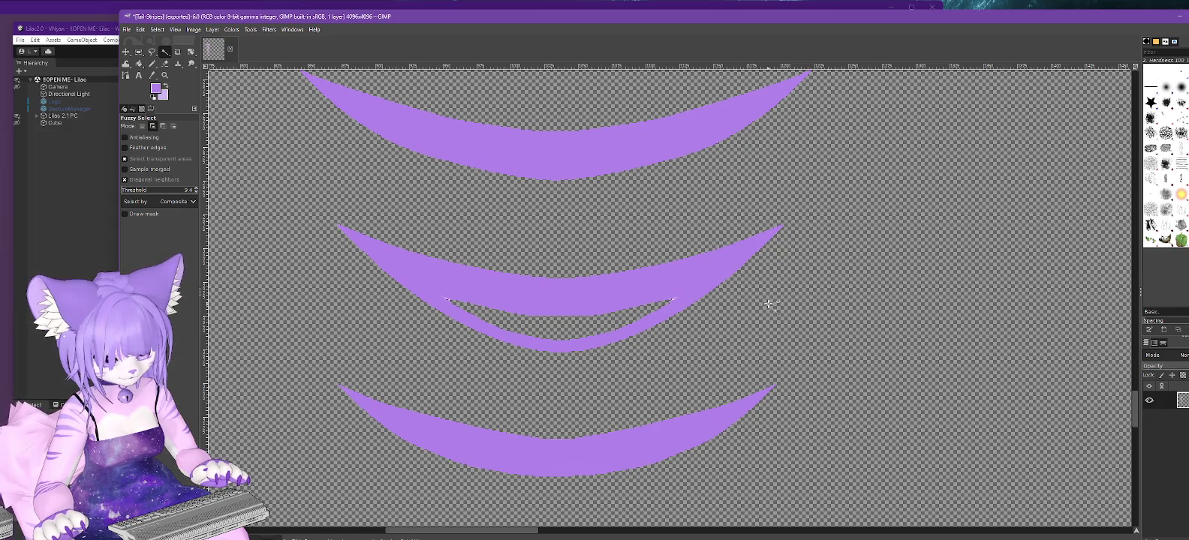
Grow the stripe selection outward and zoom out to see the whole canvas.
{"action": "left_click", "coordinate": [157, 29]}
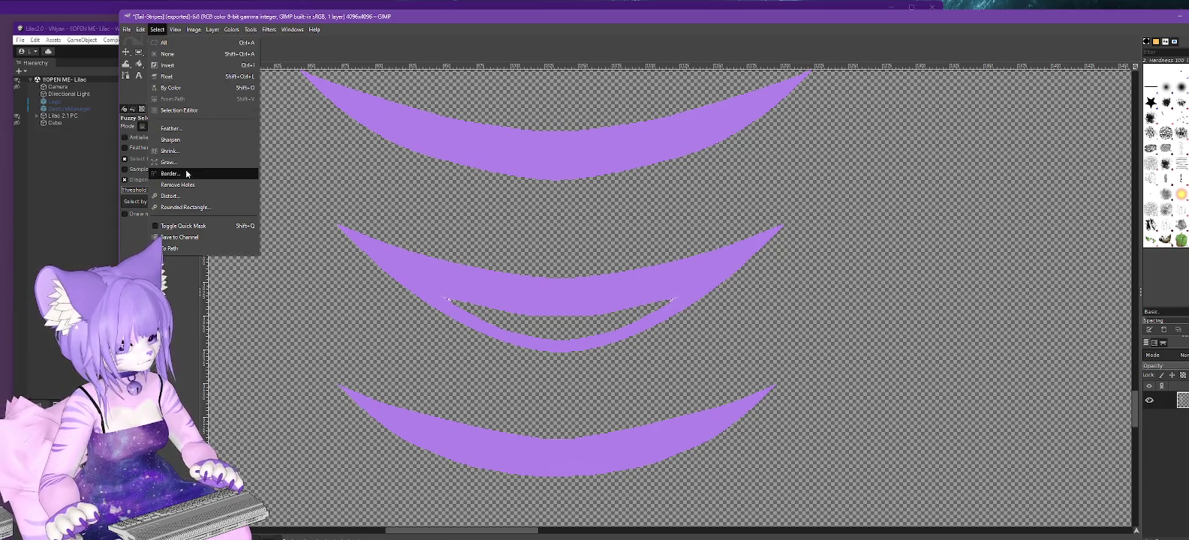
{"action": "left_click", "coordinate": [186, 163]}
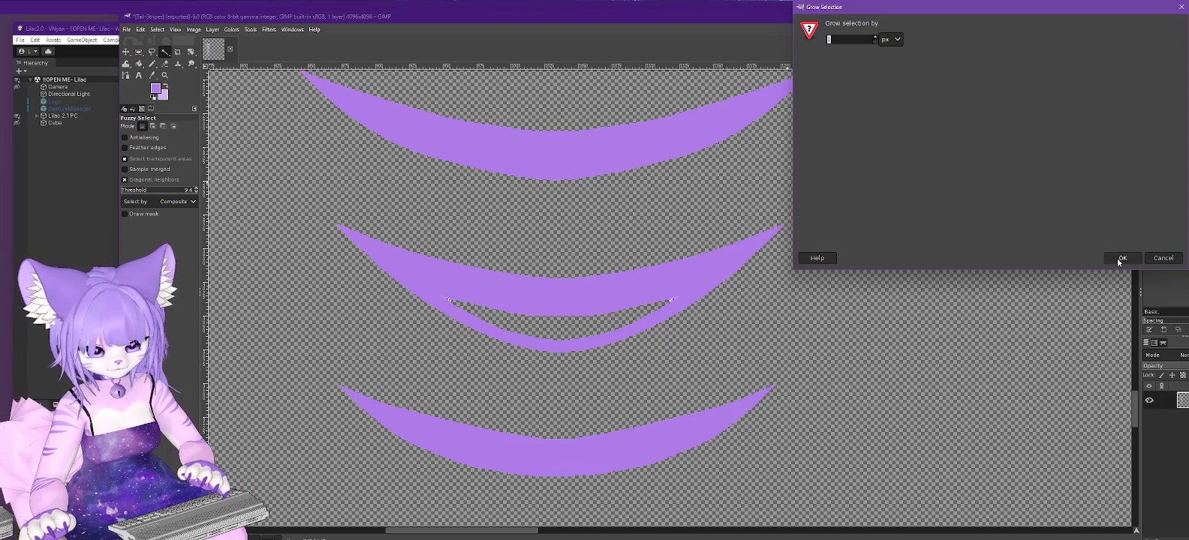
{"action": "left_click", "coordinate": [1122, 258]}
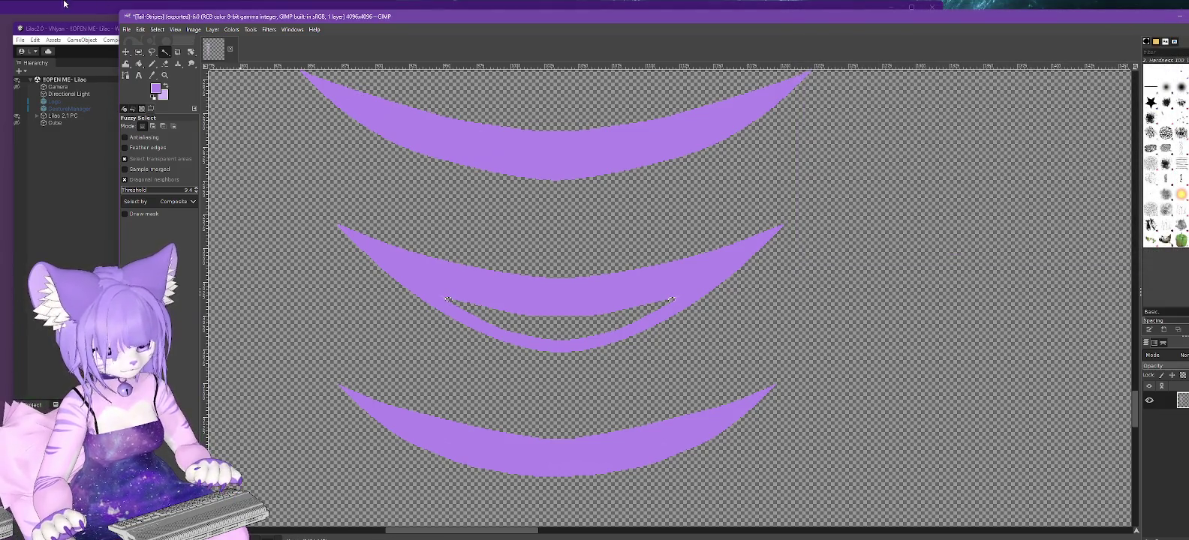
{"action": "scroll", "coordinate": [239, 105], "scroll_direction": "down", "scroll_amount": 1, "text": "ctrl"}
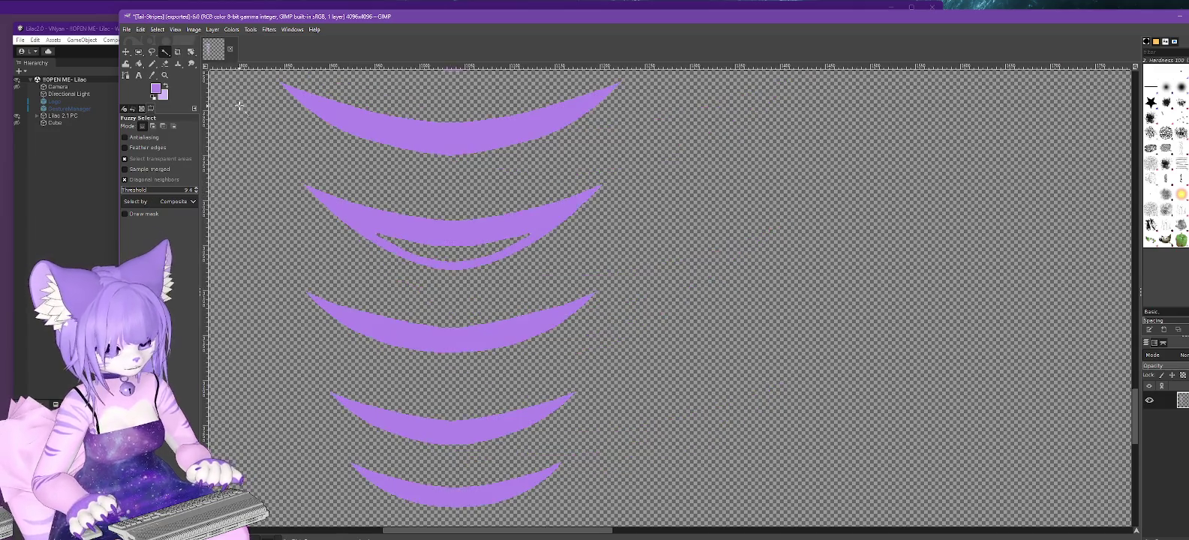
{"action": "scroll", "coordinate": [239, 105], "scroll_direction": "down", "scroll_amount": 2, "text": "ctrl"}
{"action": "scroll", "coordinate": [239, 105], "scroll_direction": "down", "scroll_amount": 1, "text": "ctrl"}
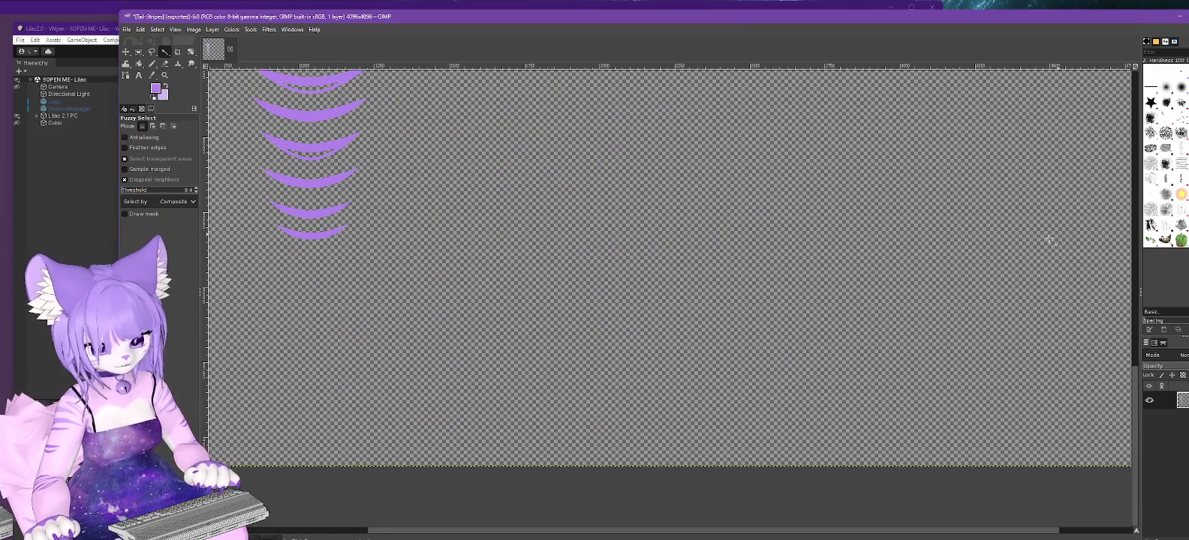
{"action": "scroll", "coordinate": [1049, 240], "scroll_direction": "up", "scroll_amount": 1, "text": "ctrl"}
{"action": "scroll", "coordinate": [1066, 210], "scroll_direction": "up", "scroll_amount": 1, "text": "ctrl"}
{"action": "scroll", "coordinate": [1088, 180], "scroll_direction": "up", "scroll_amount": 1, "text": "ctrl"}
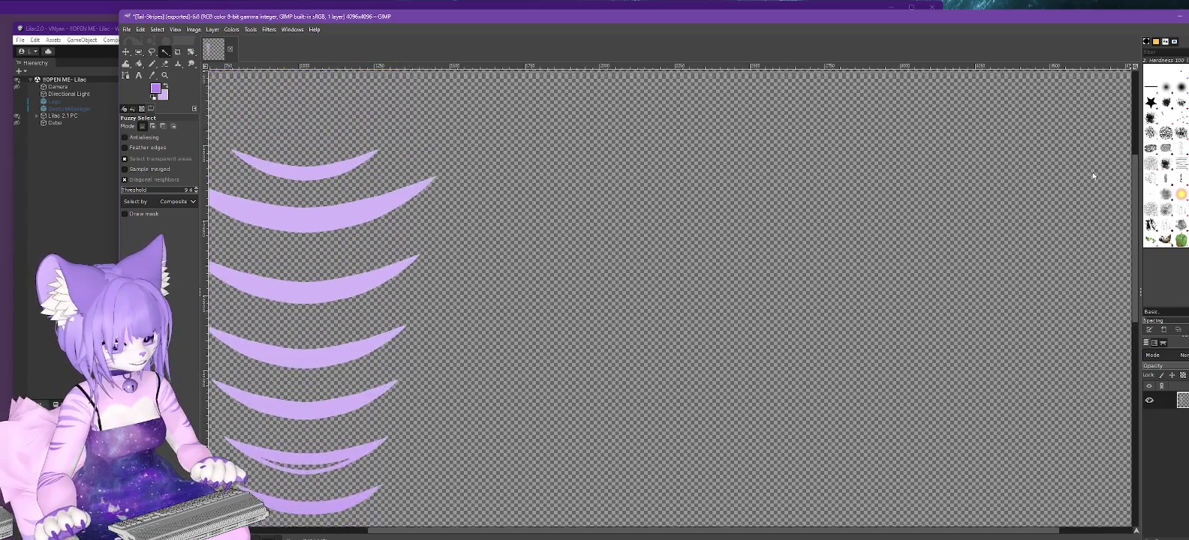
{"action": "scroll", "coordinate": [1082, 154], "scroll_direction": "down", "scroll_amount": 1, "text": "ctrl"}
{"action": "scroll", "coordinate": [1082, 156], "scroll_direction": "down", "scroll_amount": 1, "text": "ctrl"}
{"action": "scroll", "coordinate": [1087, 159], "scroll_direction": "down", "scroll_amount": 1, "text": "ctrl"}
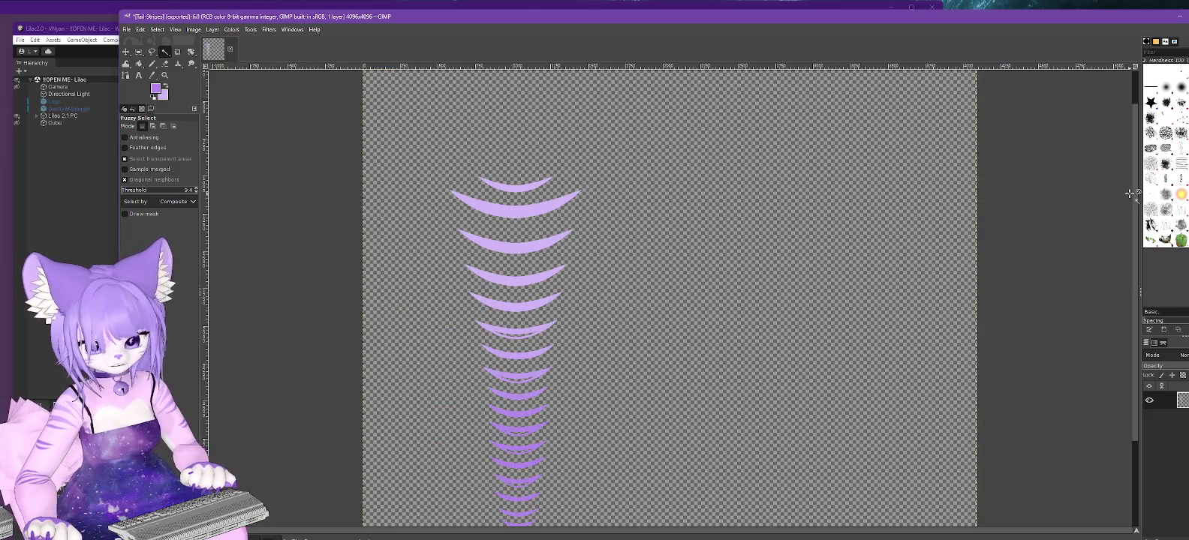
{"action": "scroll", "coordinate": [1134, 193], "scroll_direction": "down", "scroll_amount": 2}
{"action": "scroll", "coordinate": [1134, 239], "scroll_direction": "down", "scroll_amount": 1}
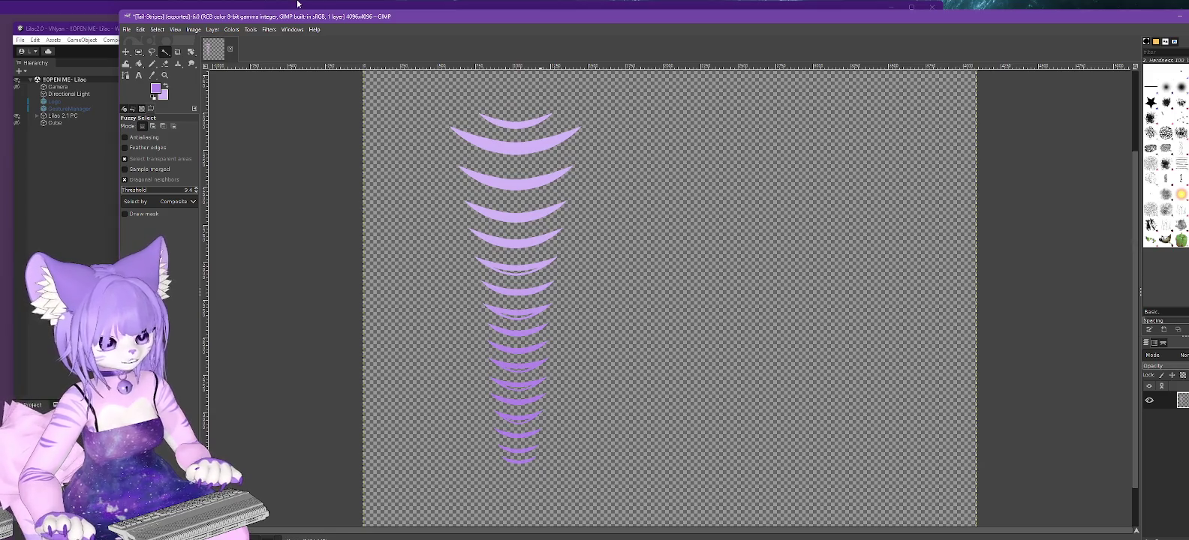
{"action": "left_click", "coordinate": [231, 30]}
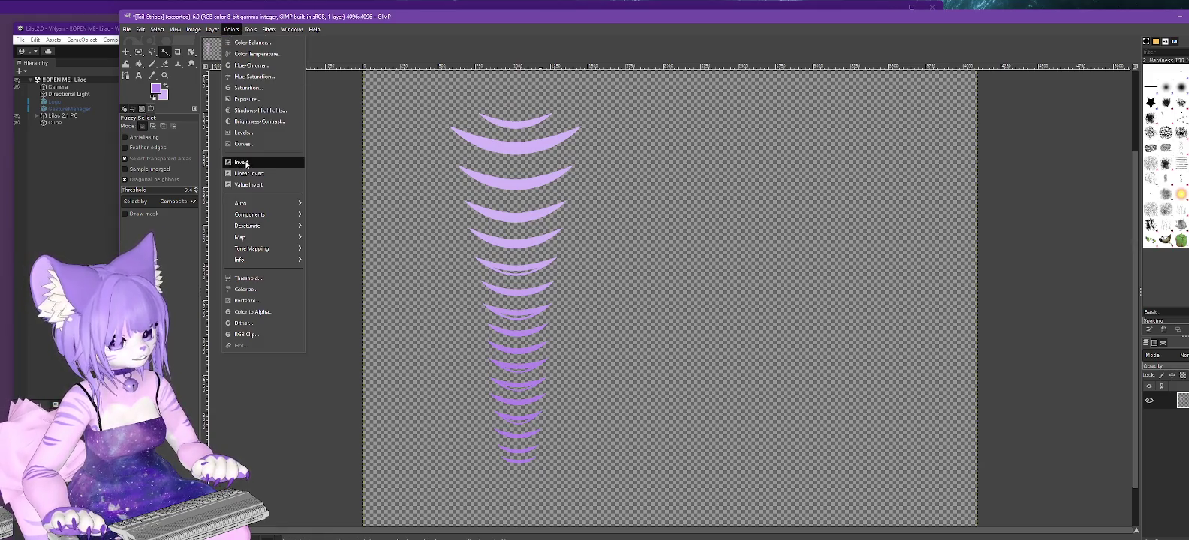
Invert the stripe colours and convert the image to Grayscale mode.
{"action": "left_click", "coordinate": [238, 162]}
{"action": "left_click", "coordinate": [195, 30]}
{"action": "mouse_move", "coordinate": [204, 60]}
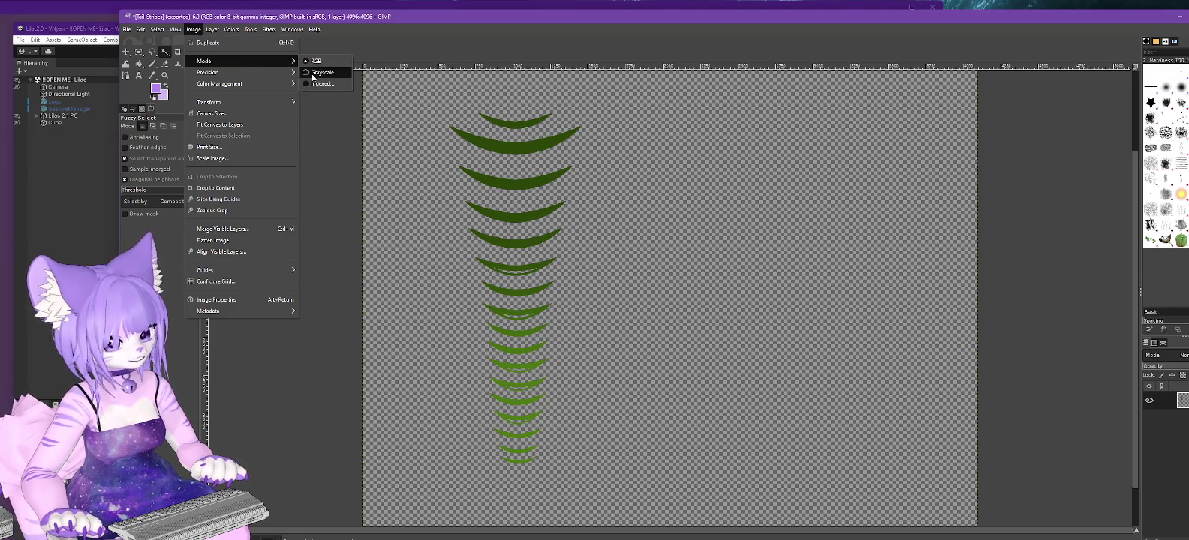
{"action": "left_click", "coordinate": [309, 71]}
Try a raised Curves adjustment with different curve types, then cancel it.
{"action": "left_click", "coordinate": [233, 30]}
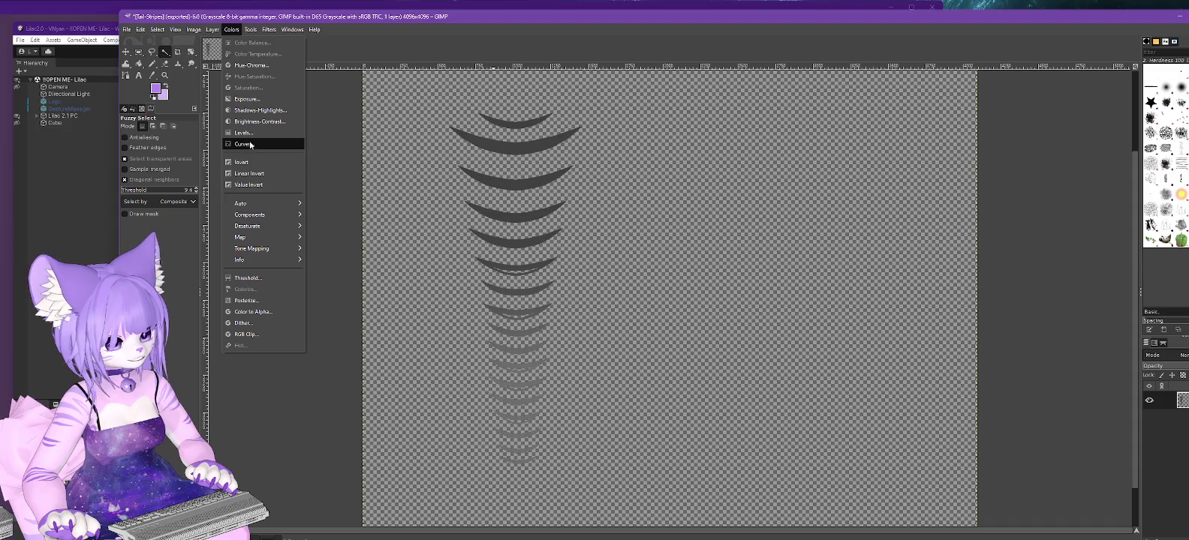
{"action": "left_click", "coordinate": [251, 144]}
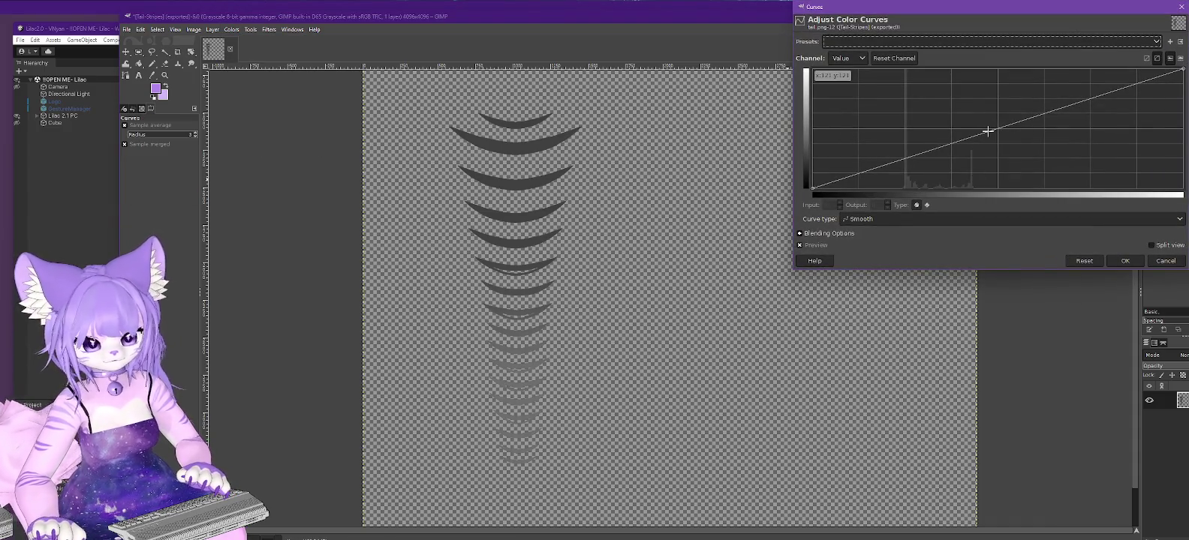
{"action": "left_click_drag", "start_coordinate": [988, 131], "coordinate": [974, 68]}
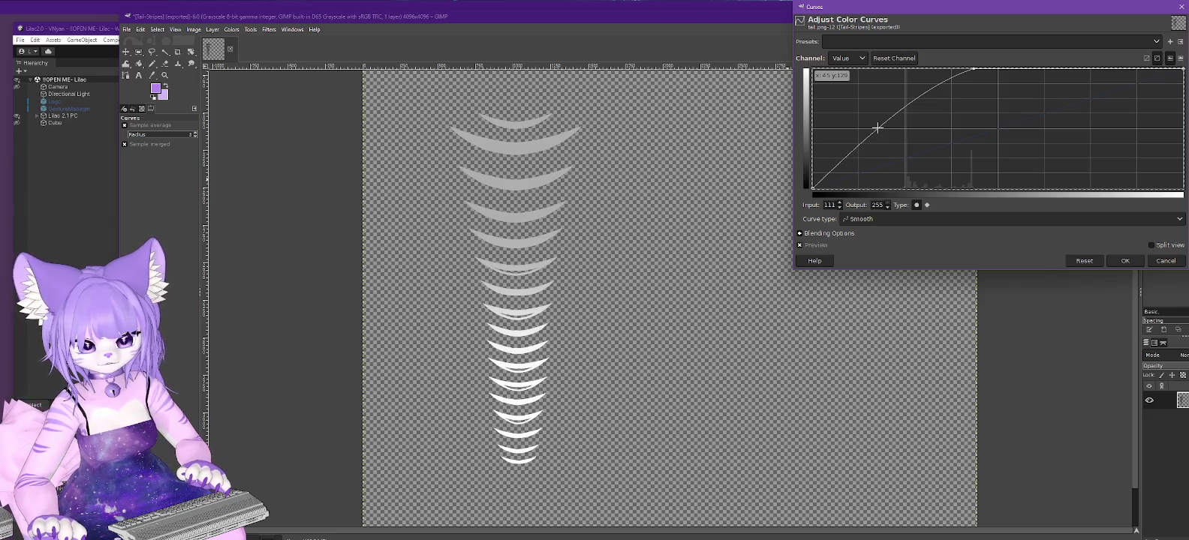
{"action": "left_click", "coordinate": [874, 222]}
{"action": "left_click", "coordinate": [876, 244]}
{"action": "left_click", "coordinate": [874, 218]}
{"action": "left_click", "coordinate": [873, 228]}
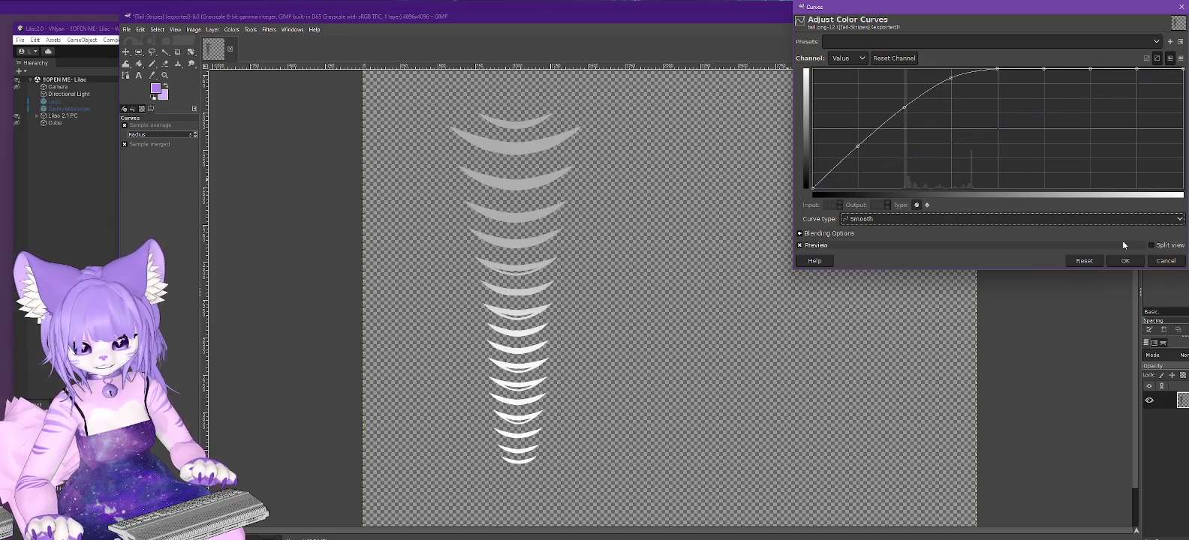
{"action": "left_click", "coordinate": [1166, 261]}
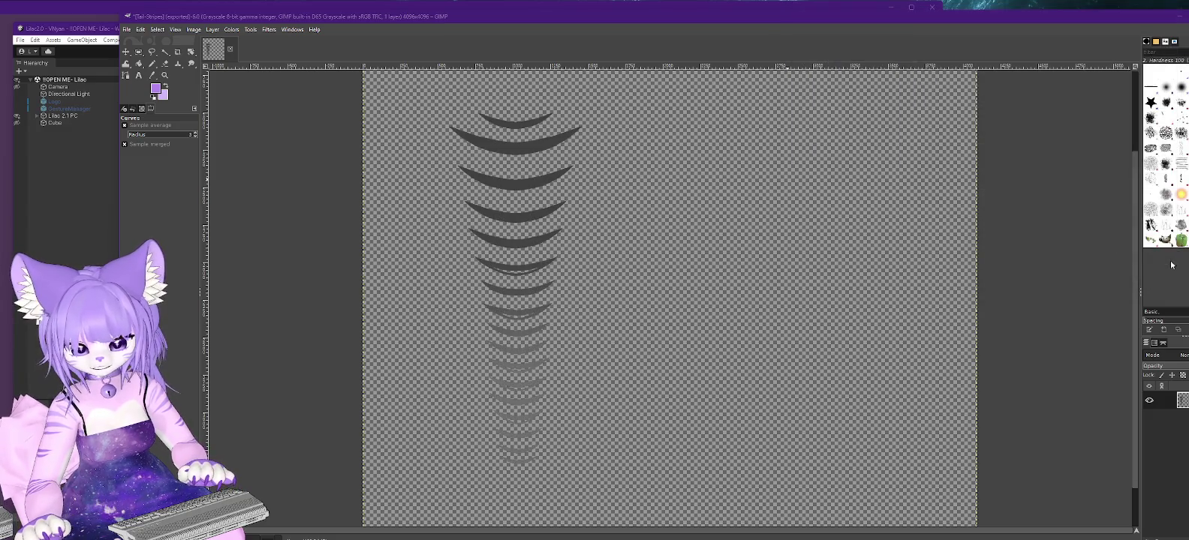
Reopen Curves, switch the curve type to Freehand and back to Smooth, then cancel.
{"action": "left_click", "coordinate": [231, 29]}
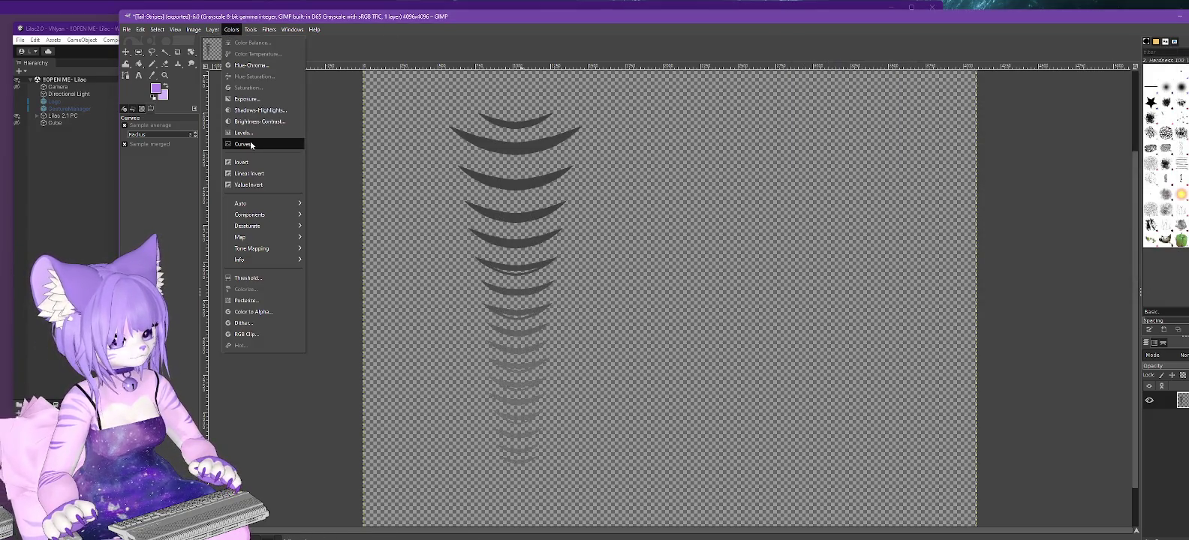
{"action": "left_click", "coordinate": [247, 138]}
{"action": "left_click", "coordinate": [896, 218]}
{"action": "left_click", "coordinate": [887, 239]}
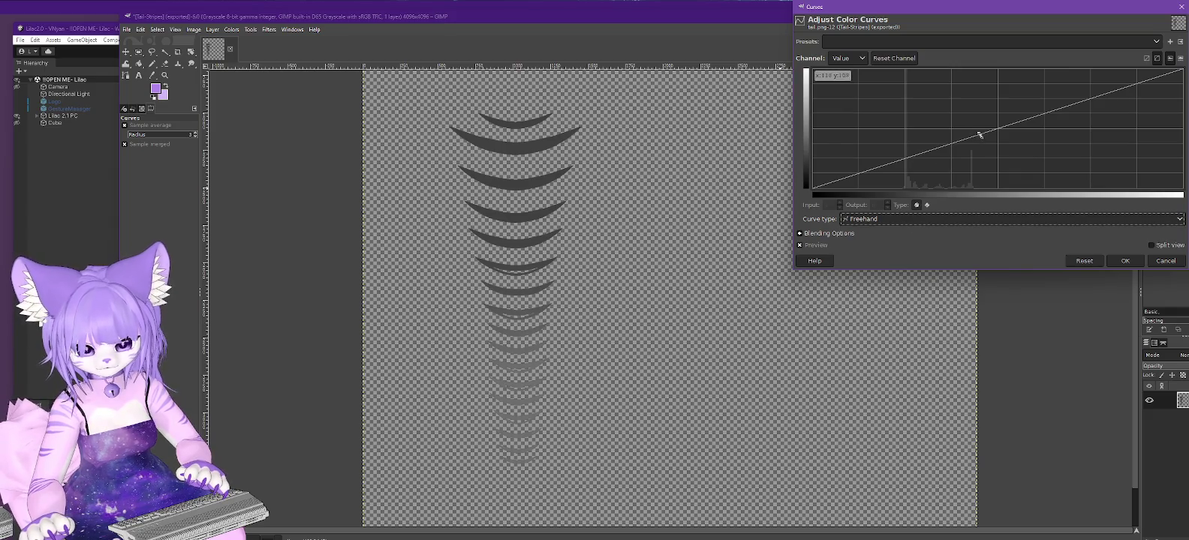
{"action": "left_click", "coordinate": [863, 219]}
{"action": "left_click", "coordinate": [863, 229]}
{"action": "left_click", "coordinate": [1166, 260]}
Apply an S-shaped Curves adjustment with points at 112/255 and about 60/129.
{"action": "left_click", "coordinate": [232, 29]}
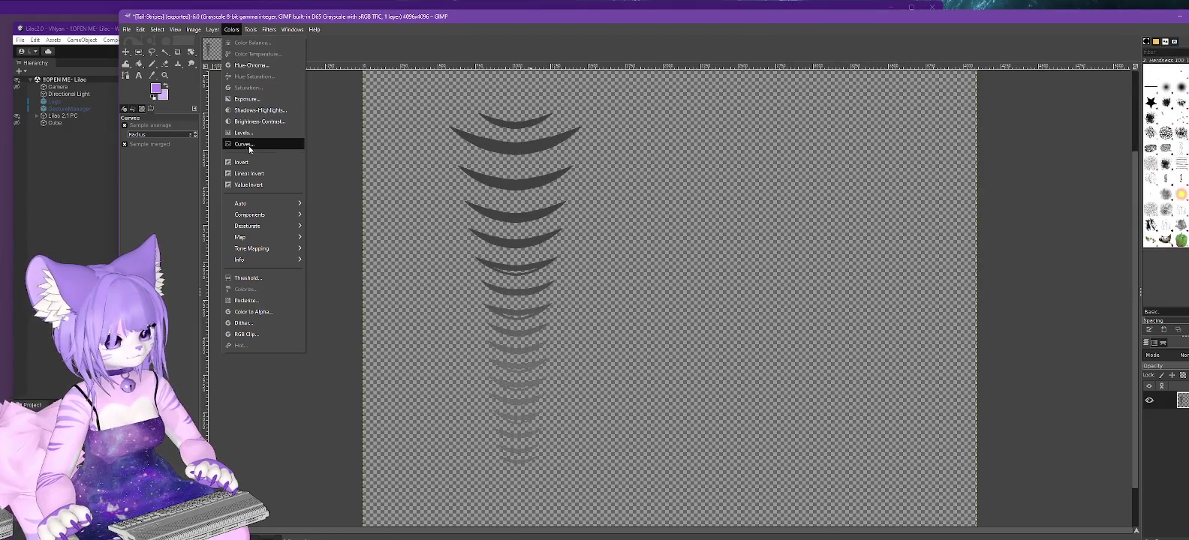
{"action": "left_click", "coordinate": [250, 146]}
{"action": "left_click_drag", "start_coordinate": [991, 140], "coordinate": [972, 66]}
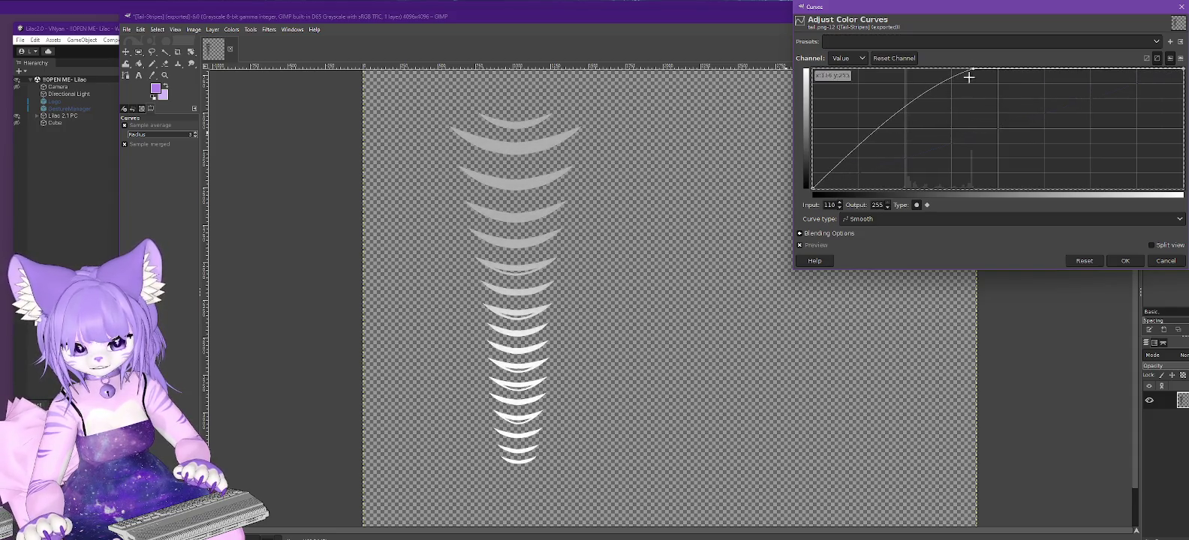
{"action": "left_click_drag", "start_coordinate": [897, 111], "coordinate": [901, 129]}
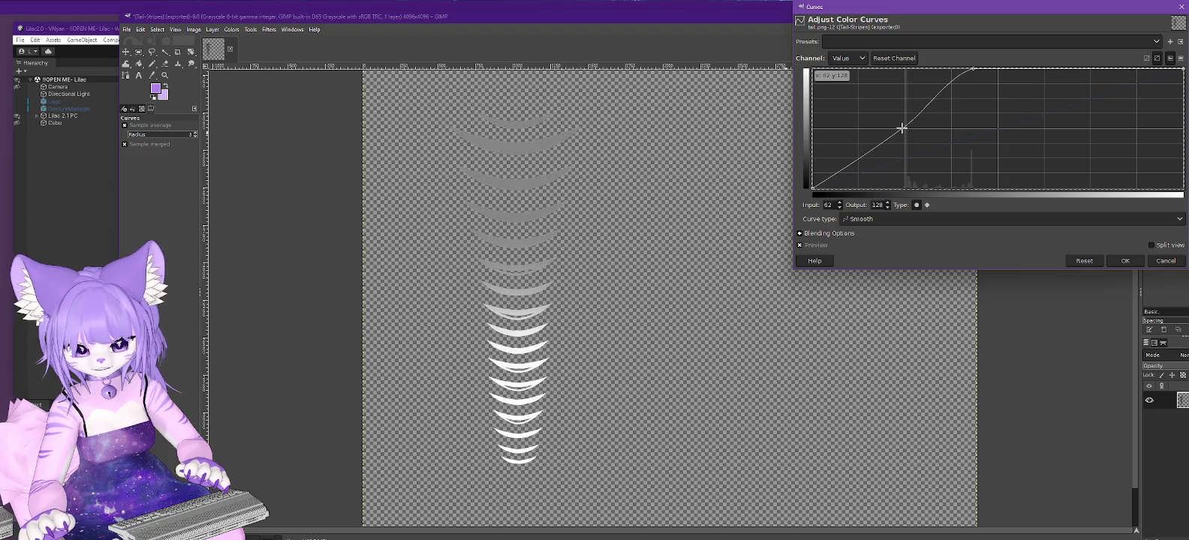
{"action": "left_click_drag", "start_coordinate": [902, 129], "coordinate": [900, 128]}
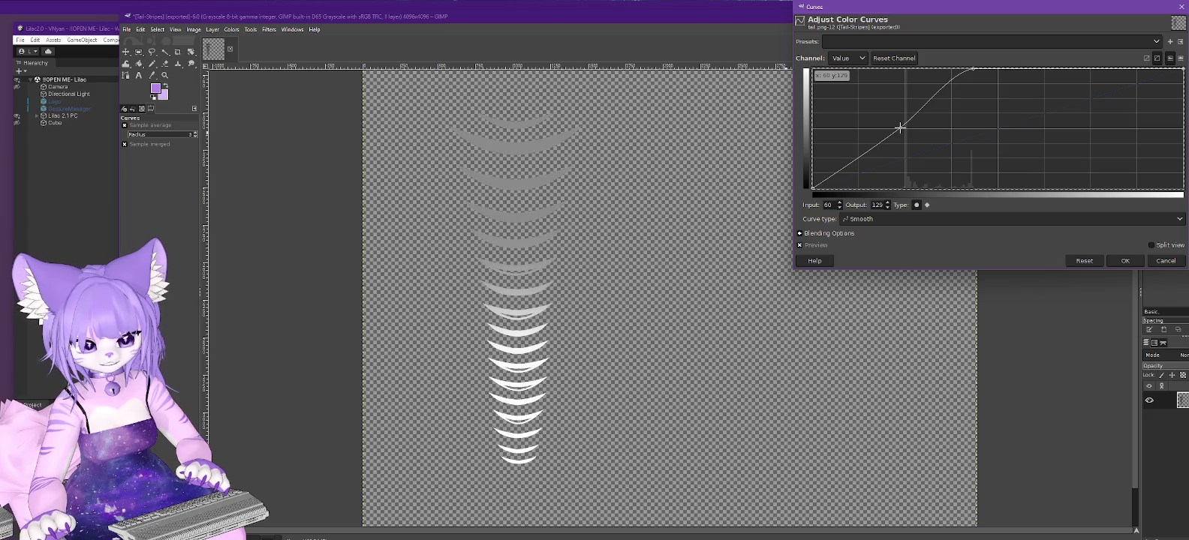
{"action": "left_click", "coordinate": [1126, 261]}
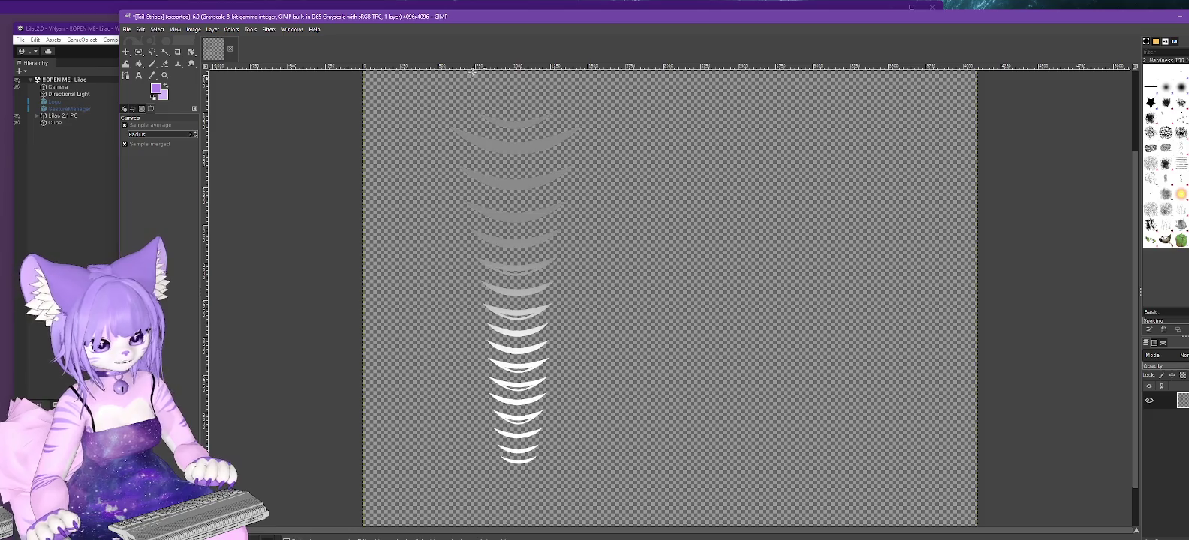
Overwrite the exported texture file and minimize GIMP to reveal Unity.
{"action": "left_click", "coordinate": [126, 29]}
{"action": "left_click", "coordinate": [165, 170]}
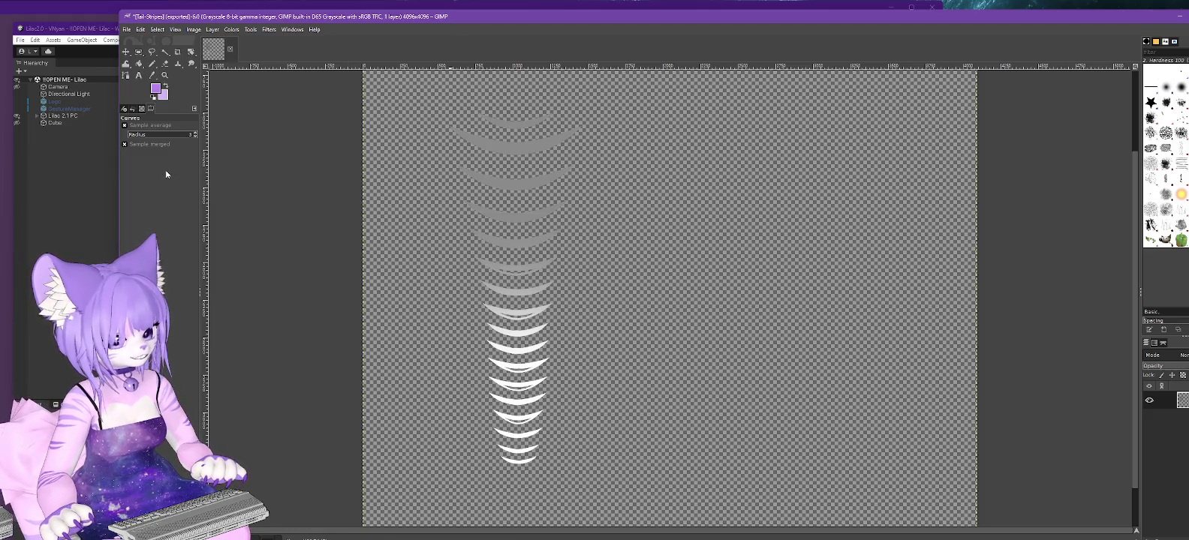
{"action": "left_click", "coordinate": [1179, 16]}
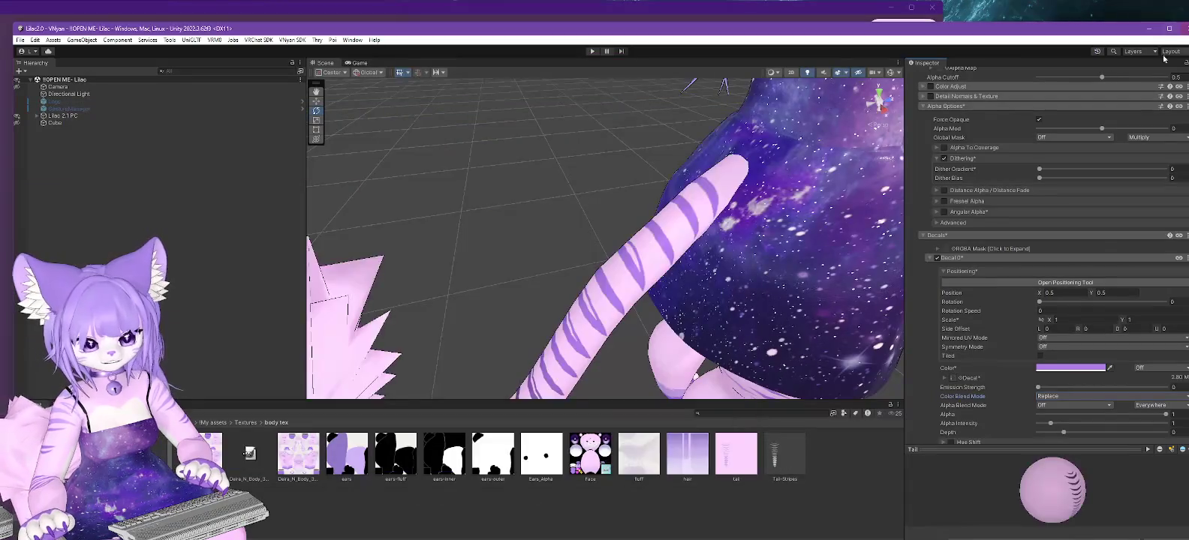
Orbit onto the striped tail, inspect the Tail-Stripes texture, and select the Tail material.
{"action": "left_click", "coordinate": [548, 250]}
{"action": "mouse_move", "coordinate": [814, 335]}
{"action": "left_mouse_down", "text": "alt"}
{"action": "mouse_move", "coordinate": [637, 340]}
{"action": "mouse_move", "coordinate": [677, 226]}
{"action": "mouse_move", "coordinate": [729, 195]}
{"action": "mouse_move", "coordinate": [645, 236]}
{"action": "mouse_move", "coordinate": [640, 267]}
{"action": "left_mouse_up", "text": "alt"}
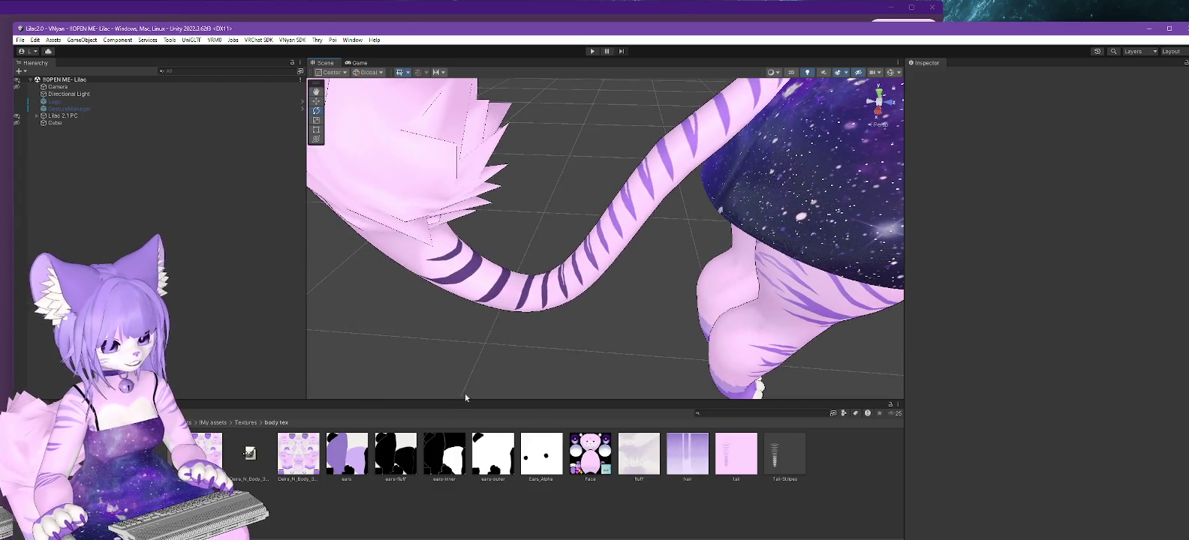
{"action": "left_click", "coordinate": [785, 454]}
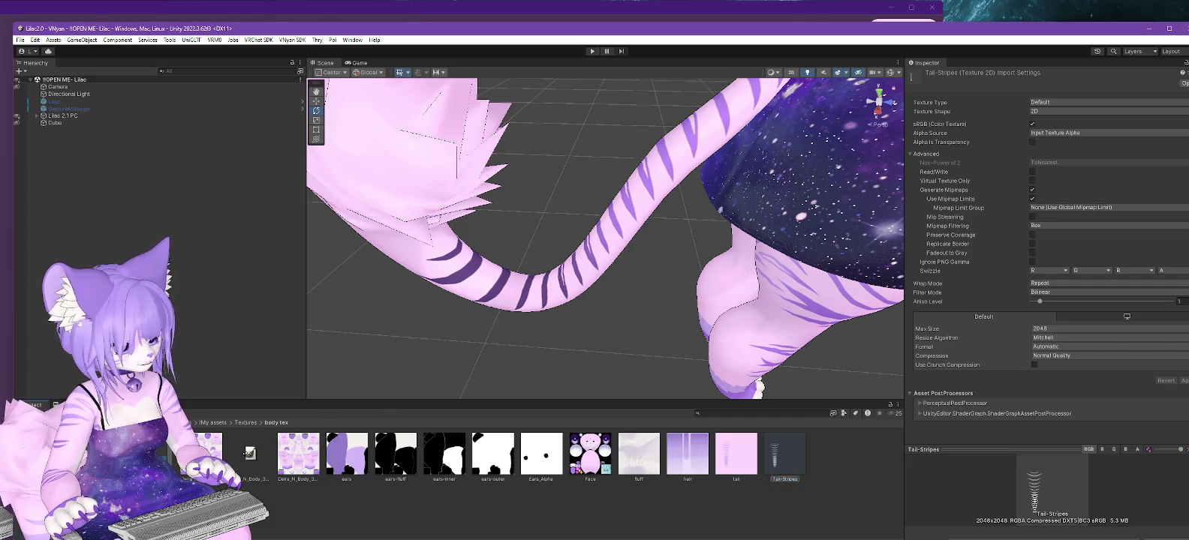
{"action": "left_click", "coordinate": [491, 454]}
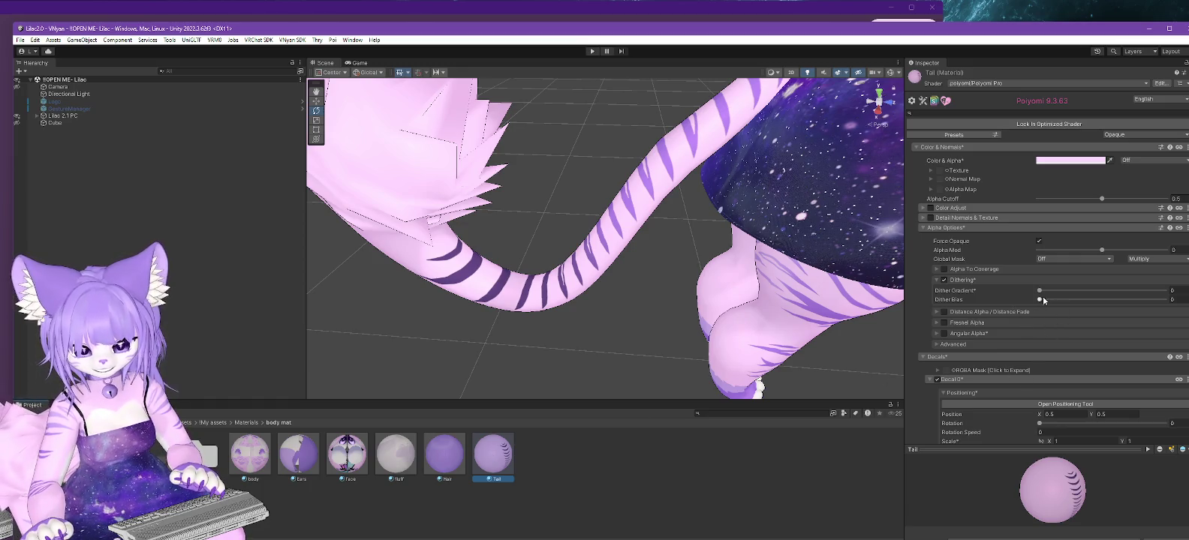
{"action": "scroll", "coordinate": [1021, 308], "scroll_direction": "down", "scroll_amount": 5}
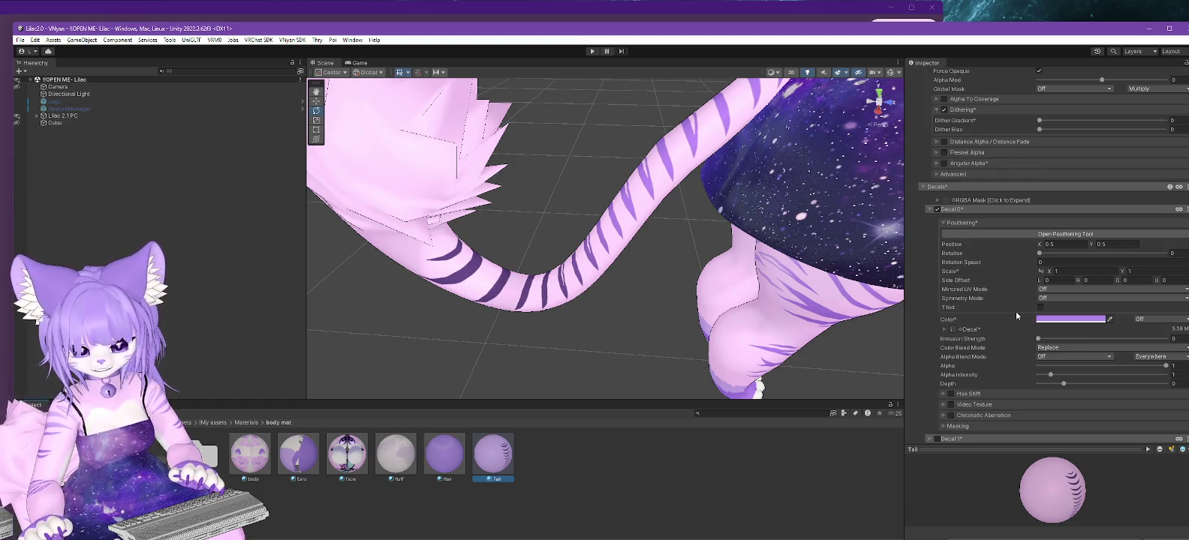
Test decal colour blend modes, keep Replace, and undo the alpha change back to 1.
{"action": "left_click", "coordinate": [1062, 349]}
{"action": "left_click", "coordinate": [1064, 423]}
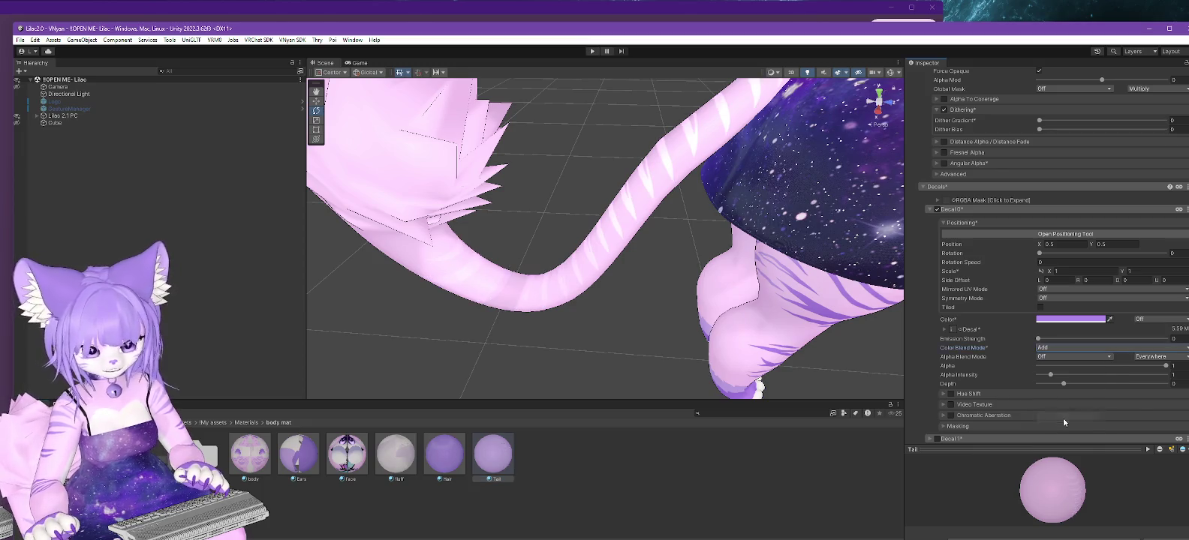
{"action": "left_click", "coordinate": [1047, 348]}
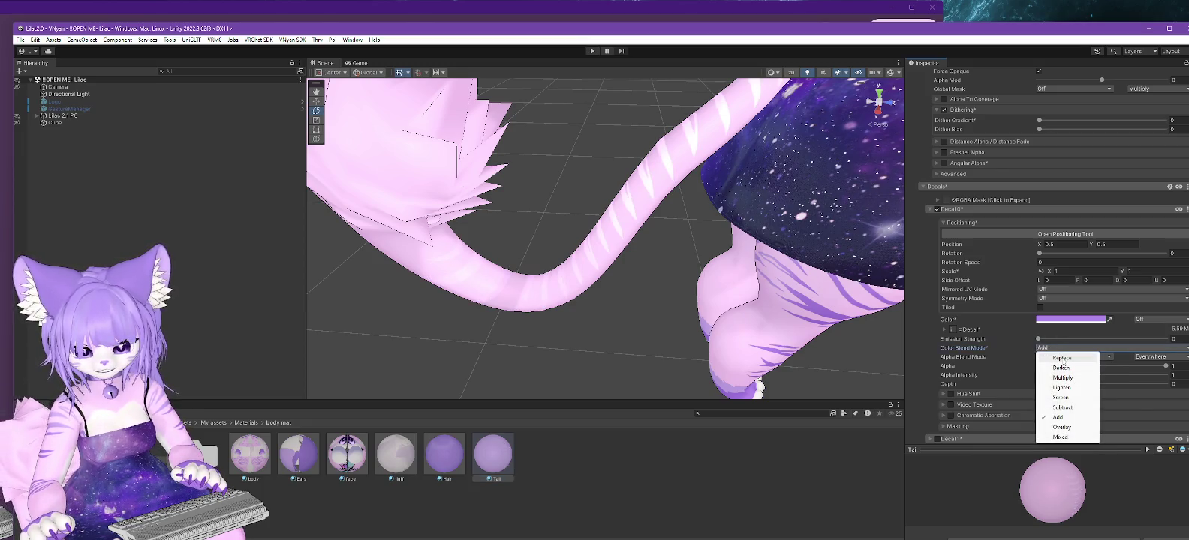
{"action": "left_click", "coordinate": [1063, 359]}
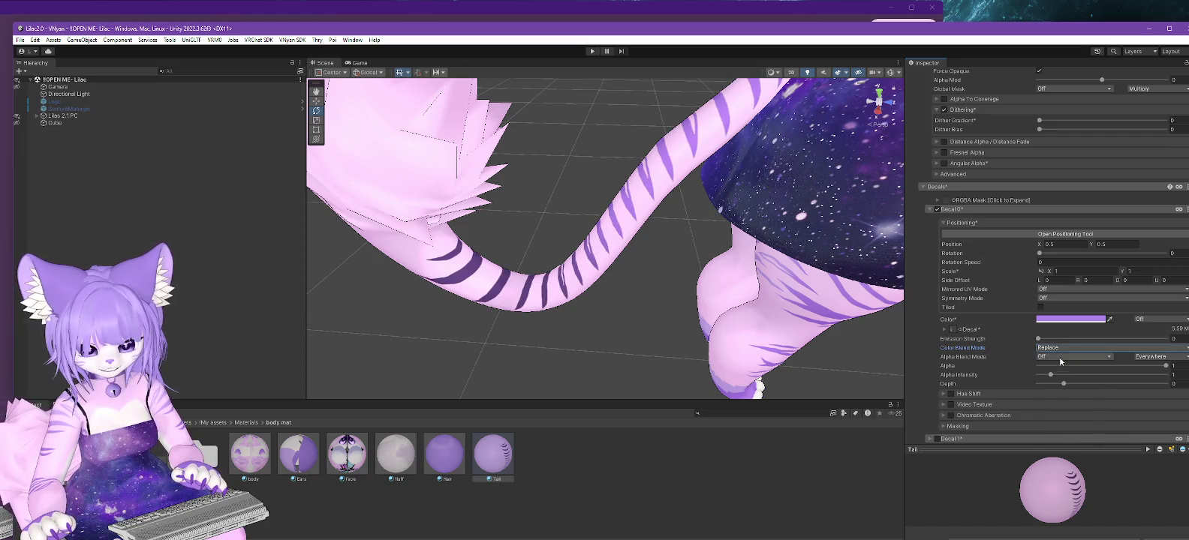
{"action": "left_click", "coordinate": [1060, 365]}
{"action": "left_click", "coordinate": [1061, 357]}
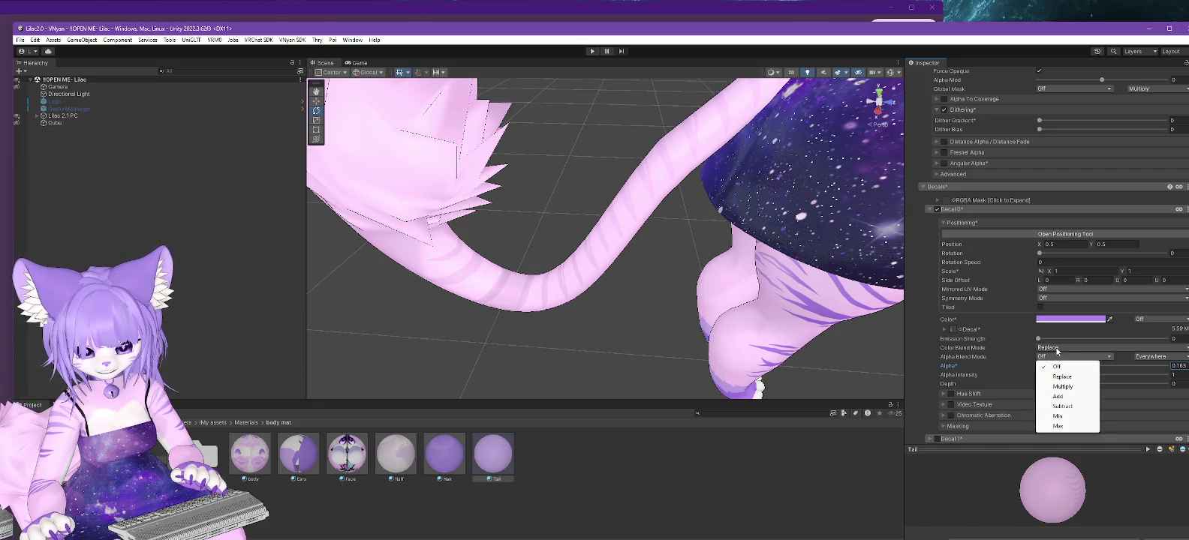
{"action": "left_click", "coordinate": [1057, 349]}
{"action": "left_click", "coordinate": [1008, 347]}
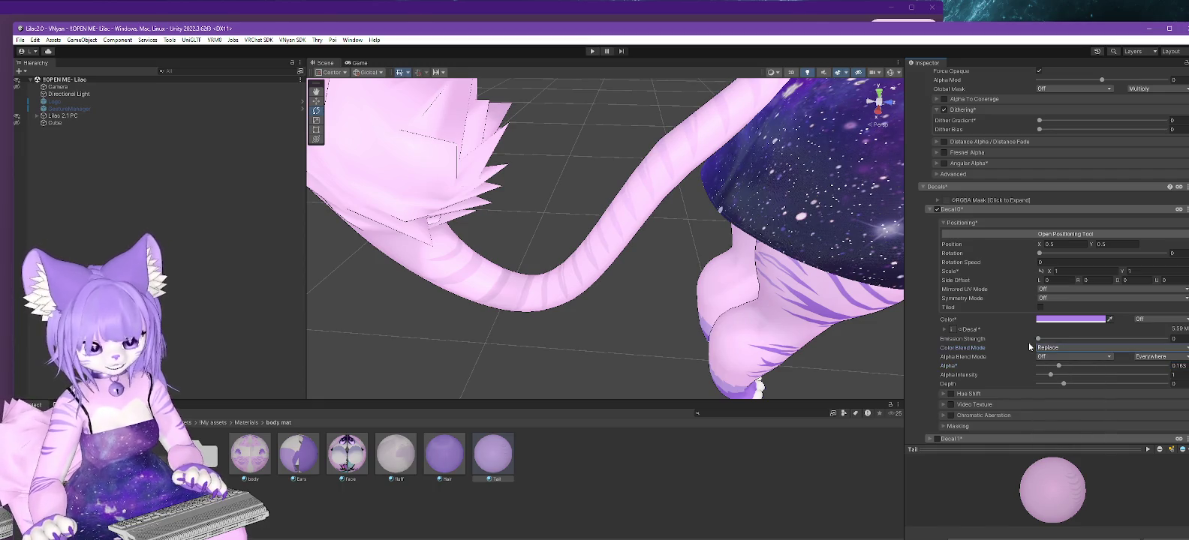
{"action": "left_click", "coordinate": [1057, 348]}
{"action": "left_click", "coordinate": [1085, 353]}
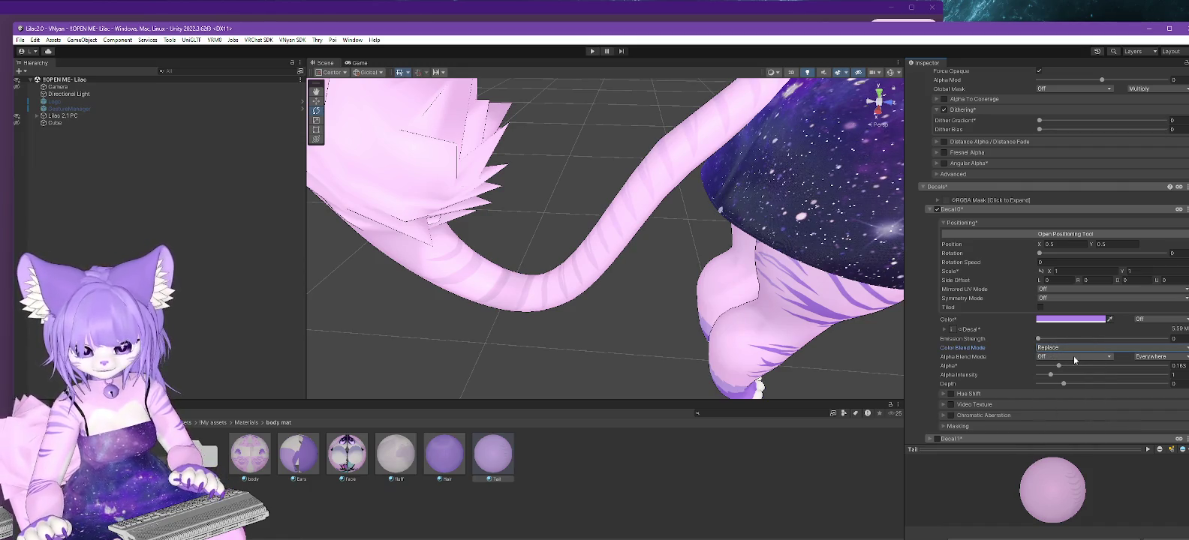
{"action": "key", "text": "ctrl+z"}
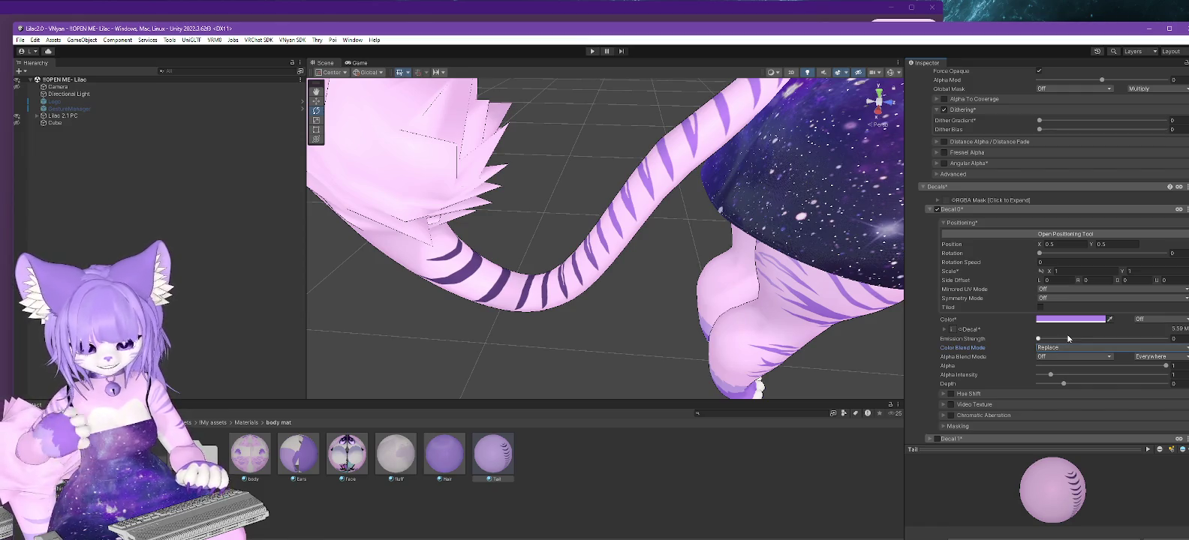
Try Overlay and Add colour blending and brighten the decal colour to full value.
{"action": "left_click", "coordinate": [1067, 348]}
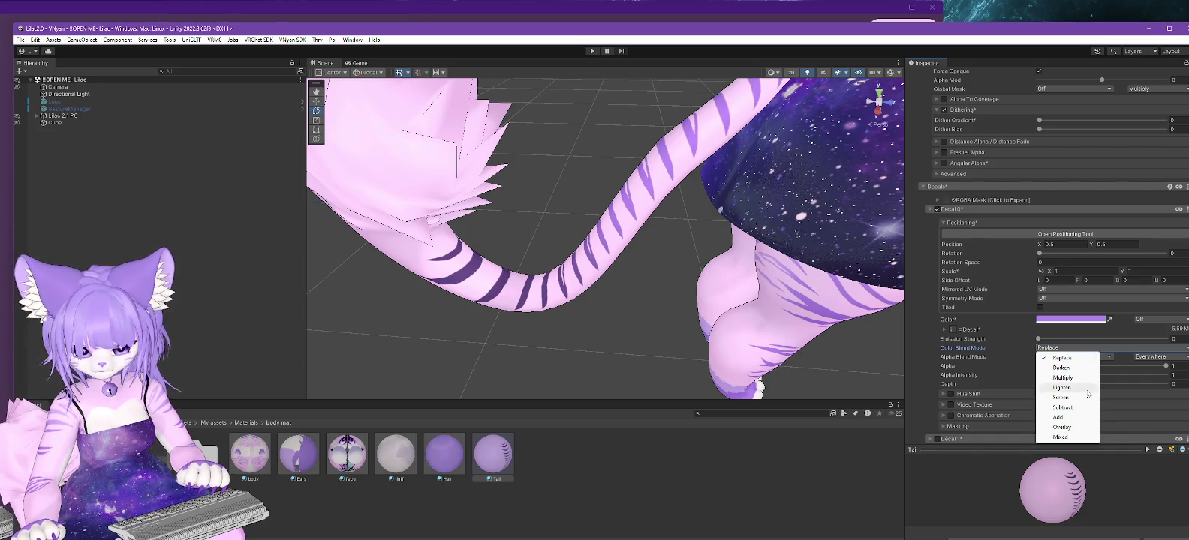
{"action": "left_click", "coordinate": [1062, 427]}
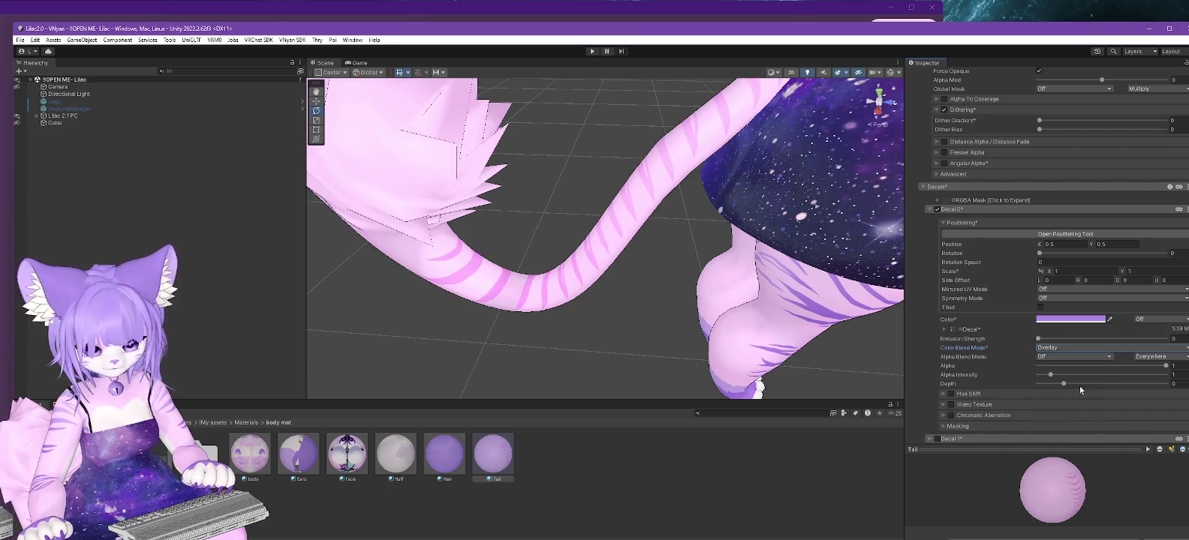
{"action": "left_click", "coordinate": [1073, 346]}
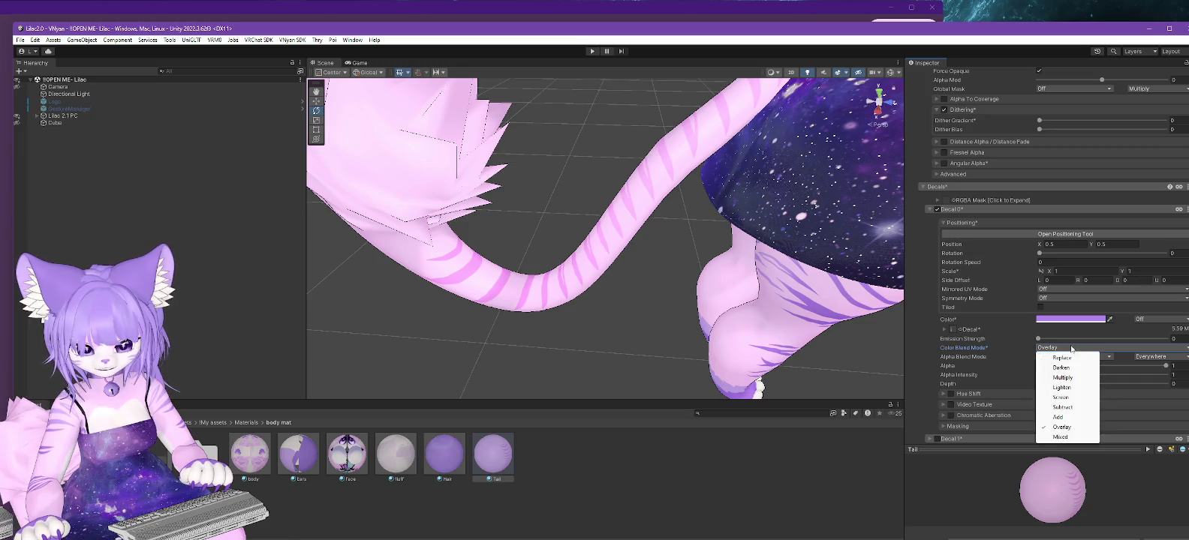
{"action": "left_click", "coordinate": [1074, 418]}
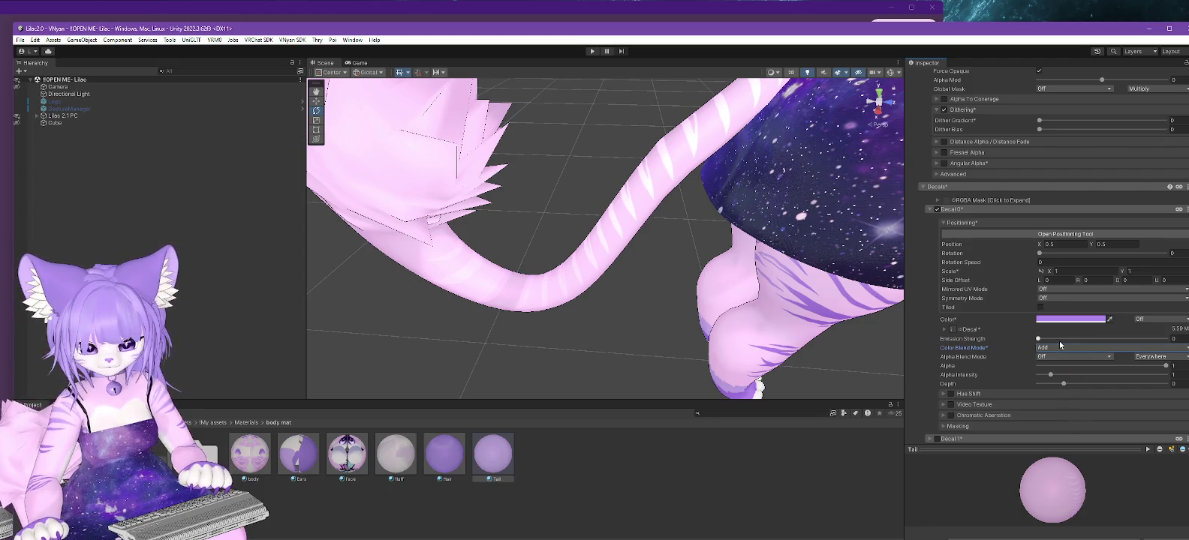
{"action": "left_click", "coordinate": [1069, 319]}
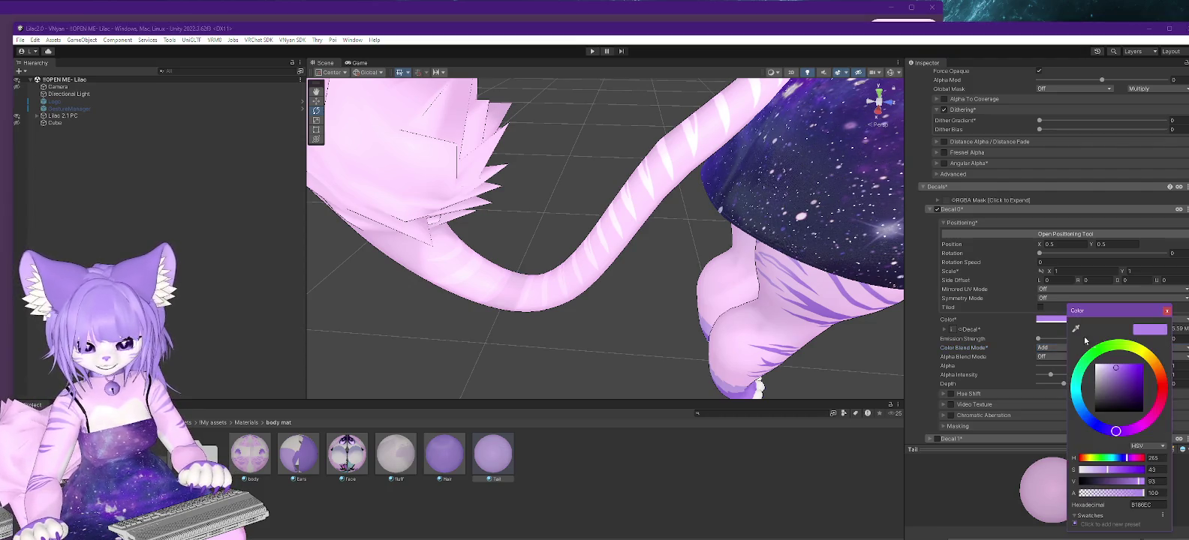
{"action": "left_click_drag", "start_coordinate": [1116, 385], "coordinate": [1117, 353]}
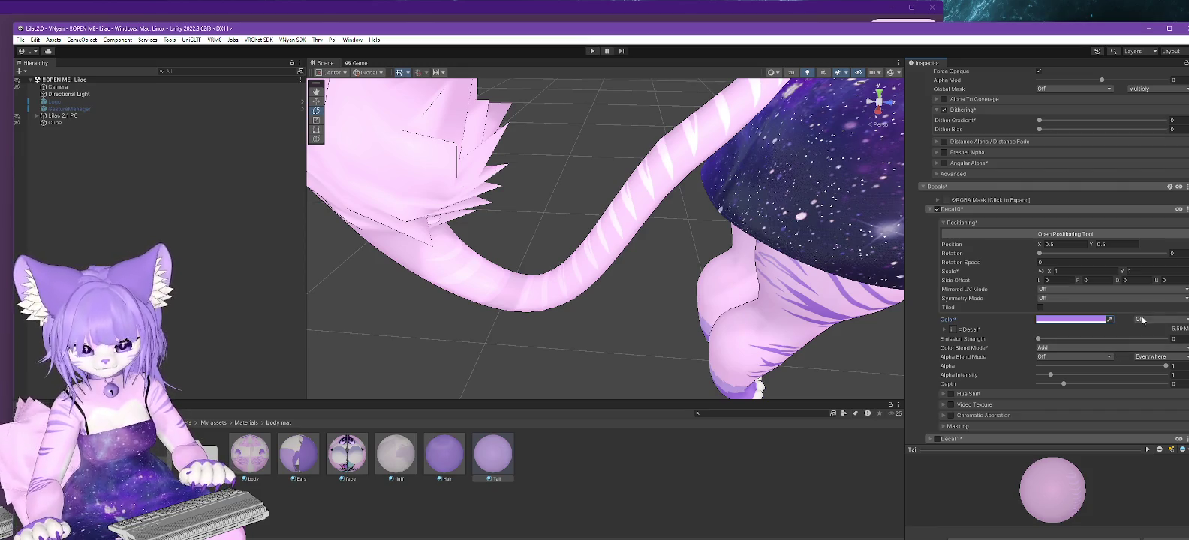
Try Mixed blending, return colour blending to Replace, and set Alpha Blend Mode to Add.
{"action": "left_click", "coordinate": [1078, 349]}
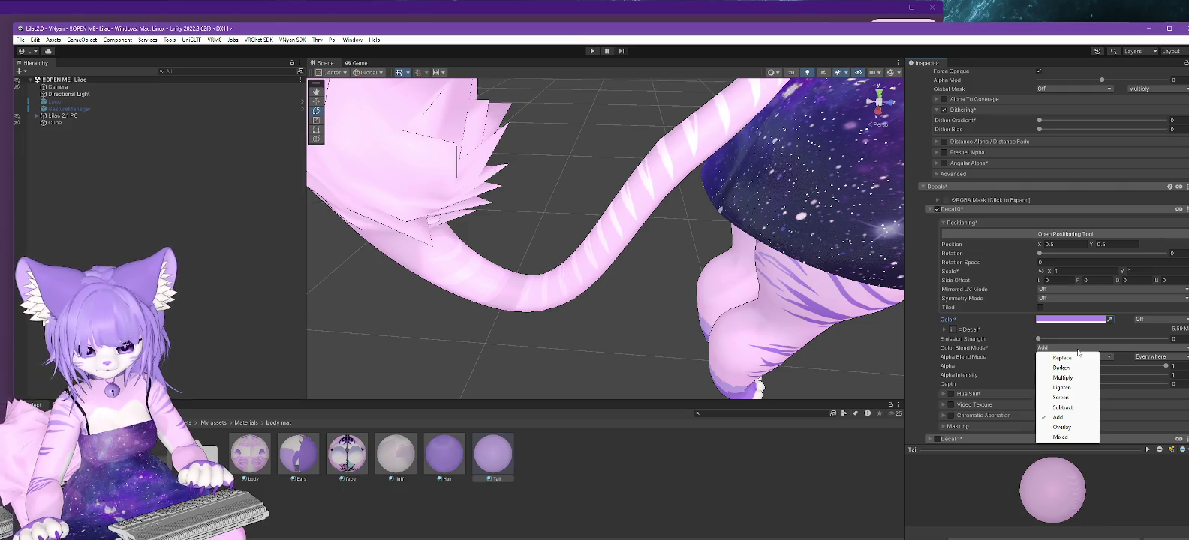
{"action": "left_click", "coordinate": [1065, 437]}
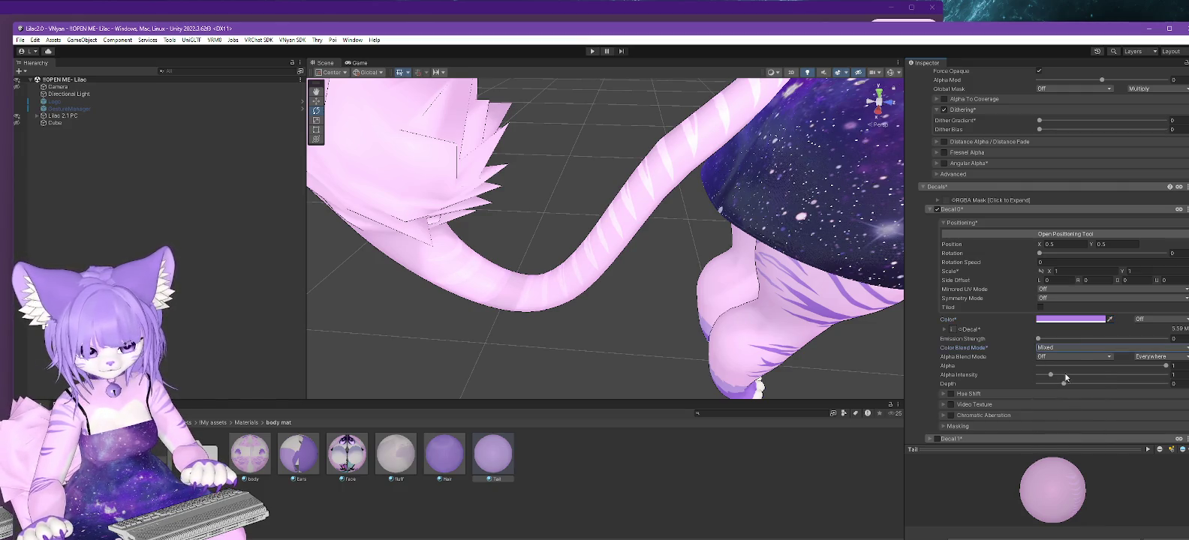
{"action": "left_click", "coordinate": [1061, 354]}
{"action": "left_click", "coordinate": [1064, 359]}
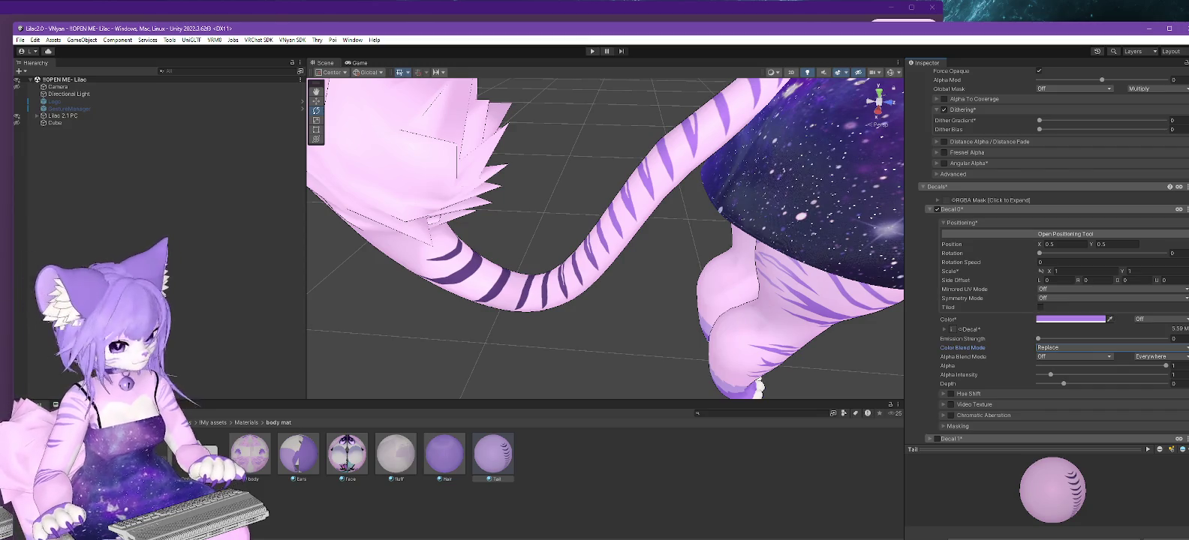
{"action": "left_click", "coordinate": [1063, 357]}
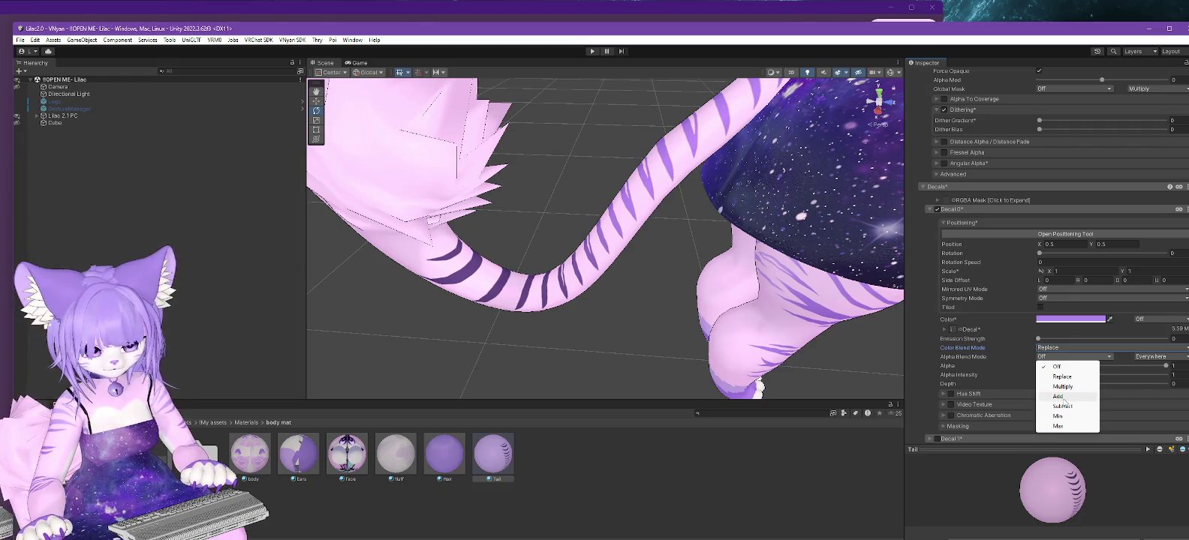
{"action": "left_click", "coordinate": [1063, 397]}
{"action": "left_click", "coordinate": [1061, 356]}
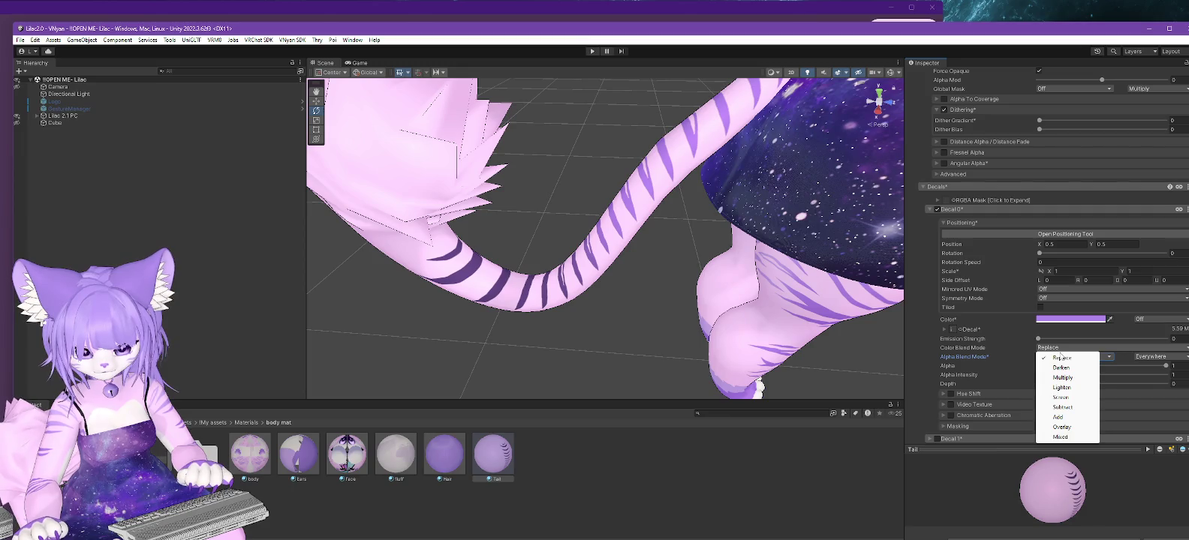
{"action": "left_click", "coordinate": [1014, 356]}
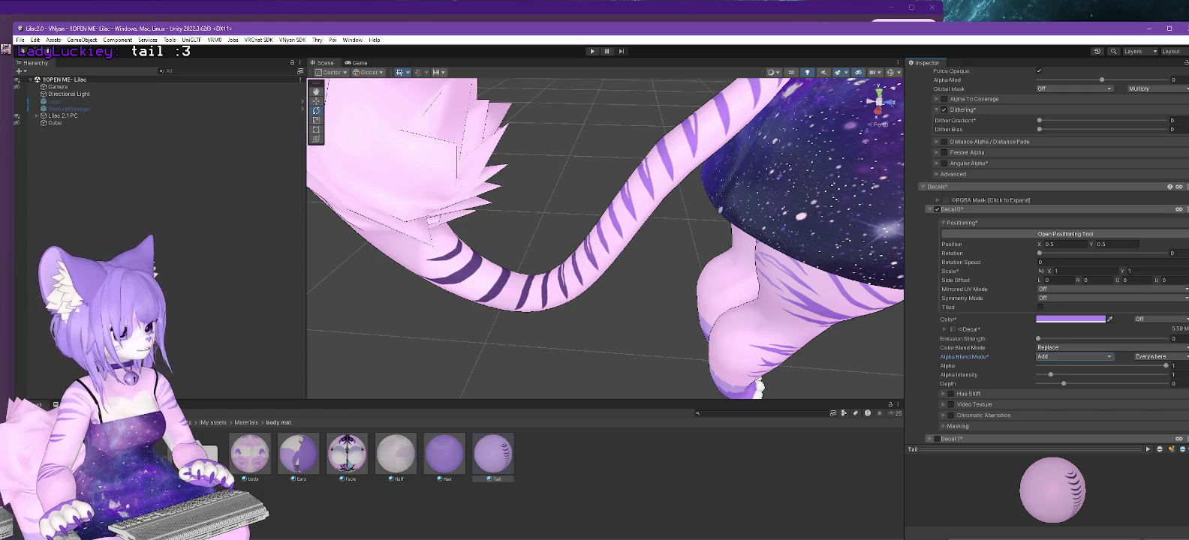
{"action": "key", "text": "alt+Tab"}
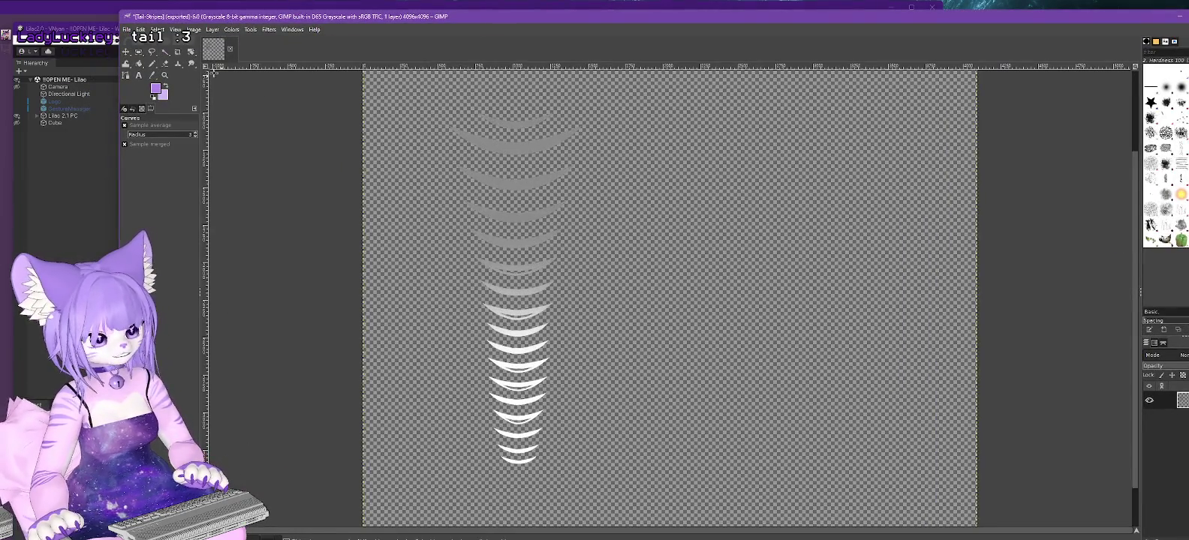
Test Color to Alpha with transparency threshold 1.000 and opacity threshold 0.
{"action": "left_click", "coordinate": [213, 29]}
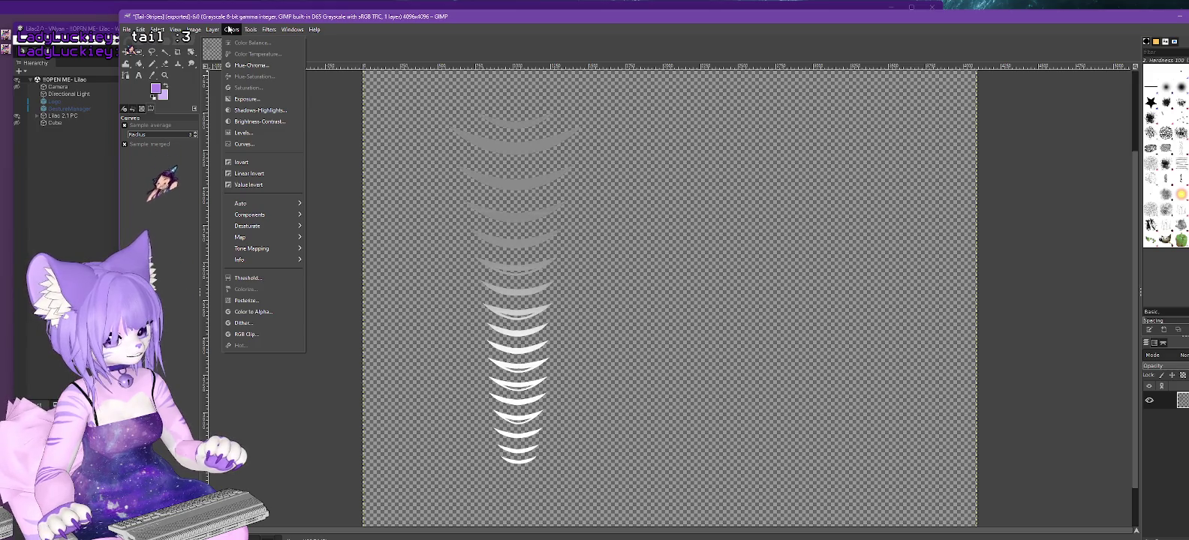
{"action": "left_click", "coordinate": [255, 311]}
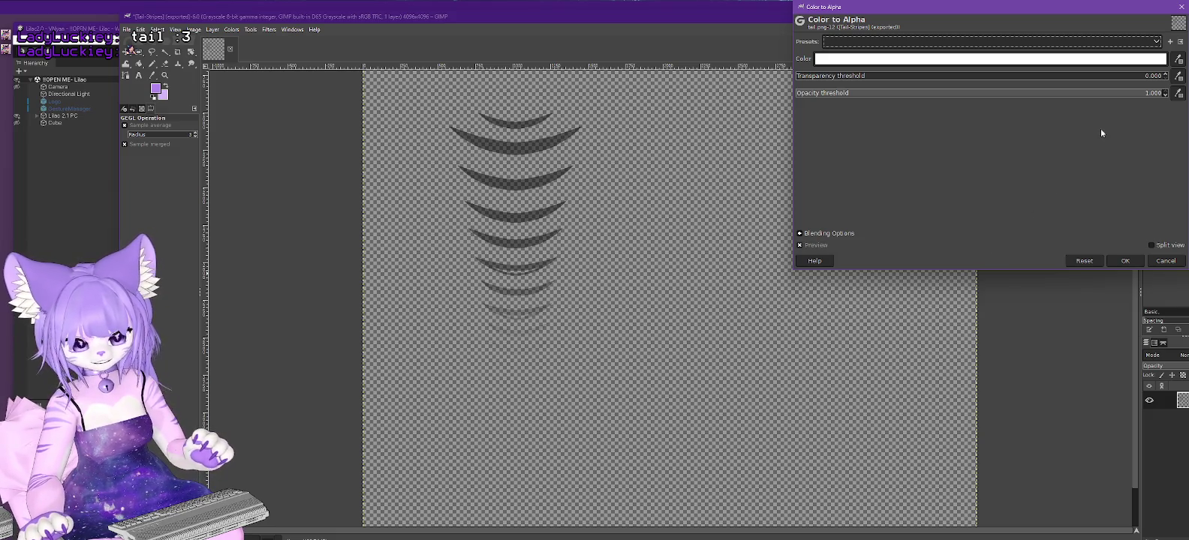
{"action": "left_click", "coordinate": [1146, 76]}
{"action": "left_click_drag", "start_coordinate": [1151, 77], "coordinate": [1186, 76]}
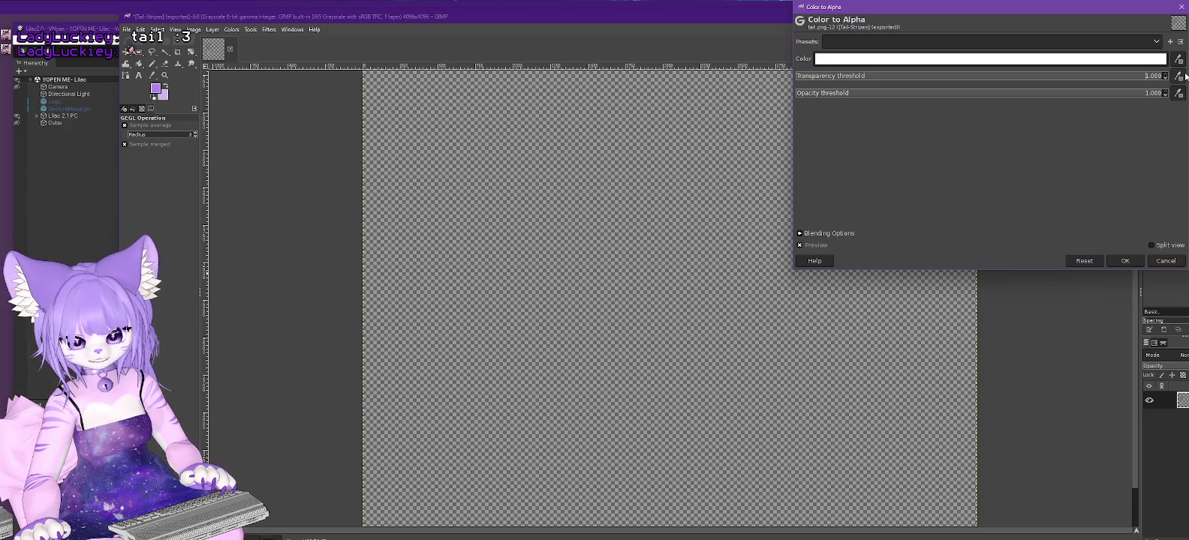
{"action": "left_click", "coordinate": [1149, 95]}
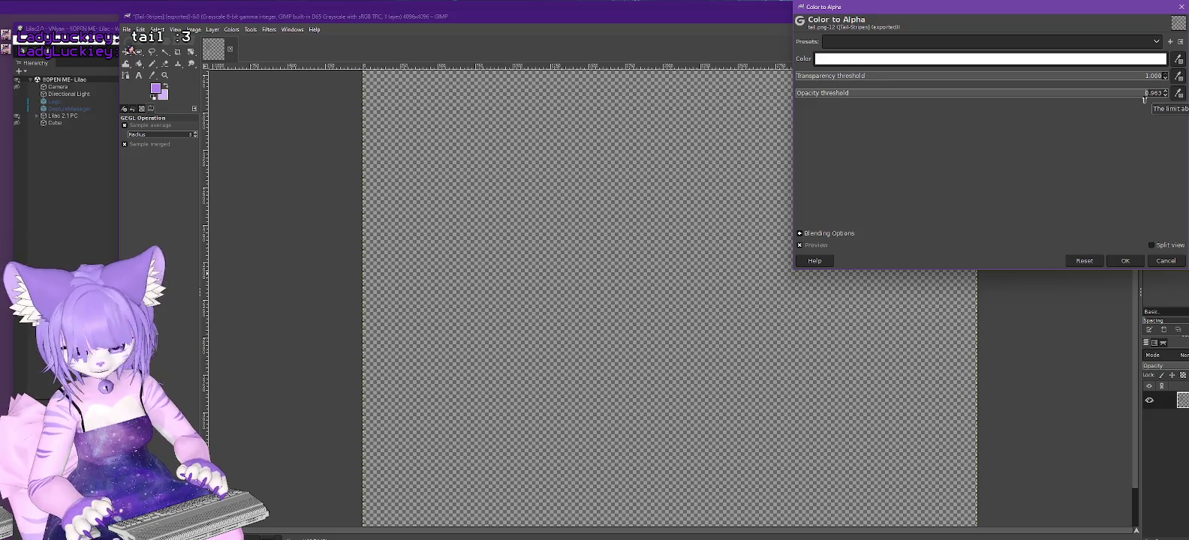
{"action": "type", "text": "0"}
{"action": "key", "text": "Return"}
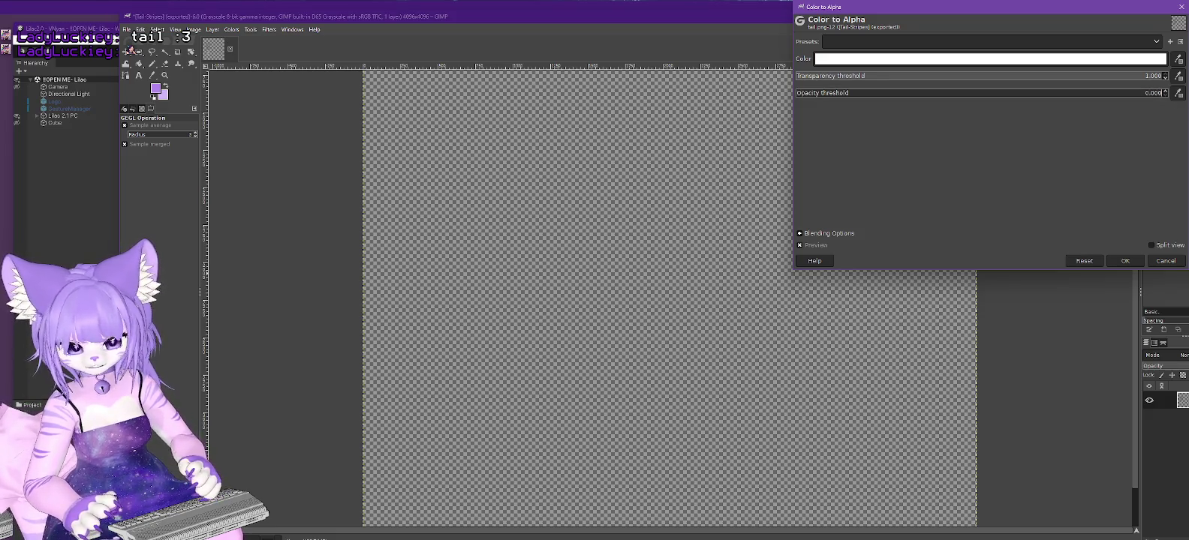
{"action": "left_click", "coordinate": [1165, 261]}
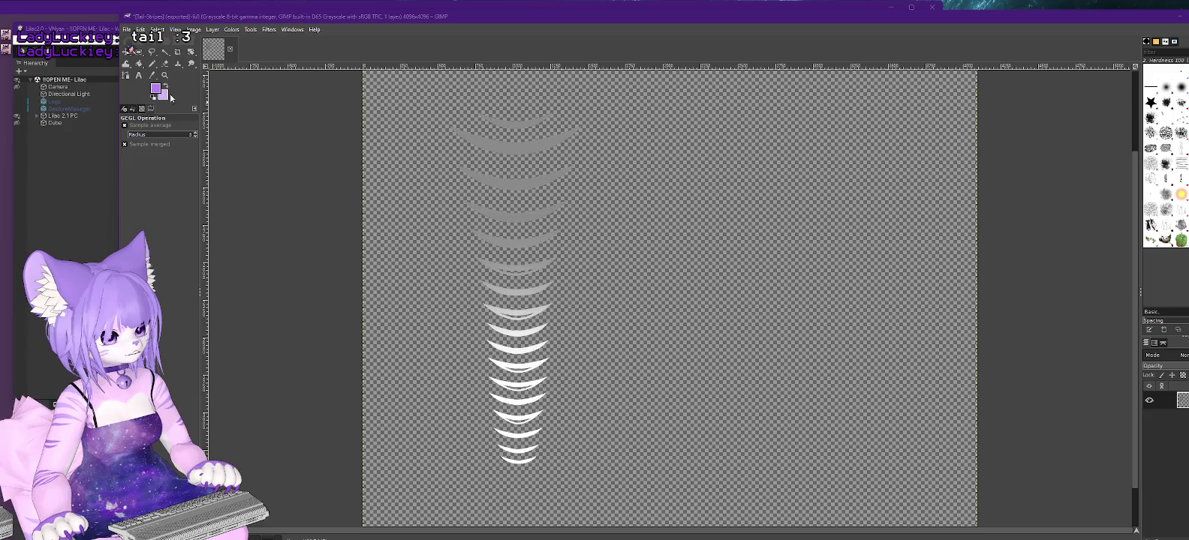
{"action": "left_click", "coordinate": [140, 65]}
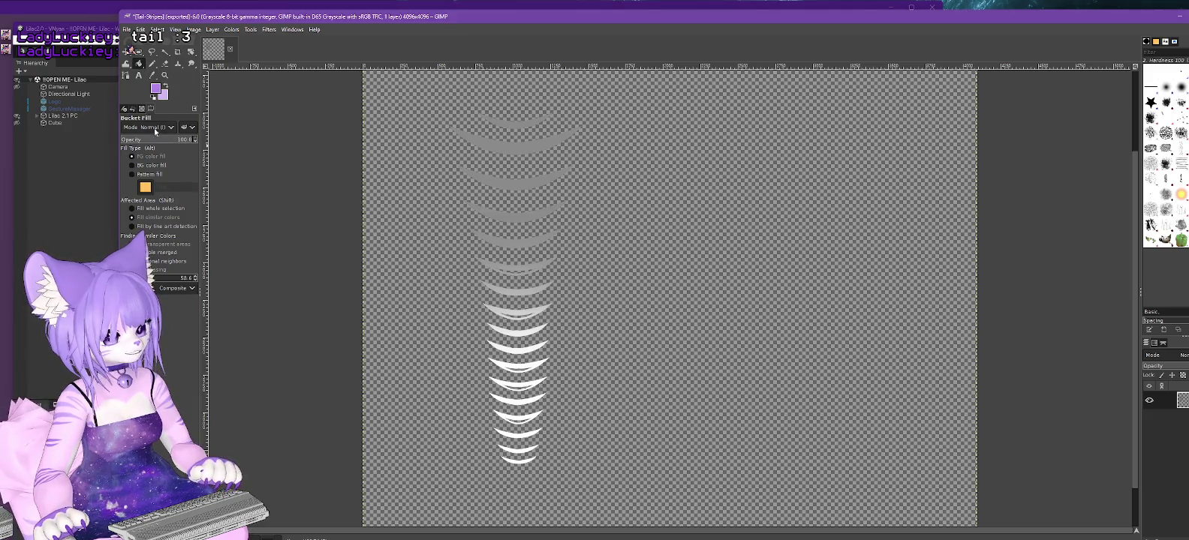
Bucket-fill the transparent background and a small stripe gap with black.
{"action": "left_click", "coordinate": [155, 88]}
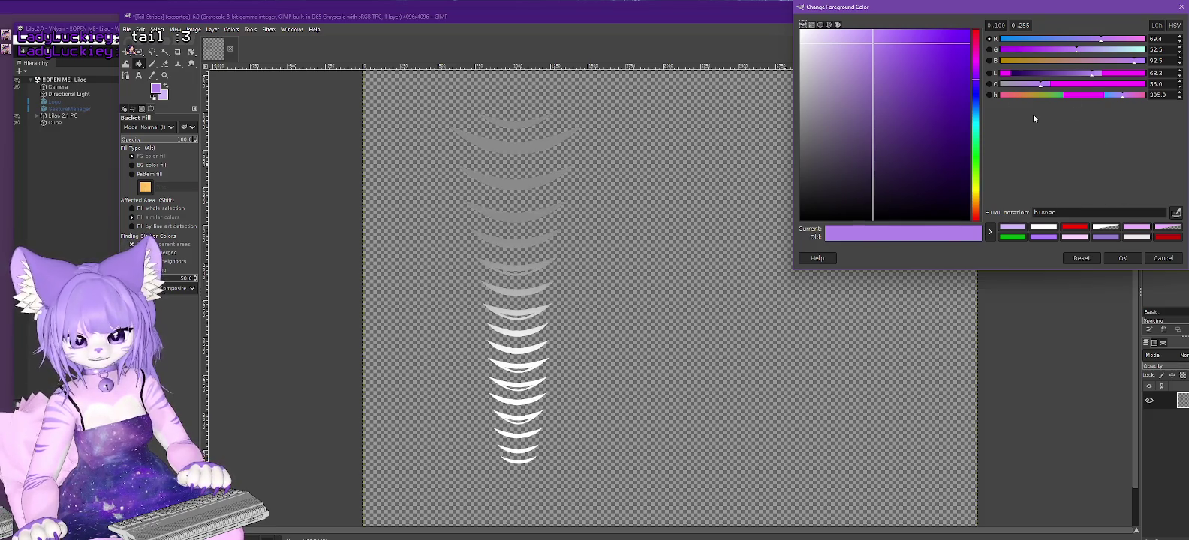
{"action": "key", "text": "Return"}
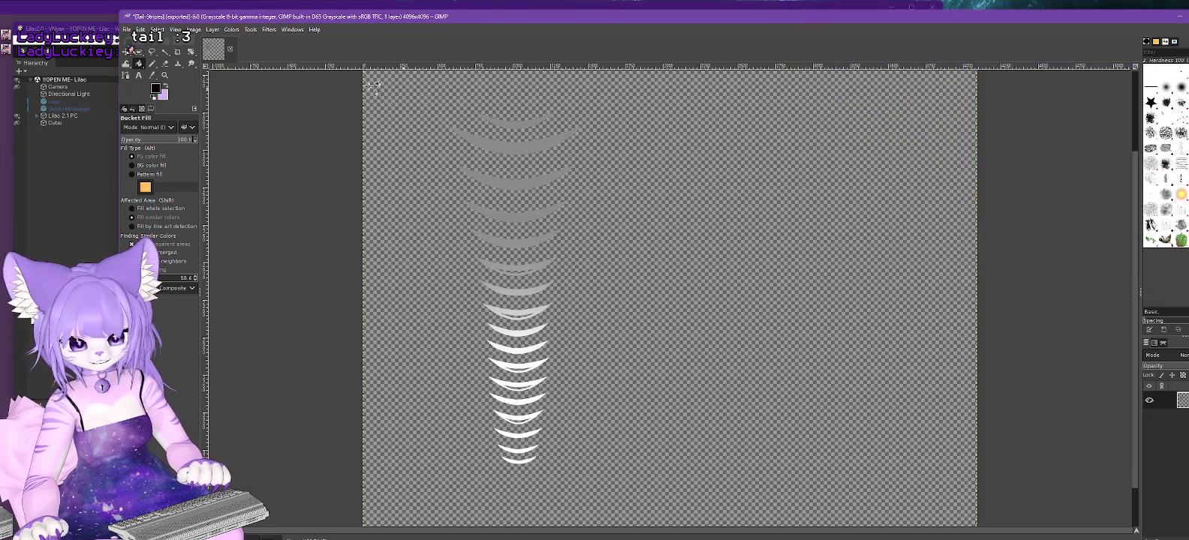
{"action": "left_click", "coordinate": [750, 298]}
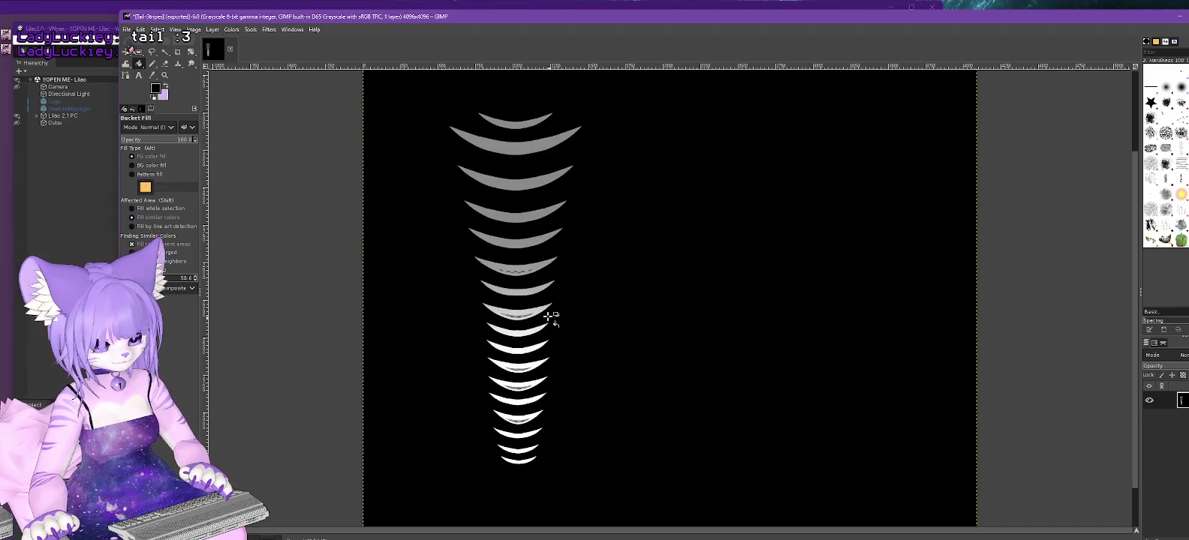
{"action": "left_click", "coordinate": [516, 270]}
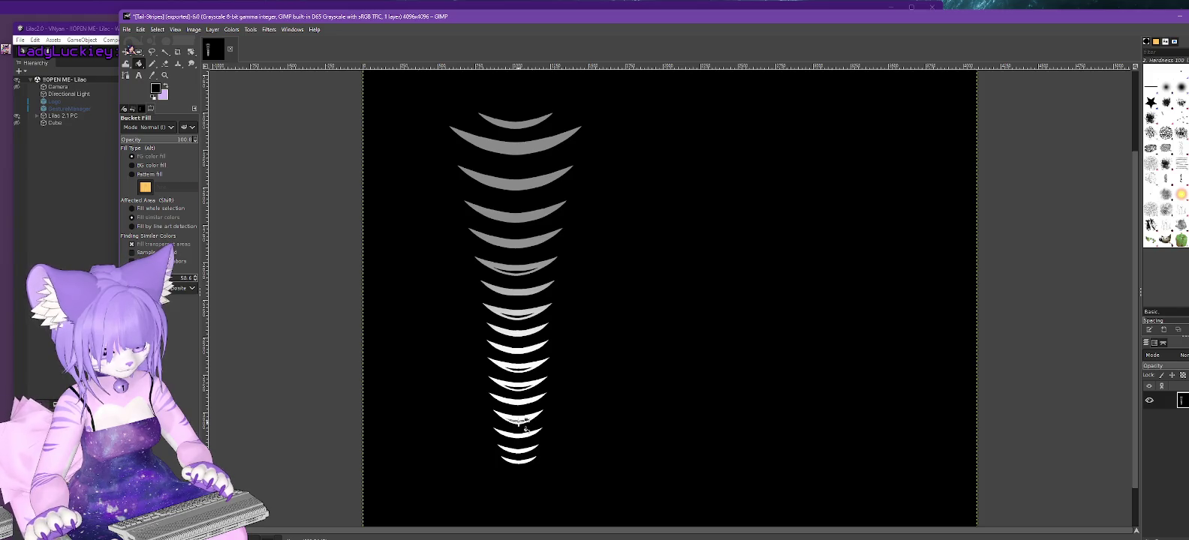
Invert the image and make the white background transparent with Color to Alpha.
{"action": "left_click", "coordinate": [231, 30]}
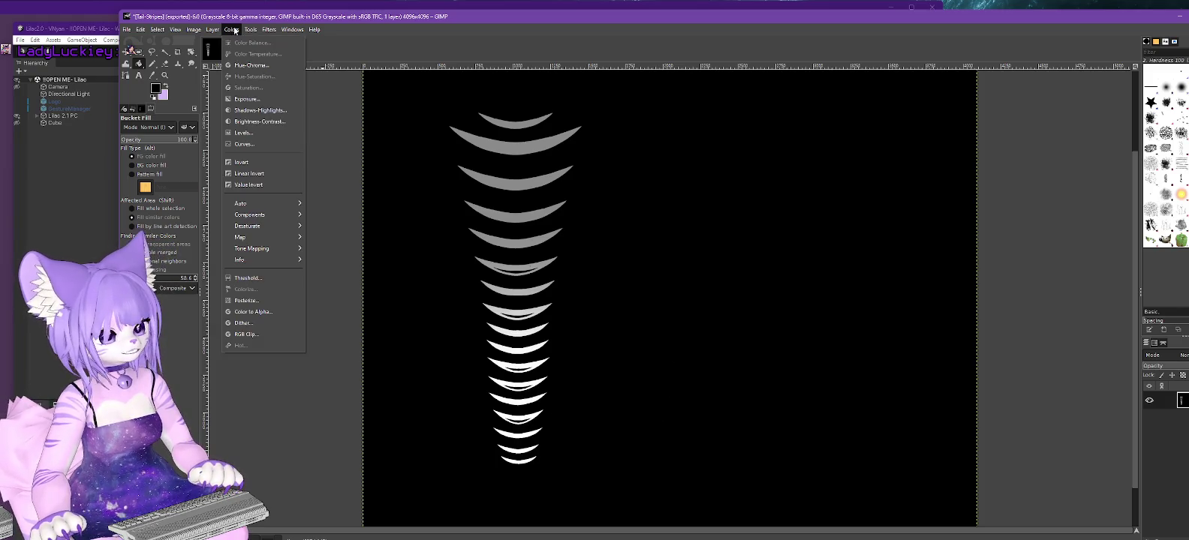
{"action": "left_click", "coordinate": [241, 163]}
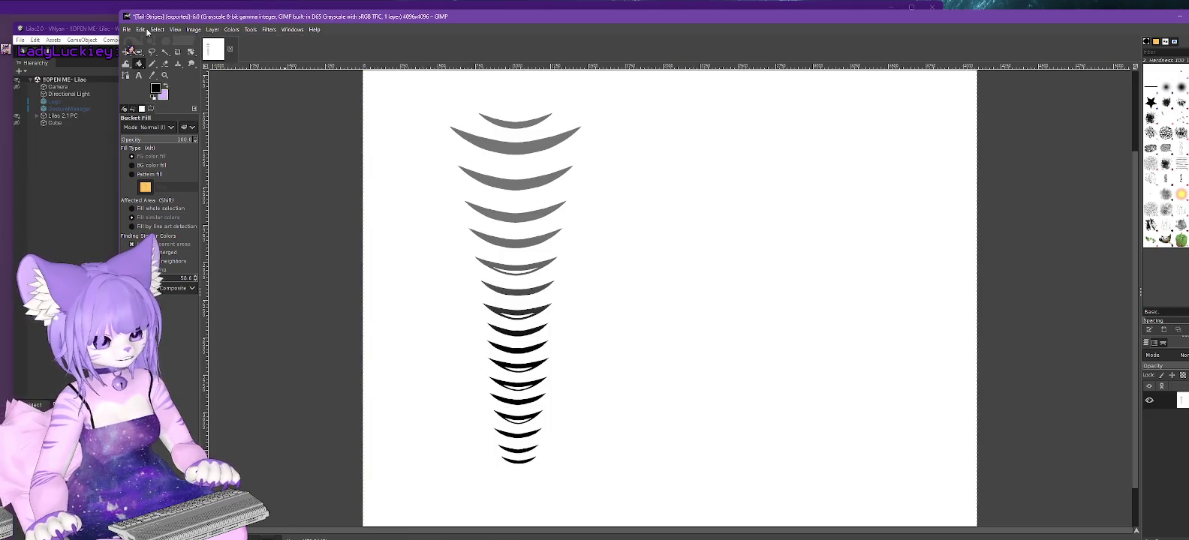
{"action": "left_click", "coordinate": [231, 29]}
{"action": "left_click", "coordinate": [267, 312]}
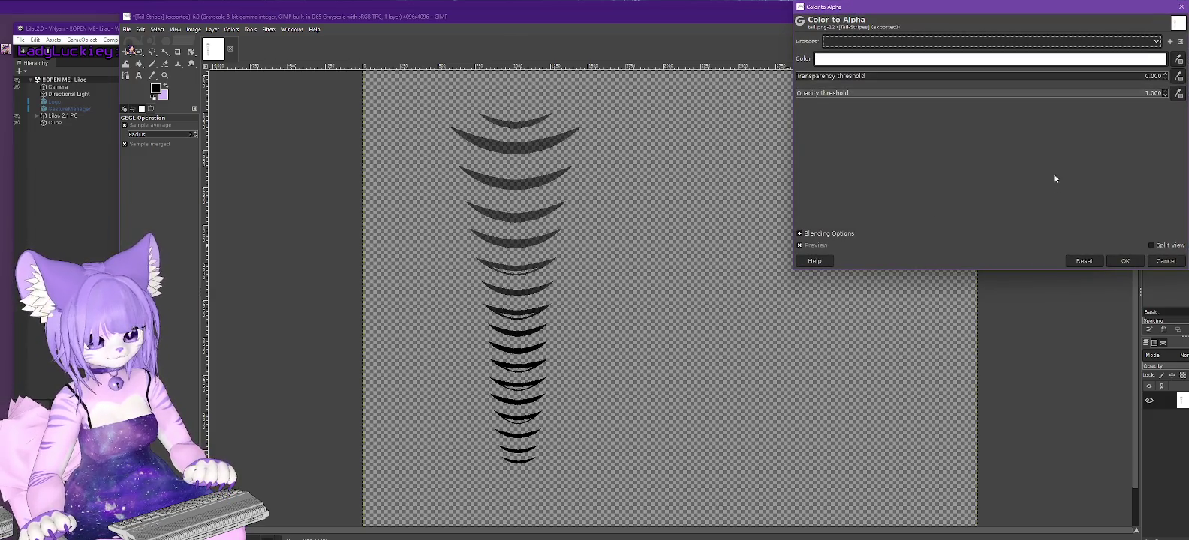
{"action": "left_click", "coordinate": [1126, 261]}
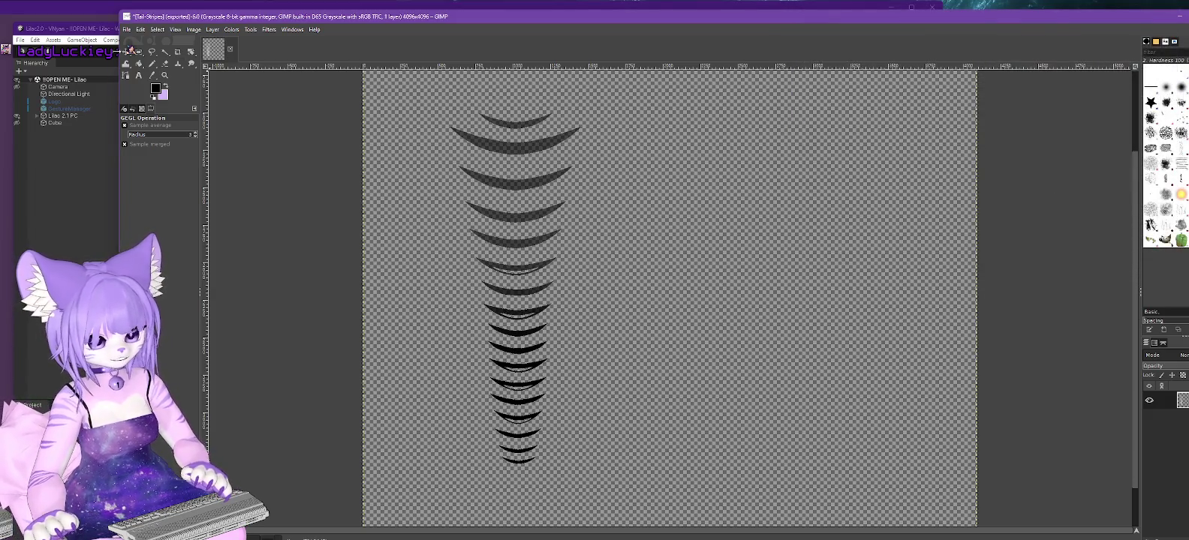
Export the image to Tail-Stripes.png and minimize GIMP.
{"action": "left_click", "coordinate": [126, 29]}
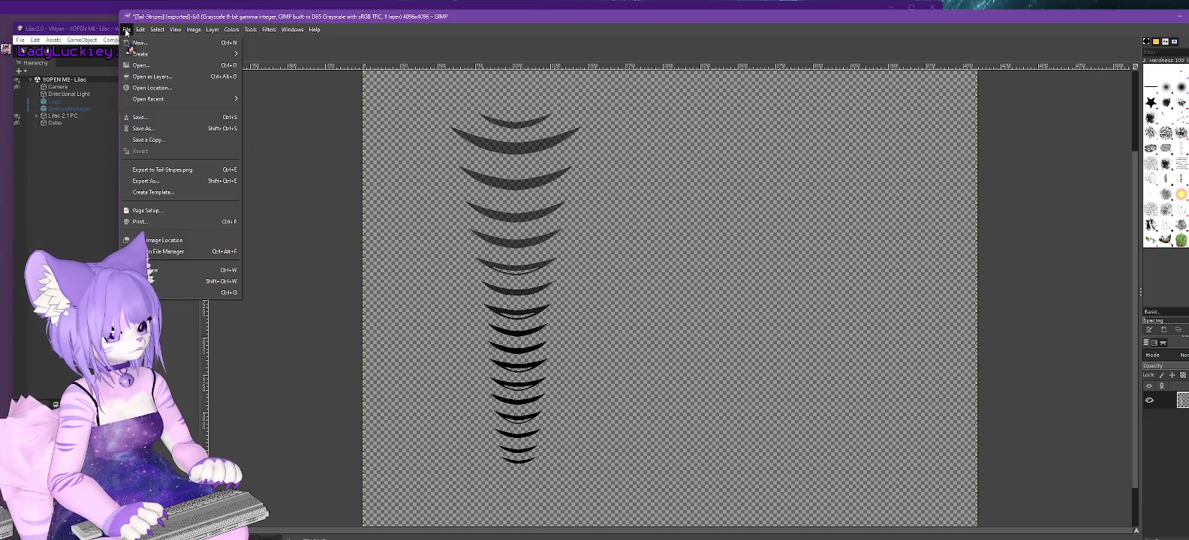
{"action": "left_click", "coordinate": [168, 169]}
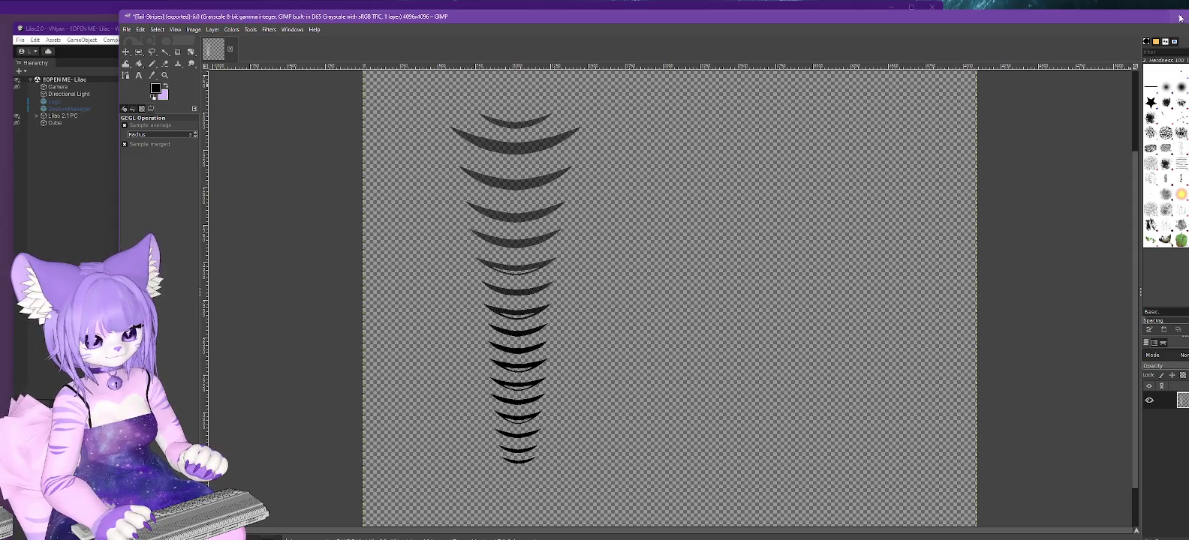
{"action": "left_click", "coordinate": [1180, 17]}
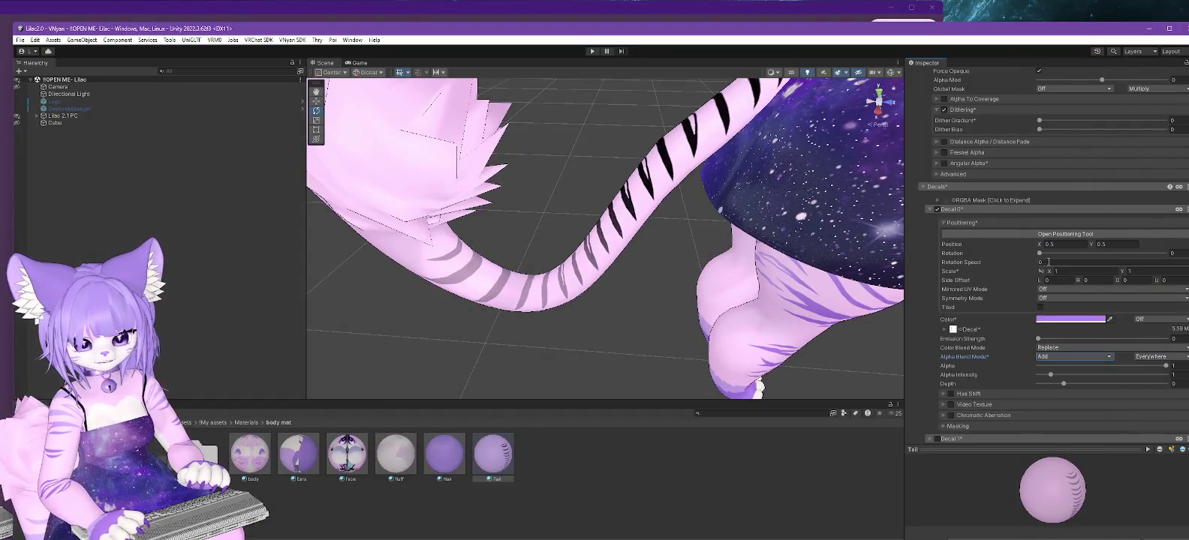
Keep the decal colour blend mode on Replace and briefly check the masking settings.
{"action": "scroll", "coordinate": [1175, 314], "scroll_direction": "down", "scroll_amount": 3}
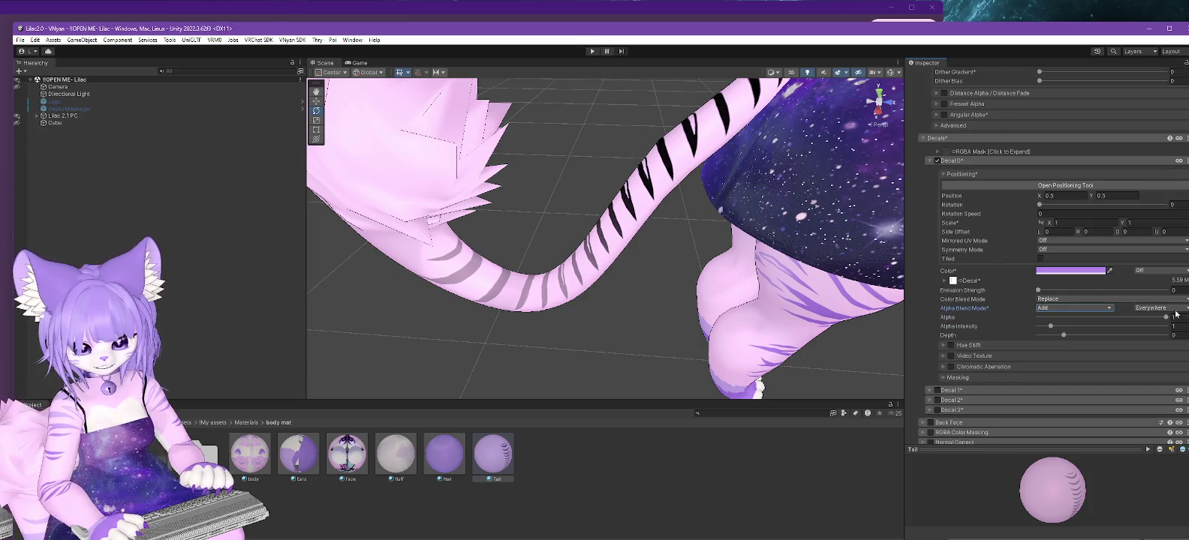
{"action": "left_click", "coordinate": [1071, 299]}
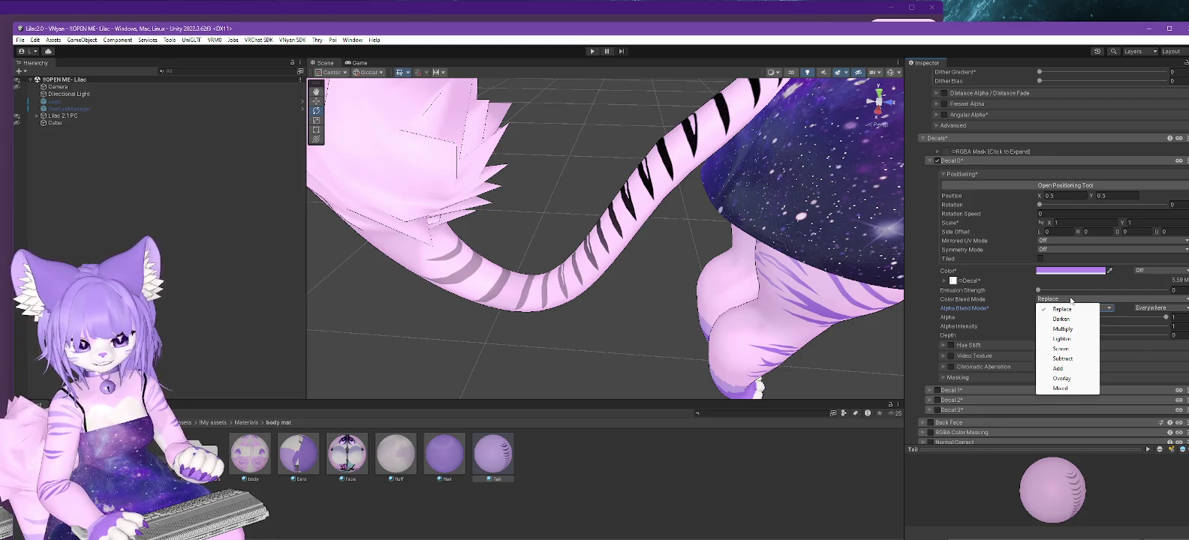
{"action": "left_click", "coordinate": [924, 300]}
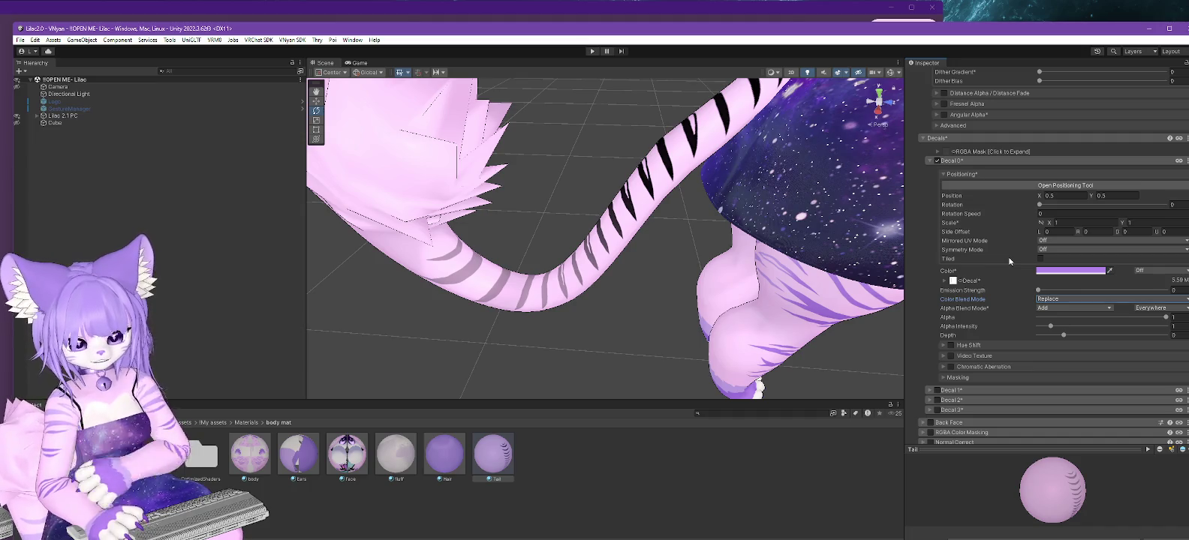
{"action": "left_click", "coordinate": [945, 379]}
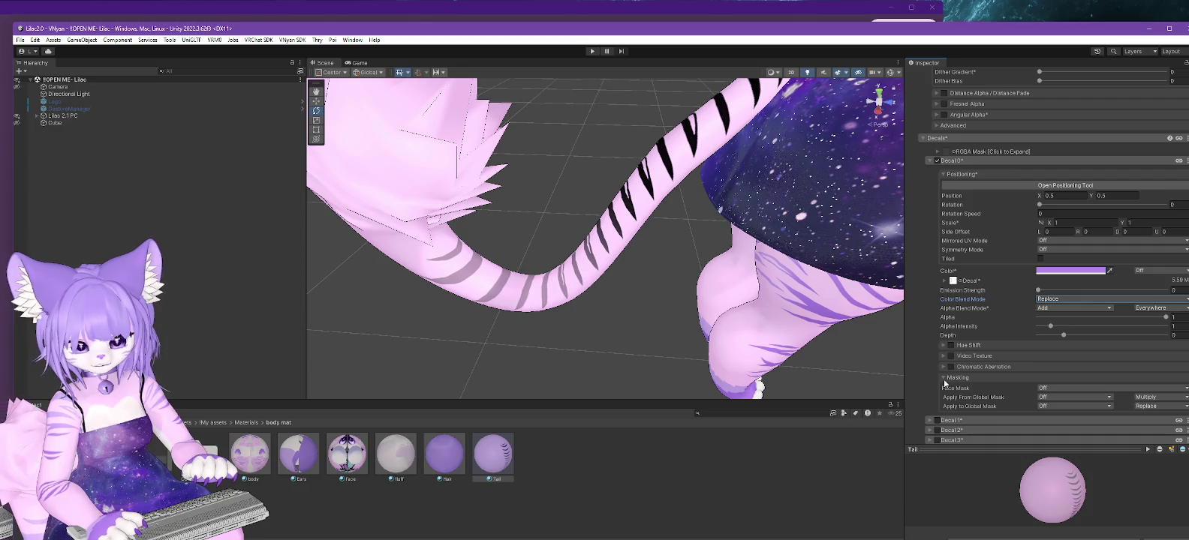
{"action": "left_click", "coordinate": [944, 379]}
Try Overlay and Add colour blending on the black stripes, then return to Replace.
{"action": "left_click", "coordinate": [1062, 299]}
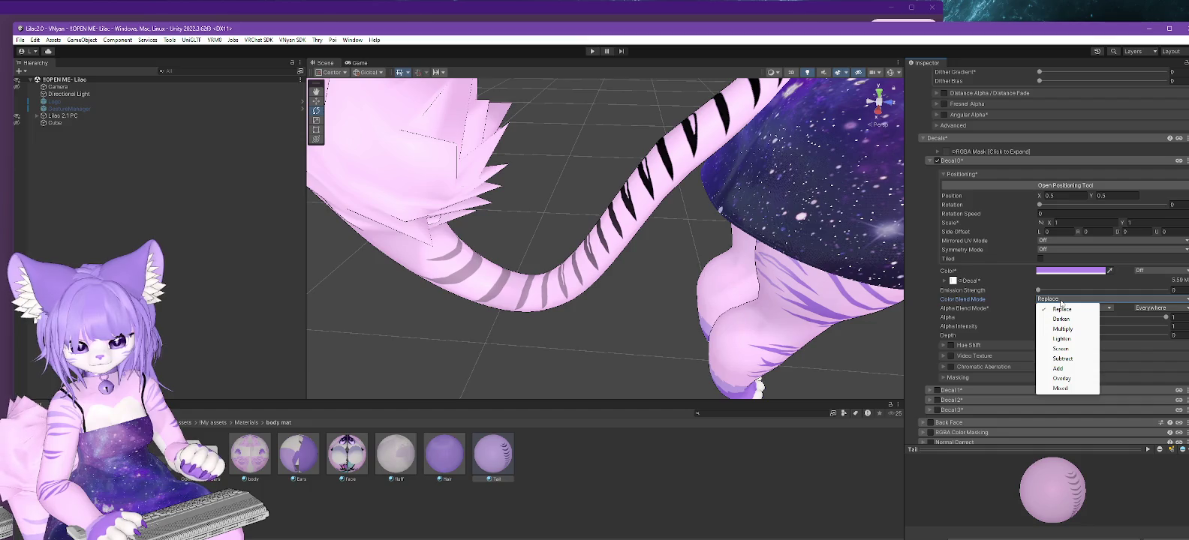
{"action": "left_click", "coordinate": [1060, 378]}
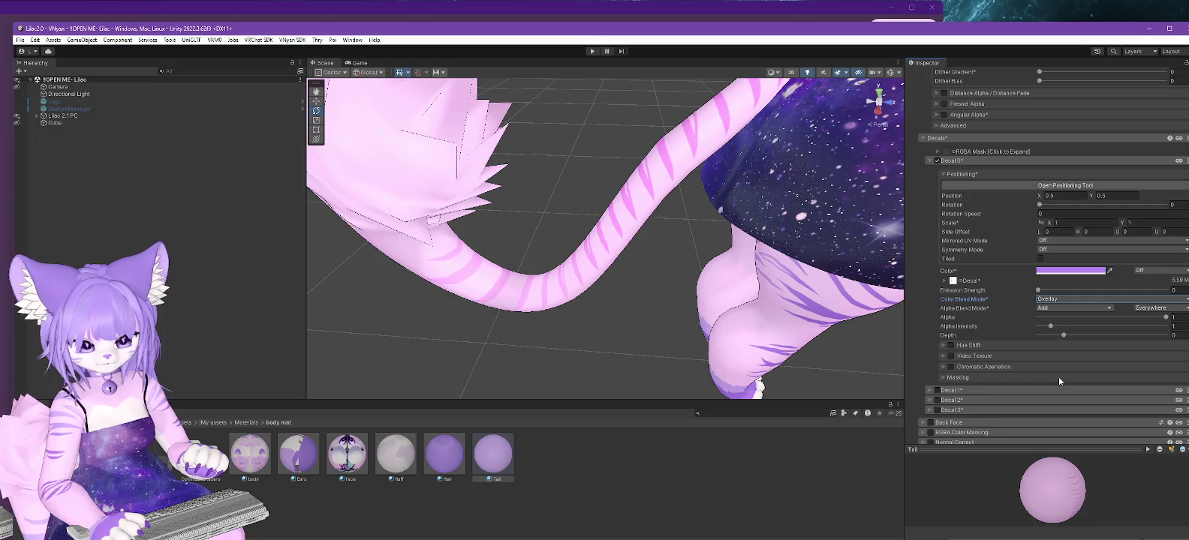
{"action": "left_click", "coordinate": [1049, 300]}
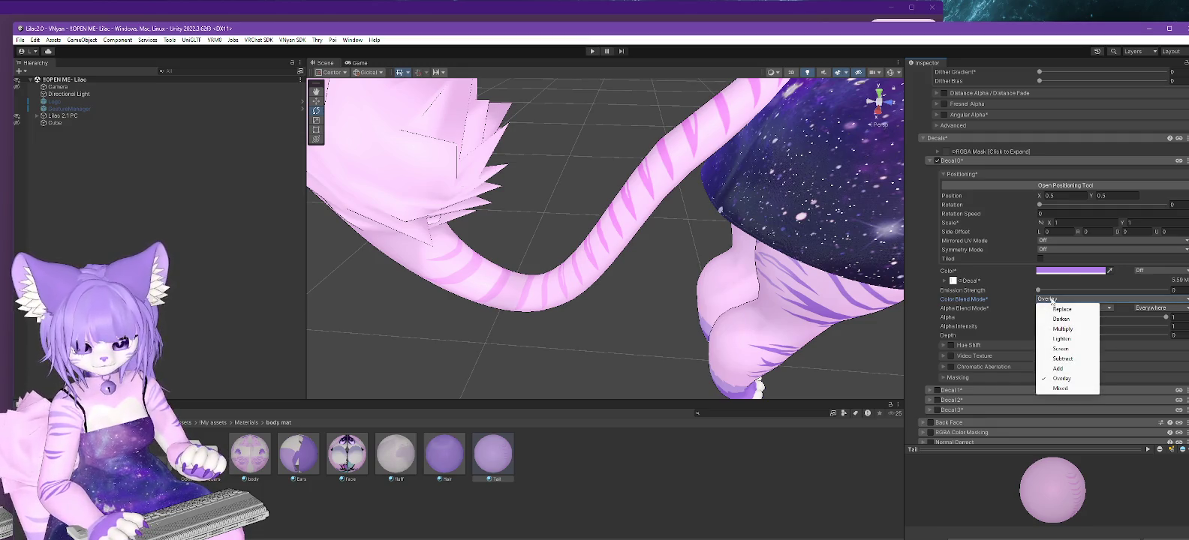
{"action": "left_click", "coordinate": [1059, 369]}
{"action": "left_click", "coordinate": [1054, 300]}
{"action": "left_click", "coordinate": [1059, 309]}
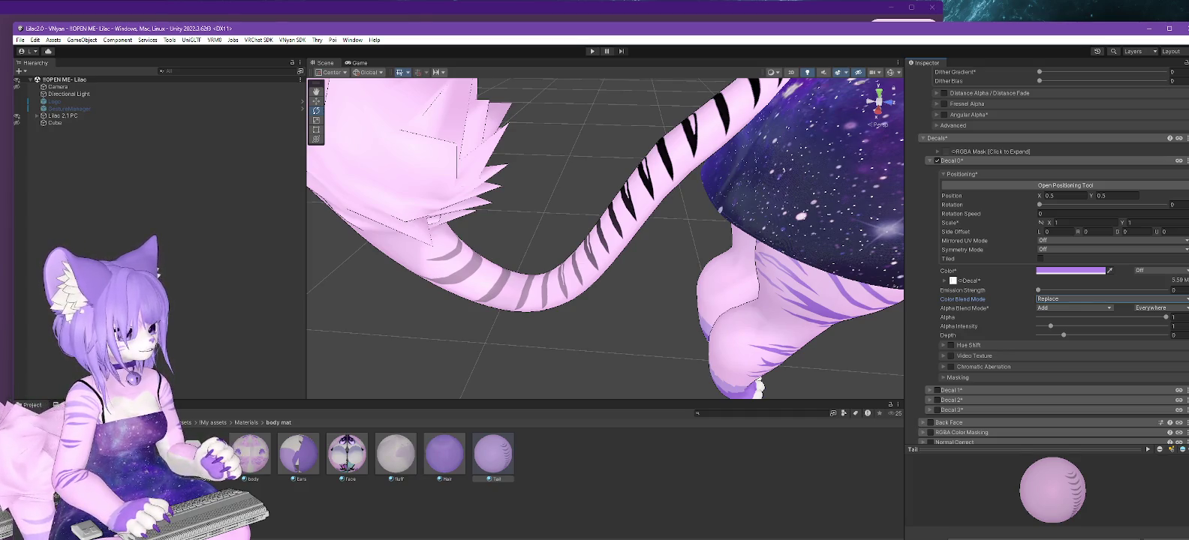
Switch back to the GIMP stripes image.
{"action": "key", "text": "alt+Tab"}
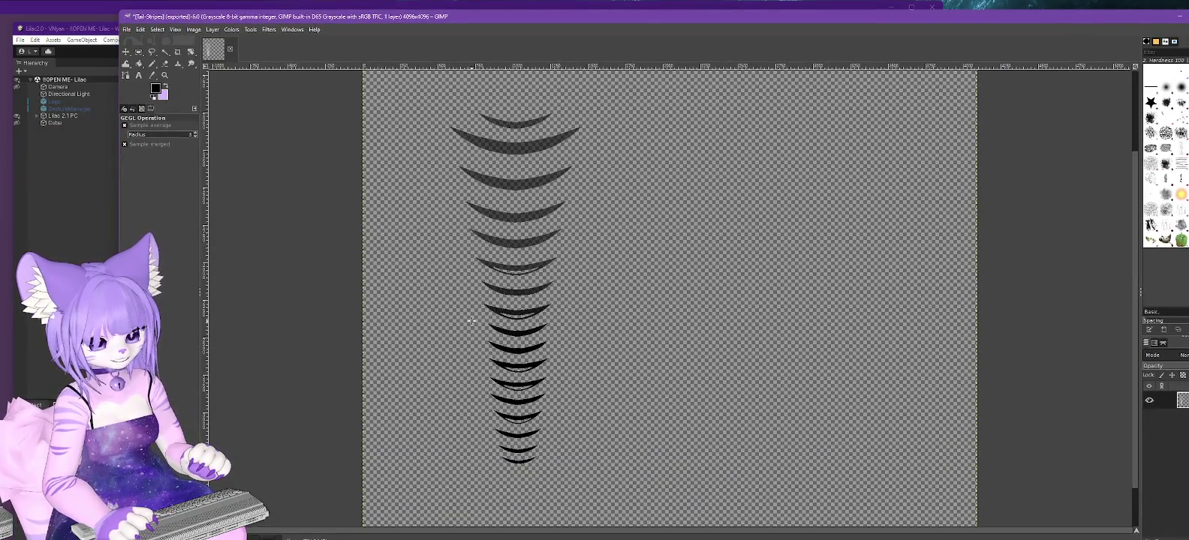
Invert the stripes back to white and re-export Tail-Stripes.png.
{"action": "left_click", "coordinate": [229, 30]}
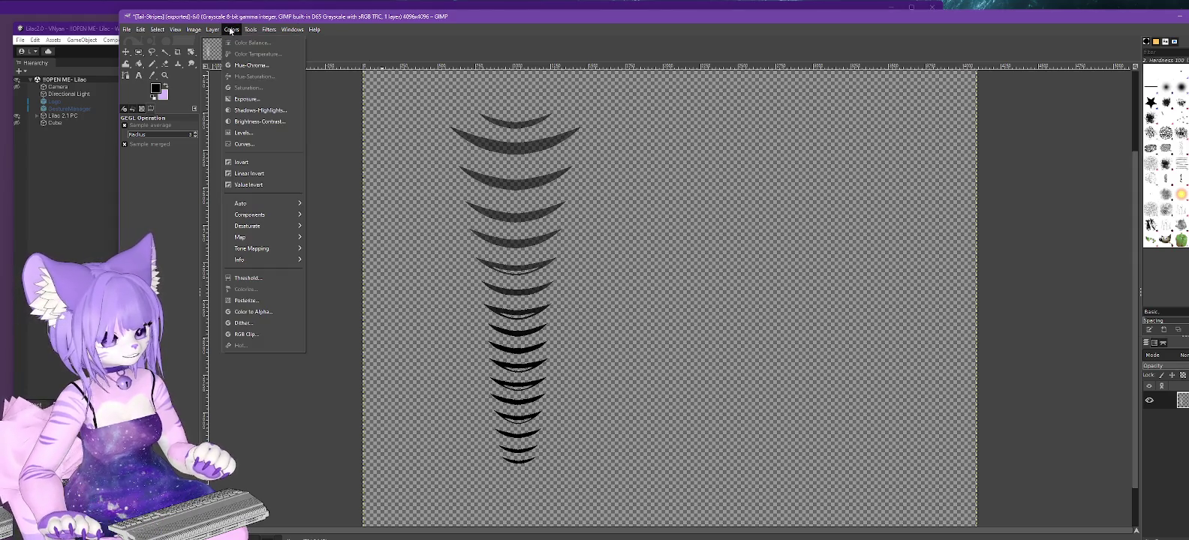
{"action": "left_click", "coordinate": [249, 165]}
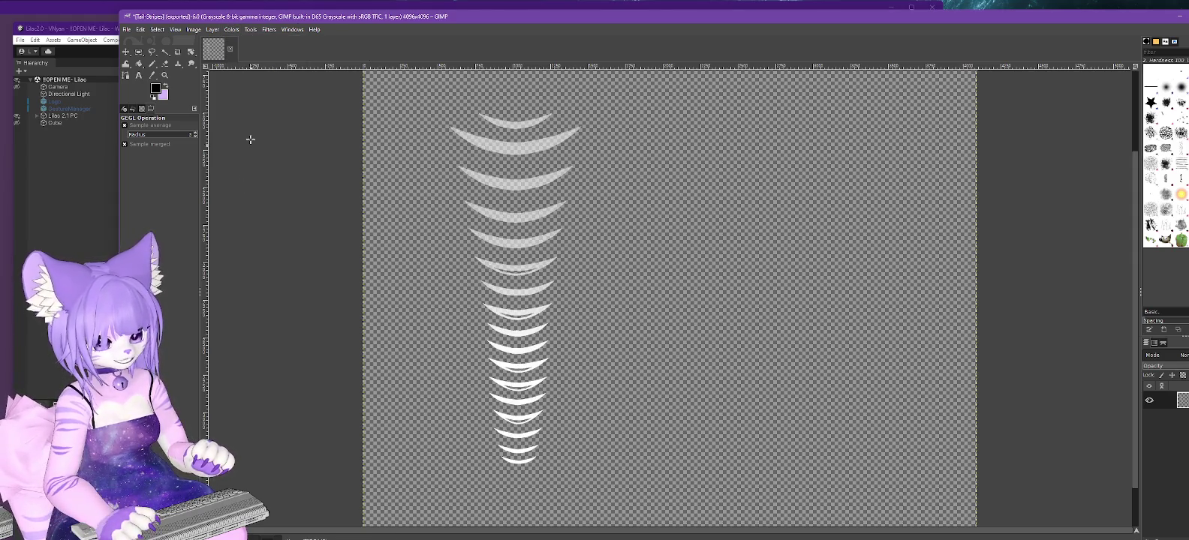
{"action": "left_click", "coordinate": [127, 29]}
{"action": "left_click", "coordinate": [153, 170]}
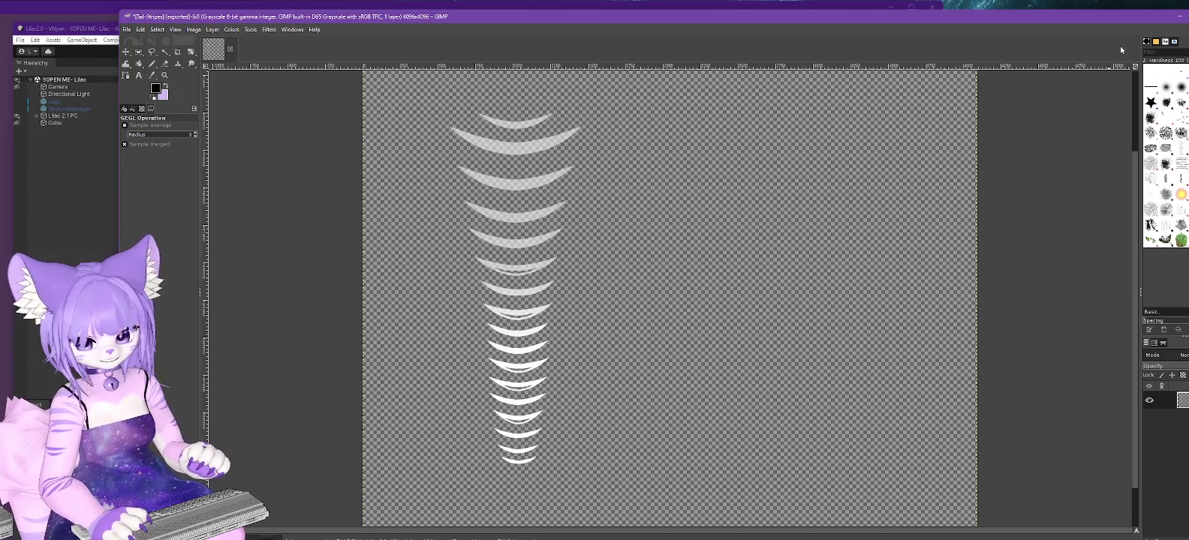
Check the updated tail in Unity and open the decal colour picker.
{"action": "left_click", "coordinate": [1179, 16]}
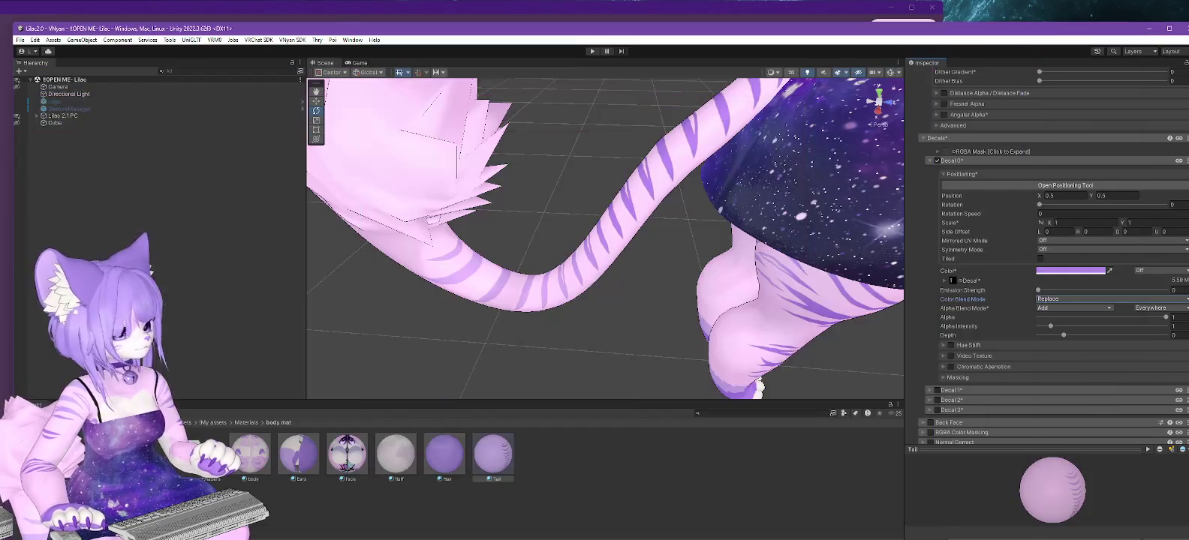
{"action": "key", "text": "alt+Tab"}
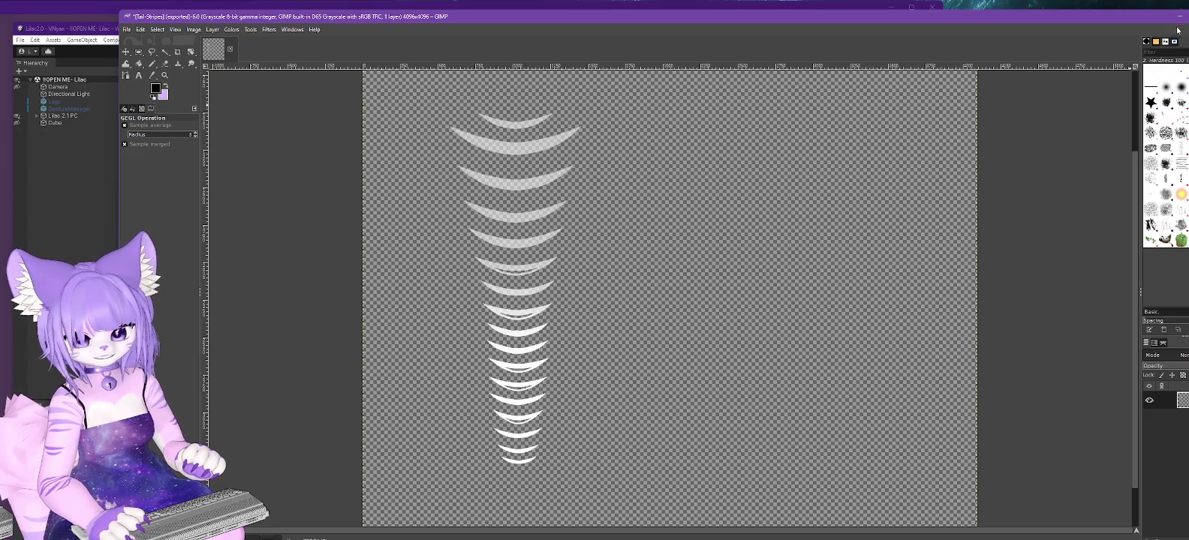
{"action": "left_click", "coordinate": [1174, 16]}
{"action": "key", "text": "alt+Tab"}
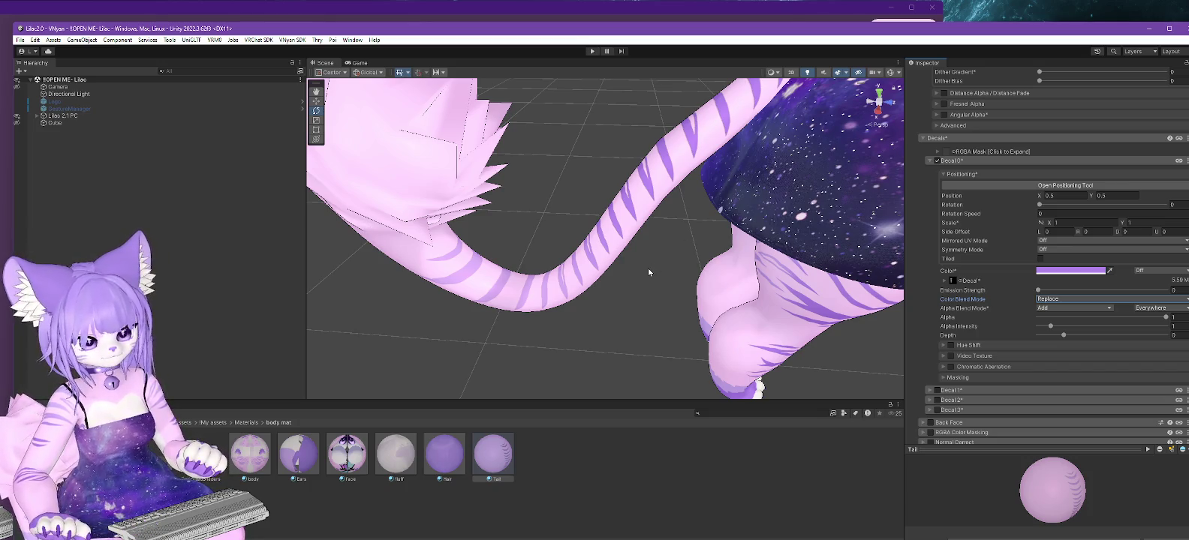
{"action": "left_click", "coordinate": [1068, 274]}
Discard a trial lightening of the decal colour, flag it renamed-when-locked, and orbit the striped tail.
{"action": "mouse_move", "coordinate": [1122, 341]}
{"action": "left_mouse_down"}
{"action": "mouse_move", "coordinate": [1095, 319]}
{"action": "mouse_move", "coordinate": [1136, 344]}
{"action": "mouse_move", "coordinate": [1121, 350]}
{"action": "left_mouse_up"}
{"action": "key", "text": "Escape"}
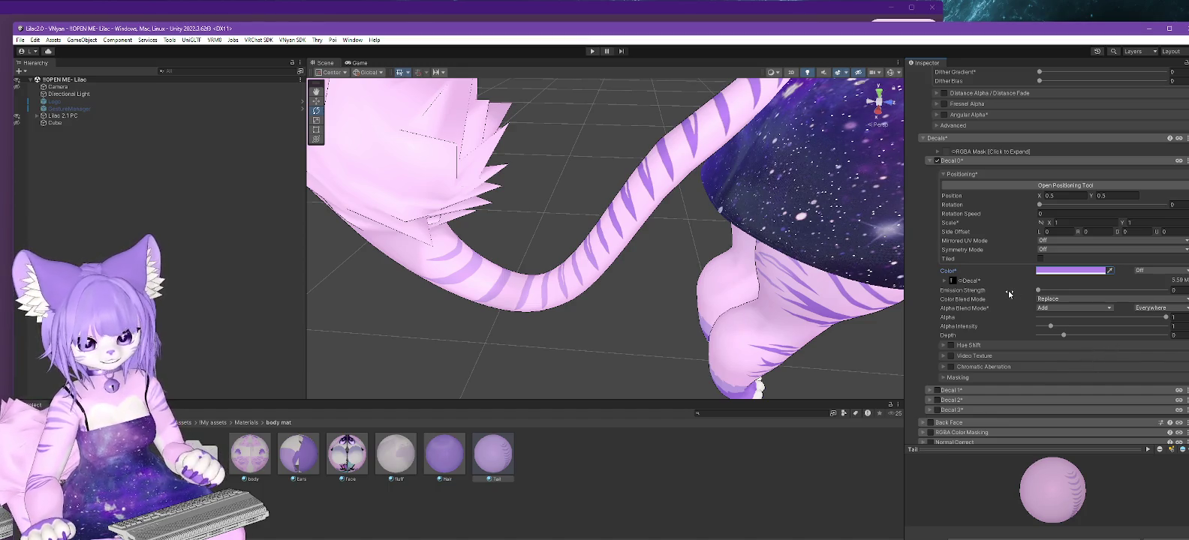
{"action": "right_click", "coordinate": [966, 272]}
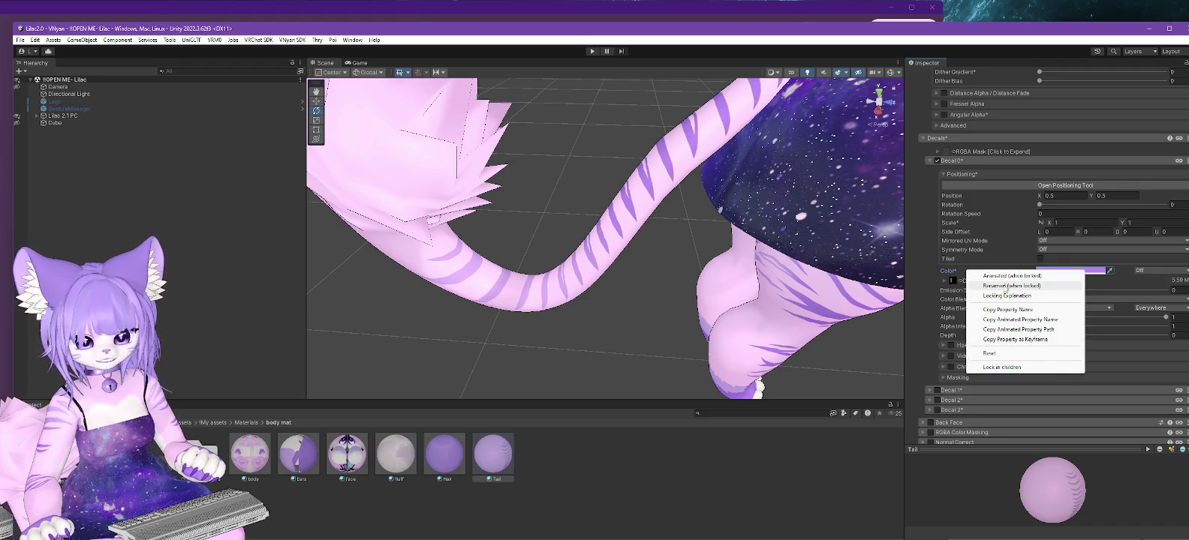
{"action": "left_click", "coordinate": [1004, 286]}
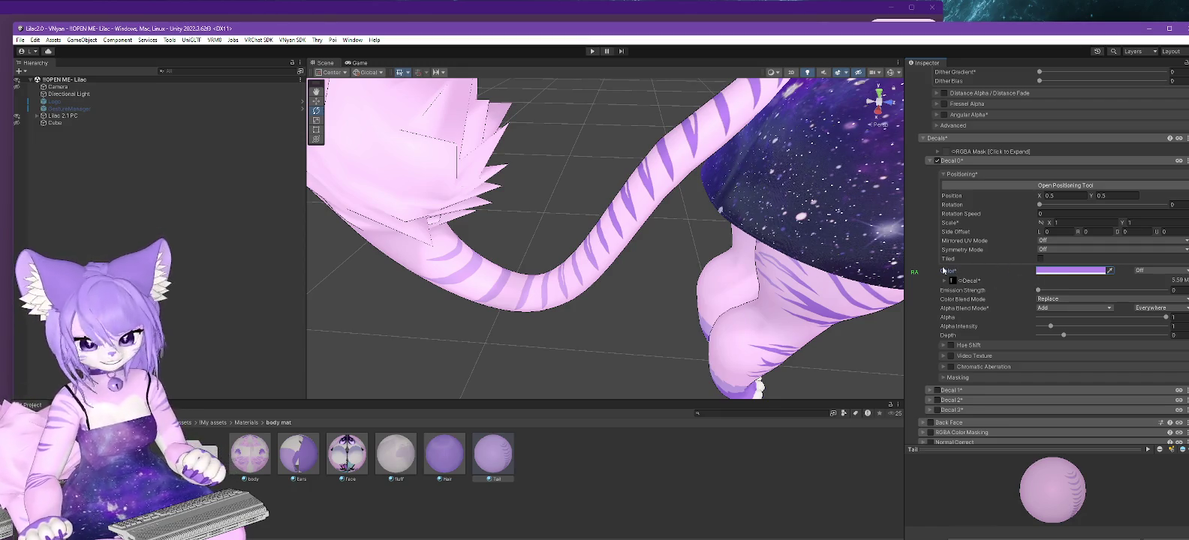
{"action": "mouse_move", "coordinate": [848, 287]}
{"action": "left_mouse_down", "text": "alt"}
{"action": "mouse_move", "coordinate": [694, 264]}
{"action": "mouse_move", "coordinate": [771, 275]}
{"action": "mouse_move", "coordinate": [776, 303]}
{"action": "mouse_move", "coordinate": [668, 308]}
{"action": "left_mouse_up", "text": "alt"}
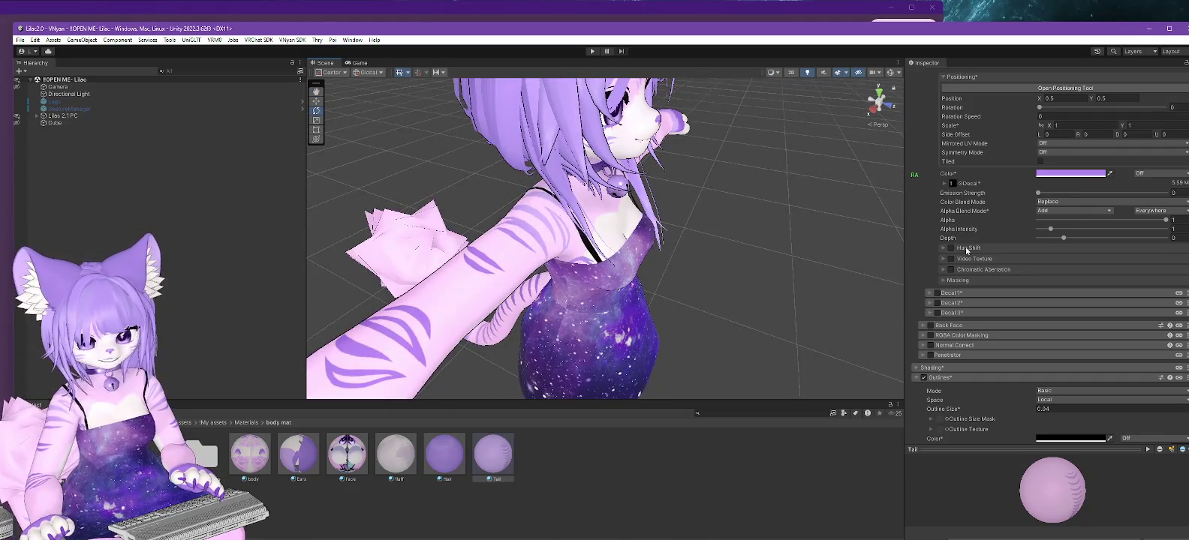
{"action": "scroll", "coordinate": [1177, 101], "scroll_direction": "up", "scroll_amount": 5}
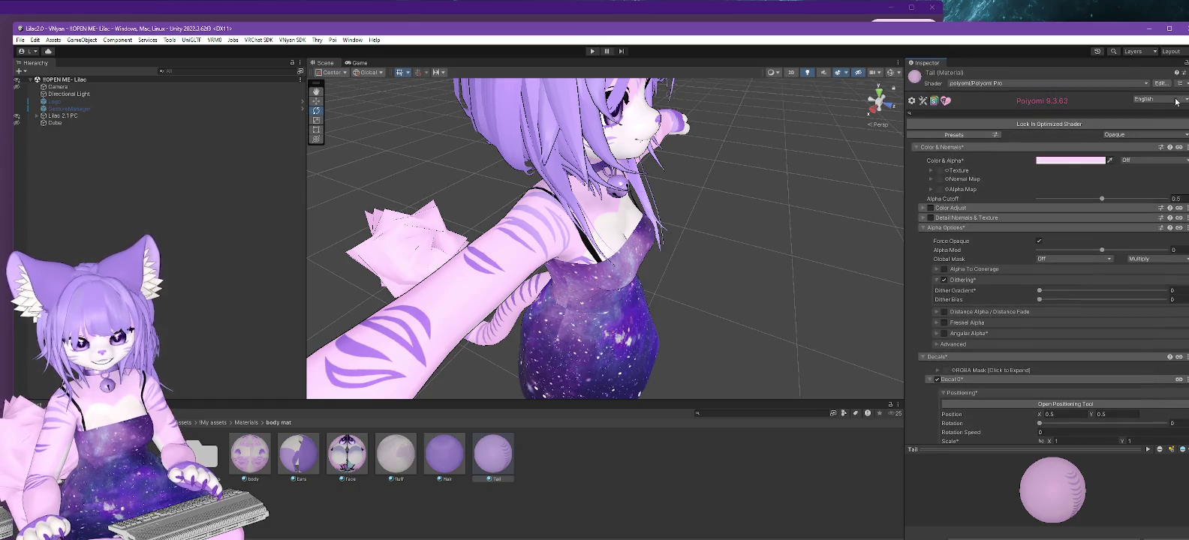
Copy the Hair material's Color & Alpha hex value B69DF3.
{"action": "left_click", "coordinate": [443, 454]}
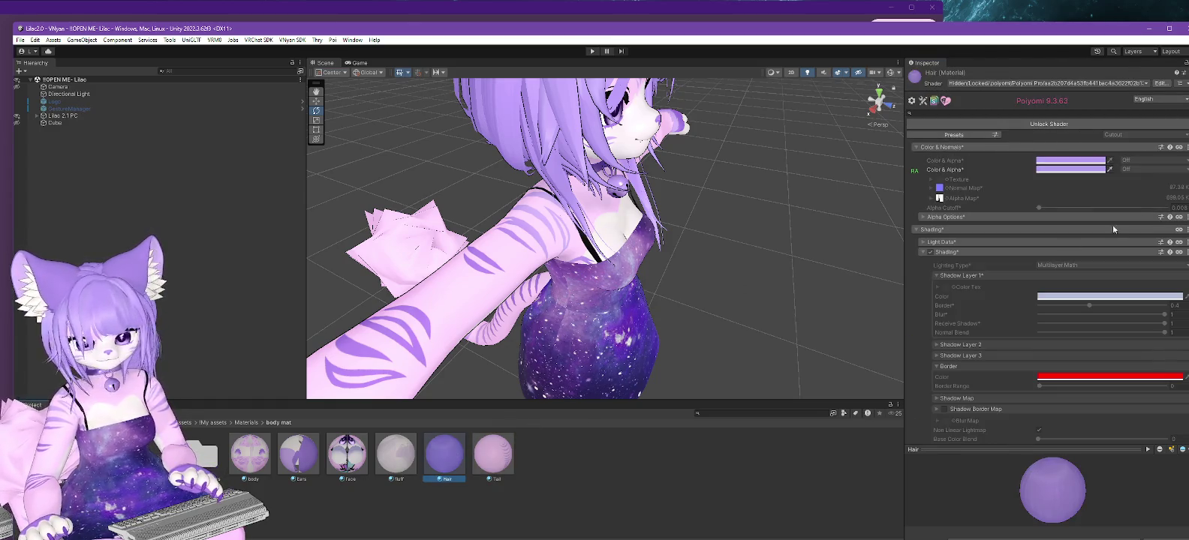
{"action": "left_click", "coordinate": [1067, 169]}
{"action": "left_click", "coordinate": [1160, 355]}
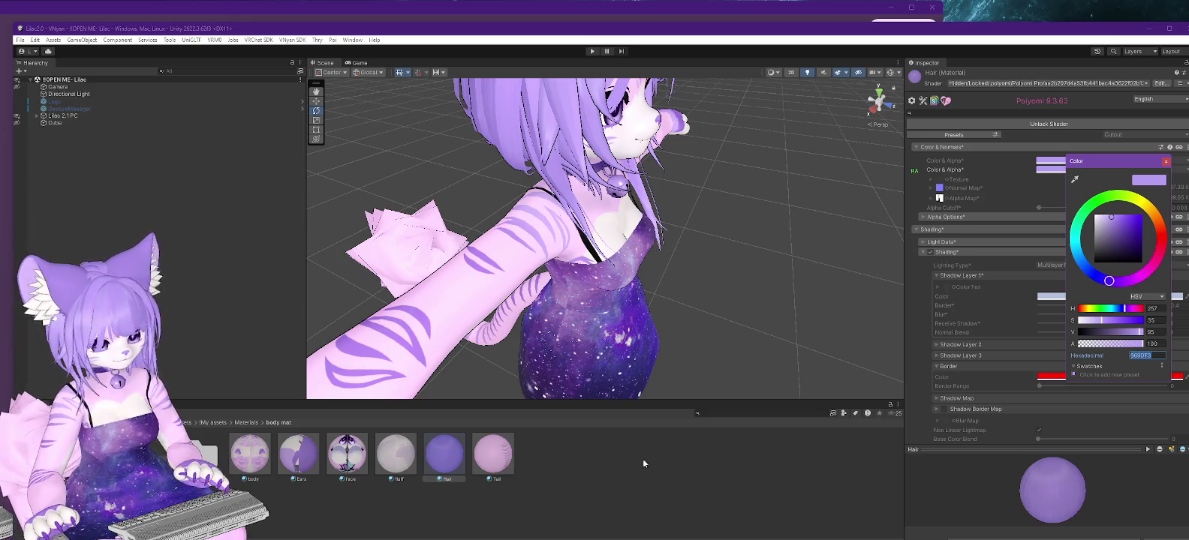
Set the Tail material's Color & Alpha hex to B69DF3 and view the purple tail.
{"action": "left_click", "coordinate": [480, 465]}
{"action": "right_click_drag", "start_coordinate": [600, 240], "coordinate": [885, 283]}
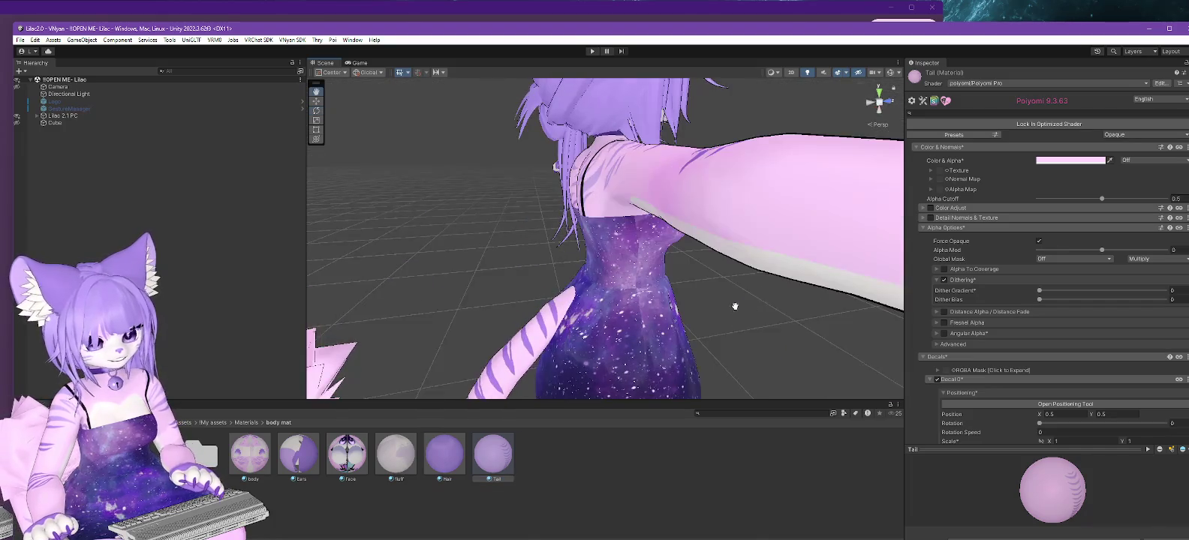
{"action": "scroll", "coordinate": [946, 307], "scroll_direction": "down", "scroll_amount": 5}
{"action": "scroll", "coordinate": [962, 321], "scroll_direction": "down", "scroll_amount": 4}
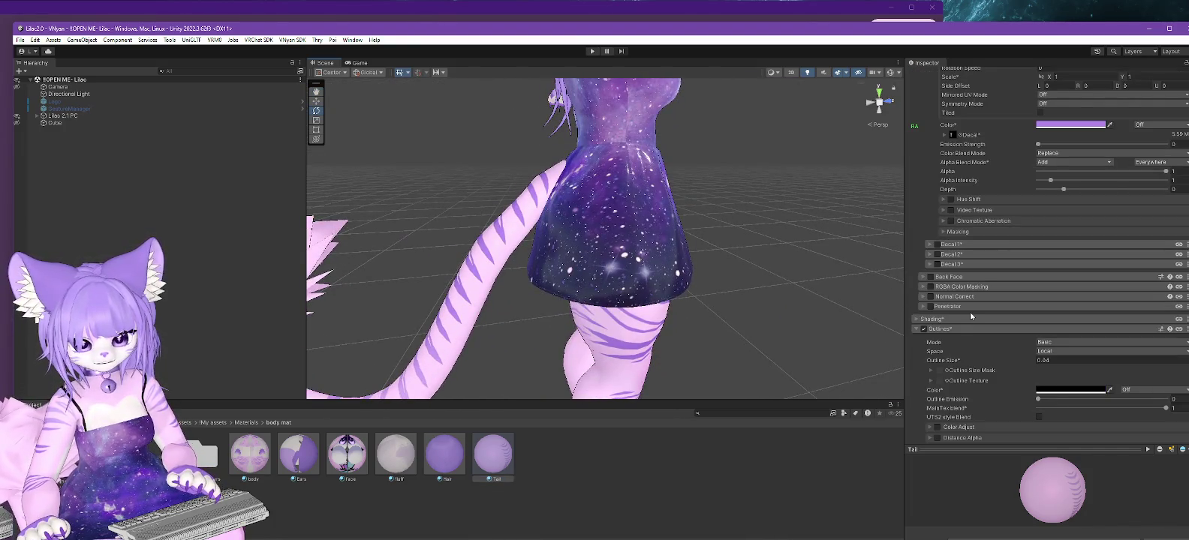
{"action": "scroll", "coordinate": [971, 316], "scroll_direction": "up", "scroll_amount": 5}
{"action": "scroll", "coordinate": [991, 311], "scroll_direction": "up", "scroll_amount": 5}
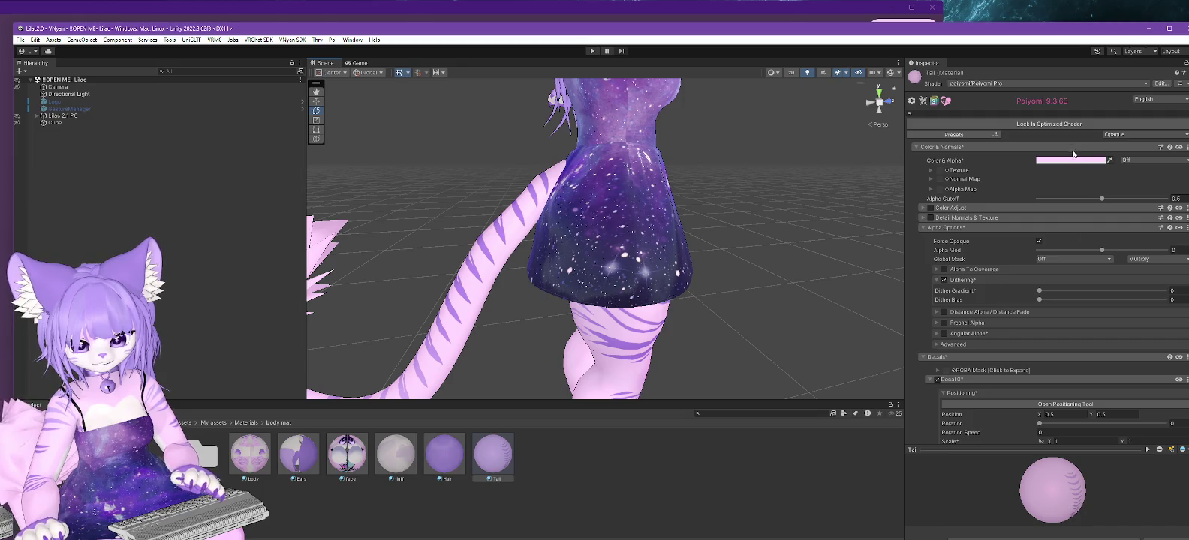
{"action": "left_click", "coordinate": [1069, 160]}
{"action": "left_click", "coordinate": [1161, 348]}
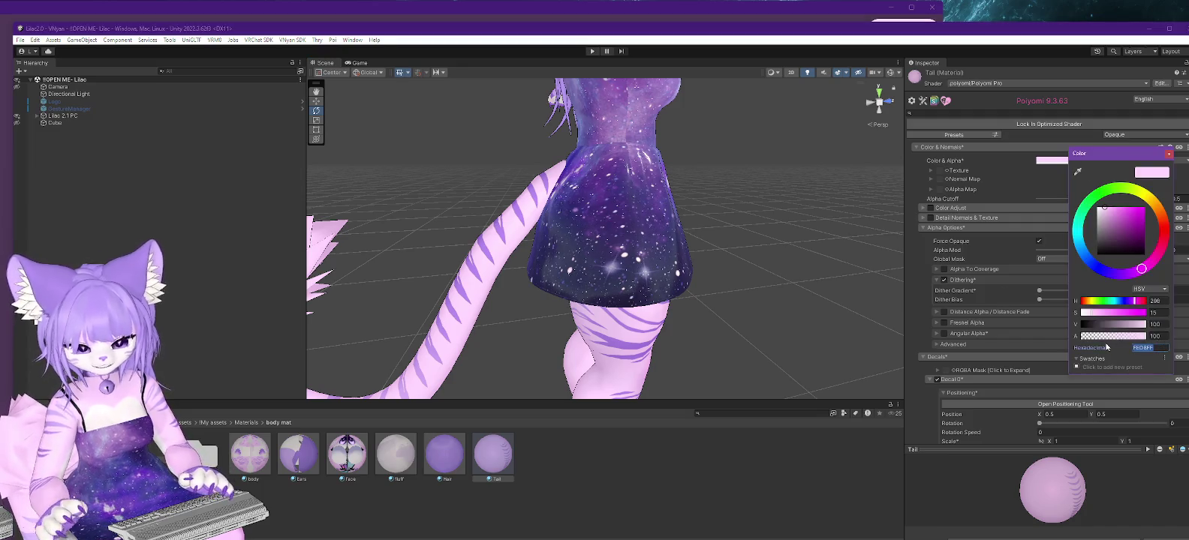
{"action": "type", "text": "B69DF3"}
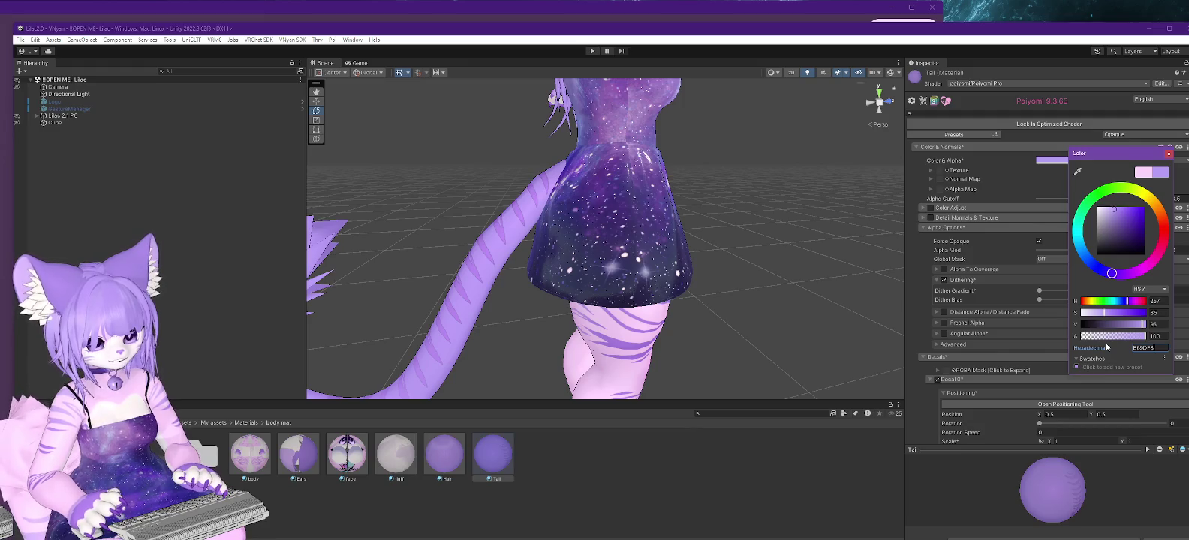
{"action": "mouse_move", "coordinate": [765, 283]}
{"action": "left_mouse_down", "text": "alt"}
{"action": "mouse_move", "coordinate": [703, 223]}
{"action": "mouse_move", "coordinate": [779, 362]}
{"action": "mouse_move", "coordinate": [869, 347]}
{"action": "mouse_move", "coordinate": [750, 326]}
{"action": "mouse_move", "coordinate": [836, 287]}
{"action": "mouse_move", "coordinate": [880, 303]}
{"action": "left_mouse_up", "text": "alt"}
{"action": "scroll", "coordinate": [820, 335], "scroll_direction": "up", "scroll_amount": 2}
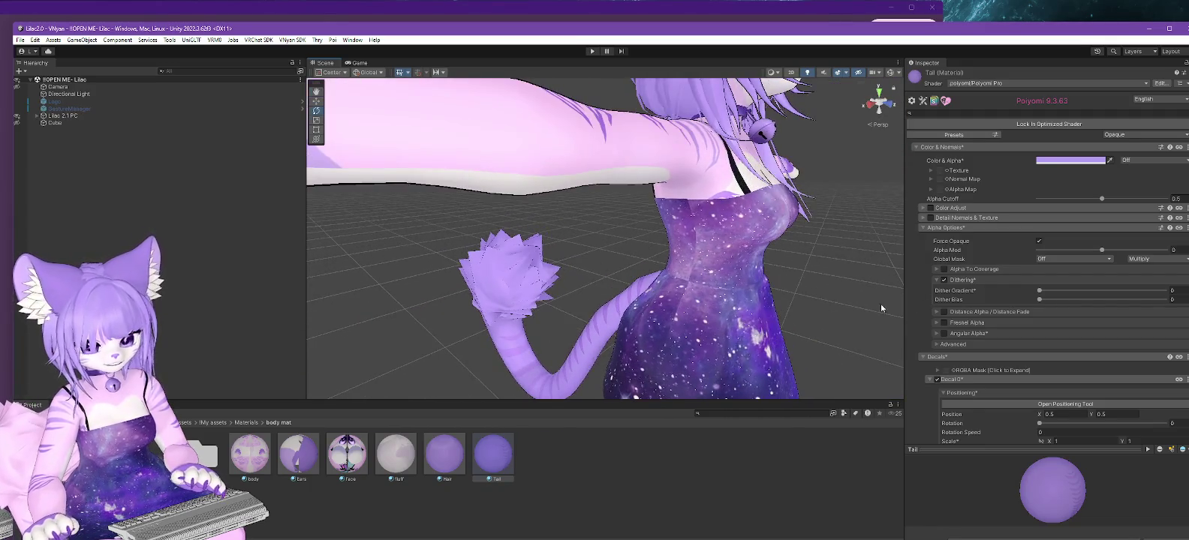
Set the Decal 0 stripe colour to hex B69DF3.
{"action": "scroll", "coordinate": [1063, 272], "scroll_direction": "down", "scroll_amount": 1}
{"action": "scroll", "coordinate": [1020, 300], "scroll_direction": "down", "scroll_amount": 3}
{"action": "scroll", "coordinate": [1036, 293], "scroll_direction": "down", "scroll_amount": 4}
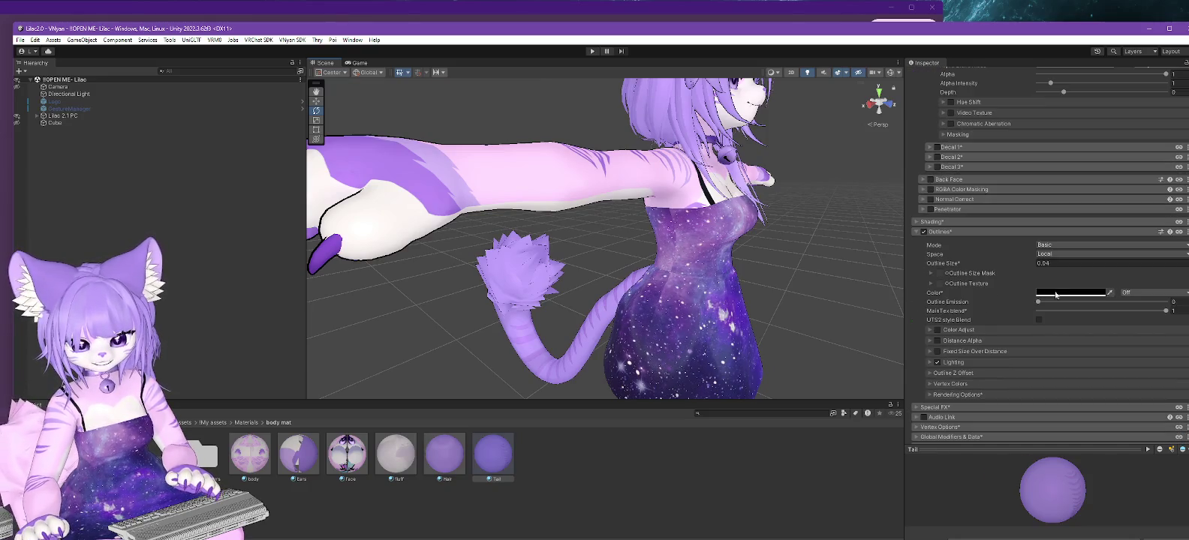
{"action": "scroll", "coordinate": [1053, 283], "scroll_direction": "down", "scroll_amount": 4}
{"action": "scroll", "coordinate": [1070, 254], "scroll_direction": "down", "scroll_amount": 2}
{"action": "scroll", "coordinate": [1072, 259], "scroll_direction": "down", "scroll_amount": 2}
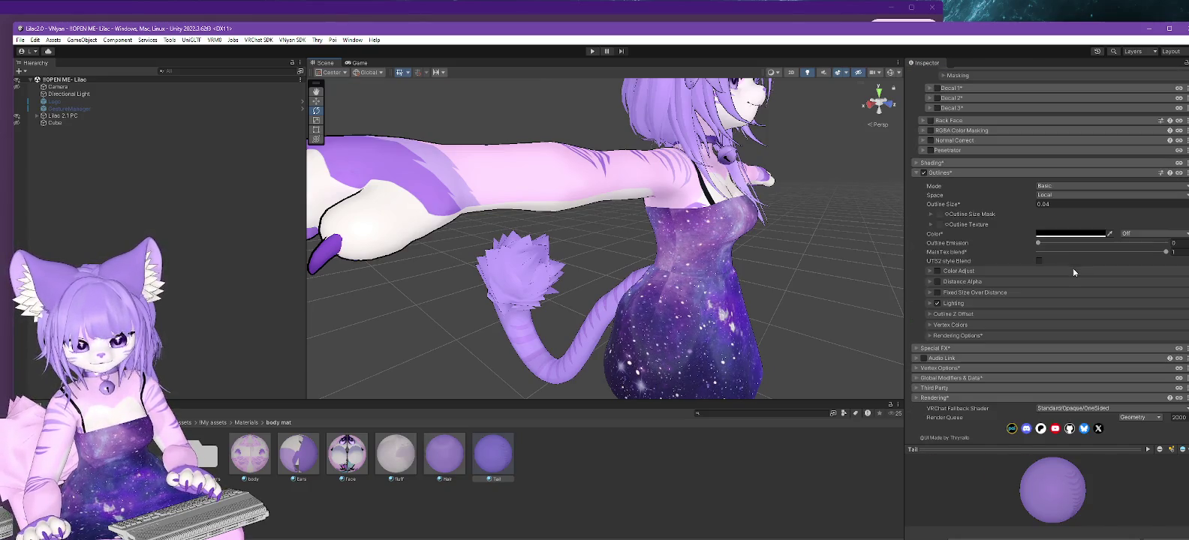
{"action": "scroll", "coordinate": [1072, 272], "scroll_direction": "down", "scroll_amount": 2}
{"action": "scroll", "coordinate": [1073, 270], "scroll_direction": "up", "scroll_amount": 4}
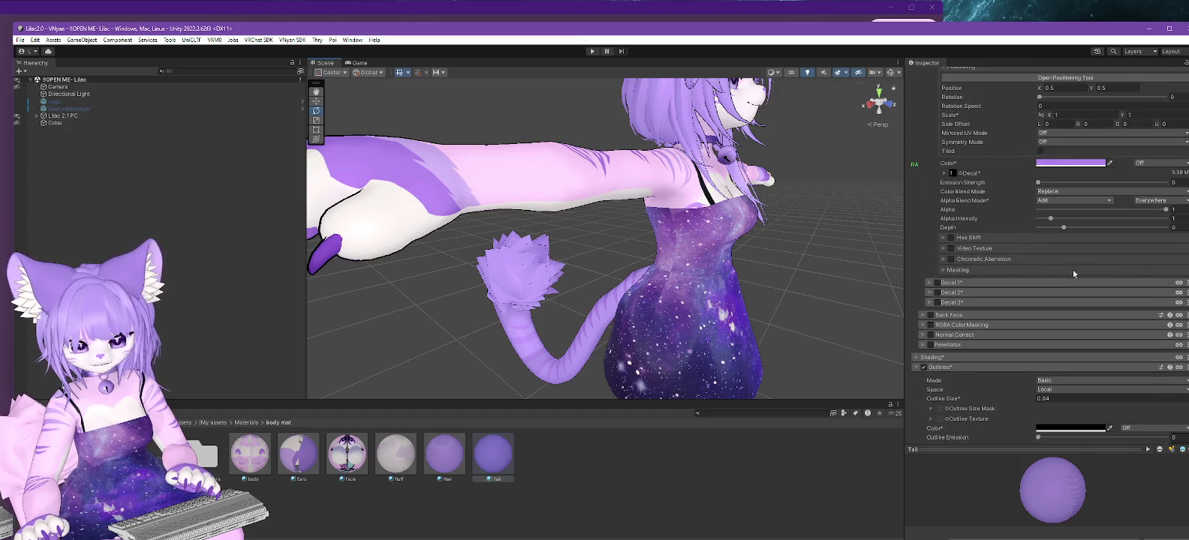
{"action": "left_click", "coordinate": [1057, 163]}
{"action": "left_click", "coordinate": [1137, 349]}
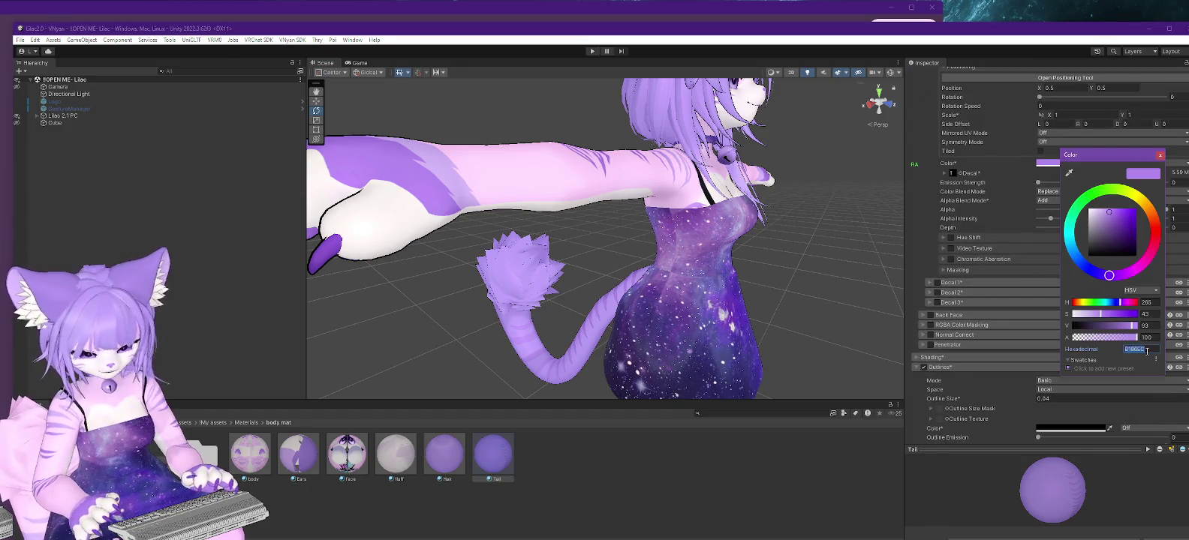
{"action": "type", "text": "B69DF3"}
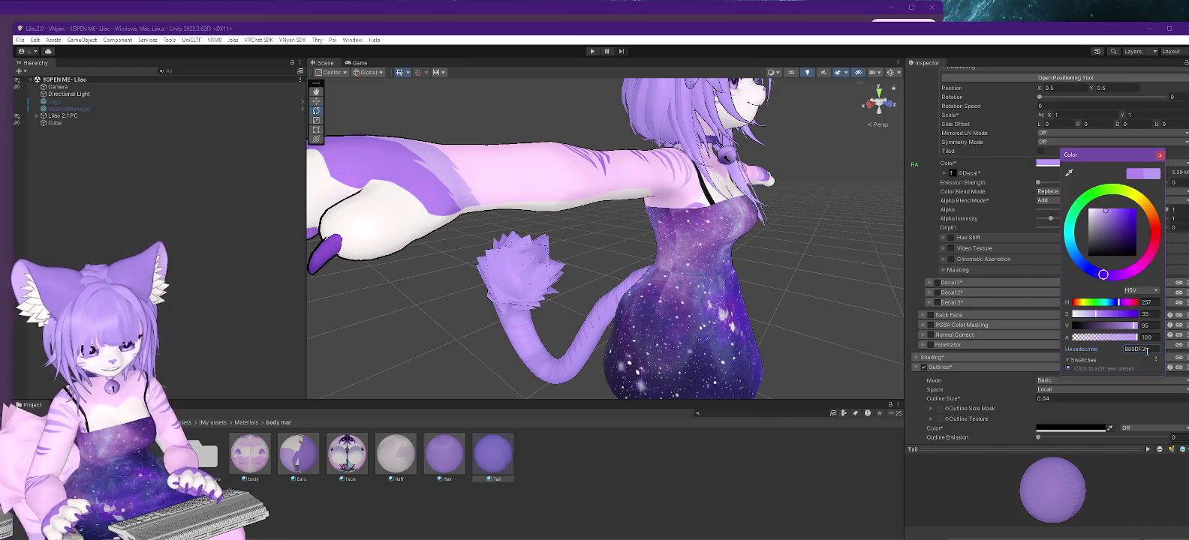
{"action": "left_click", "coordinate": [640, 325]}
{"action": "mouse_move", "coordinate": [640, 325]}
{"action": "left_mouse_down", "text": "alt"}
{"action": "mouse_move", "coordinate": [757, 327]}
{"action": "mouse_move", "coordinate": [736, 314]}
{"action": "mouse_move", "coordinate": [857, 298]}
{"action": "mouse_move", "coordinate": [802, 337]}
{"action": "mouse_move", "coordinate": [871, 344]}
{"action": "mouse_move", "coordinate": [560, 330]}
{"action": "left_mouse_up", "text": "alt"}
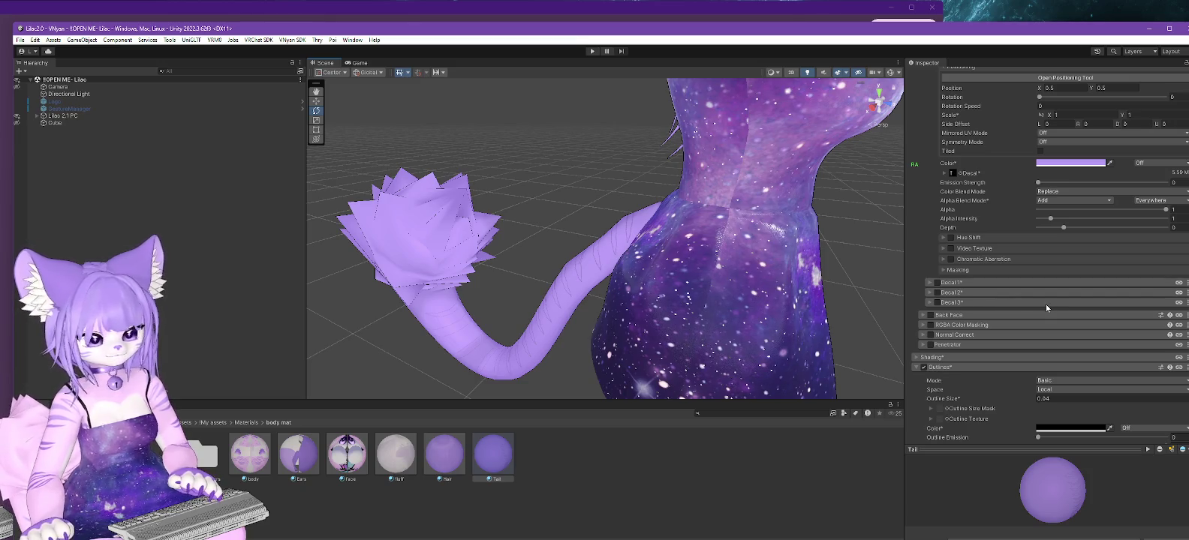
{"action": "scroll", "coordinate": [1051, 251], "scroll_direction": "up", "scroll_amount": 3}
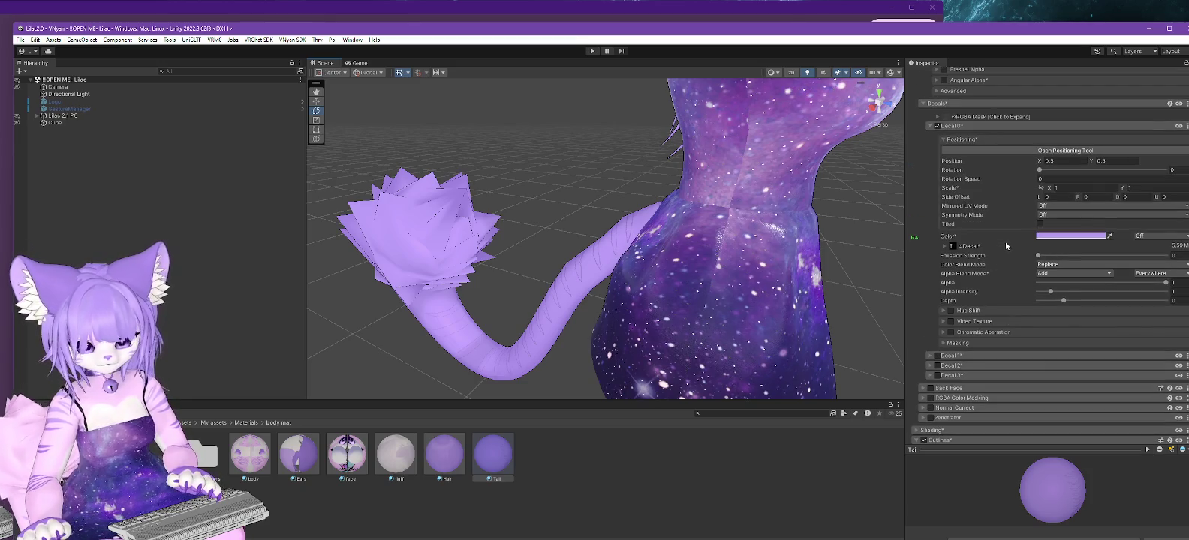
Darken the stripe decal colour so deep-purple stripes stand out on the tail.
{"action": "left_click", "coordinate": [1066, 237]}
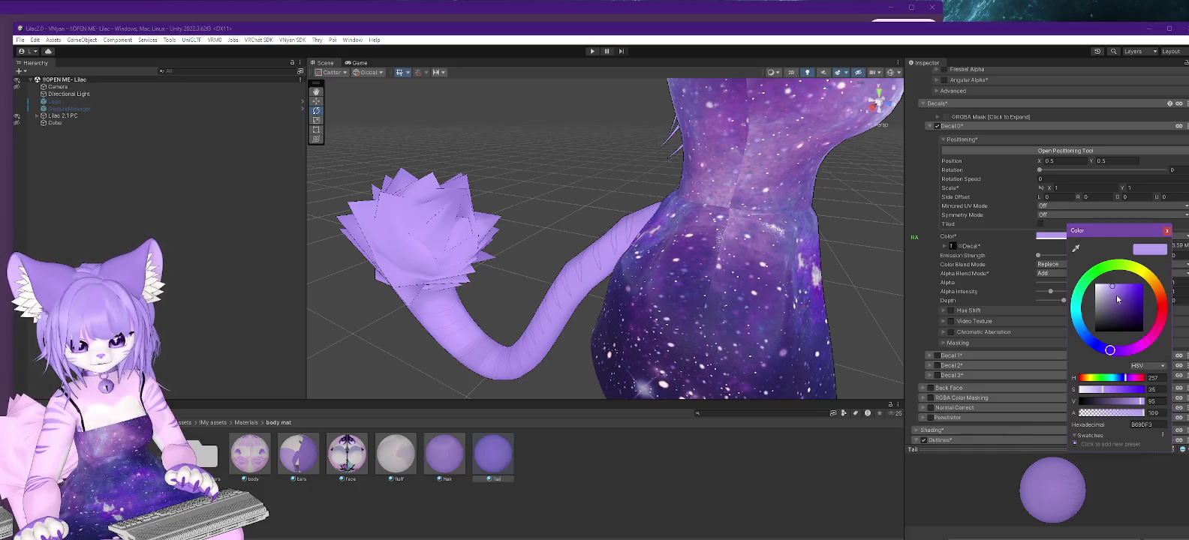
{"action": "left_click_drag", "start_coordinate": [1117, 299], "coordinate": [1121, 307]}
{"action": "mouse_move", "coordinate": [845, 306]}
{"action": "left_mouse_down", "text": "alt"}
{"action": "mouse_move", "coordinate": [702, 263]}
{"action": "mouse_move", "coordinate": [756, 281]}
{"action": "left_mouse_up", "text": "alt"}
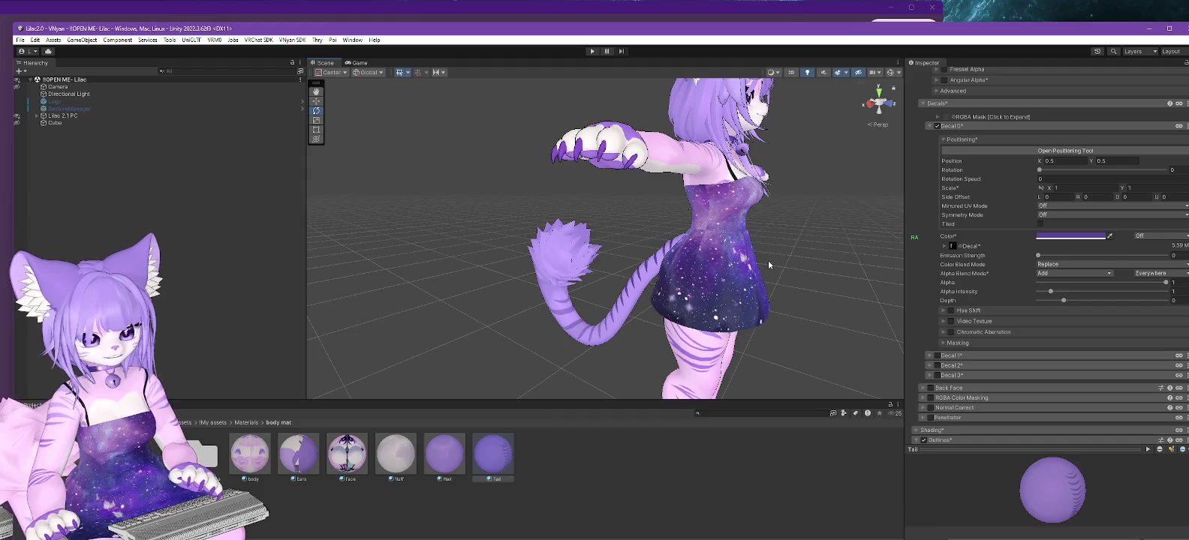
{"action": "left_click_drag", "start_coordinate": [769, 264], "coordinate": [751, 280], "text": "alt"}
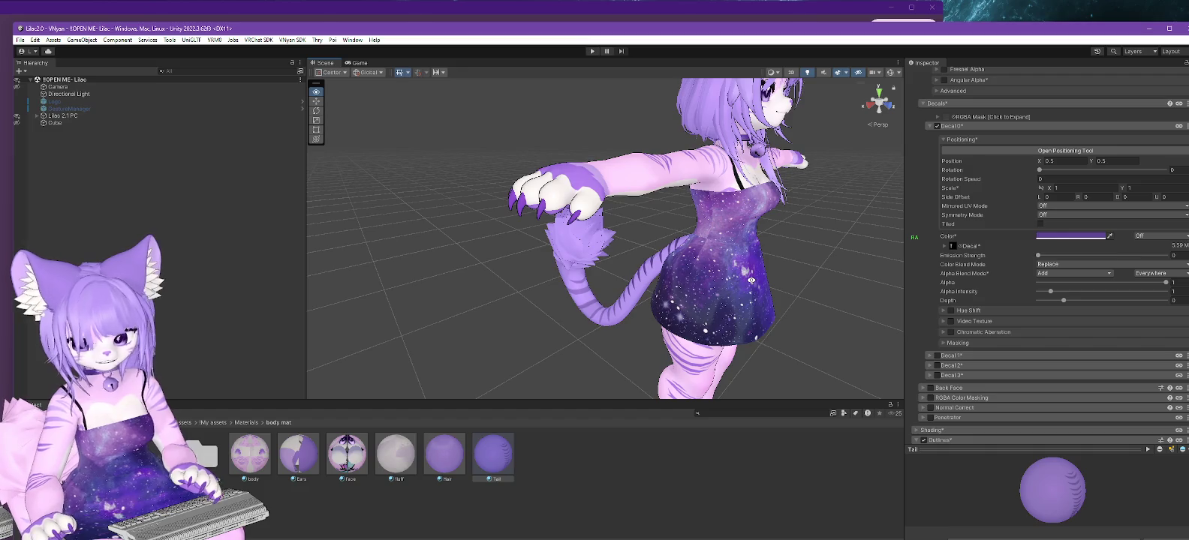
{"action": "left_click_drag", "start_coordinate": [752, 280], "coordinate": [867, 208], "text": "alt"}
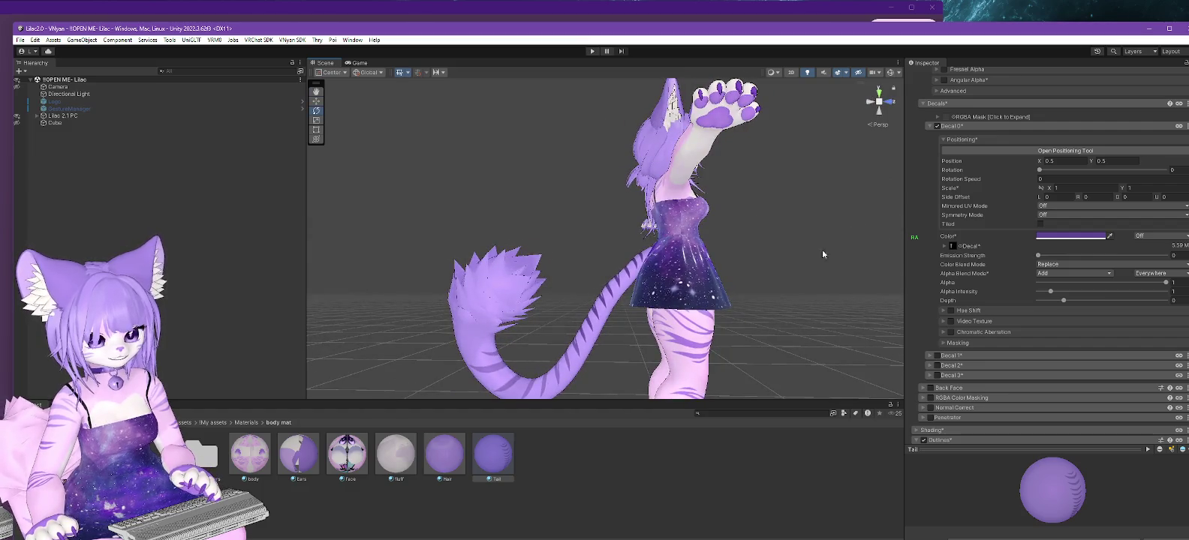
{"action": "left_click_drag", "start_coordinate": [822, 254], "coordinate": [786, 262], "text": "alt"}
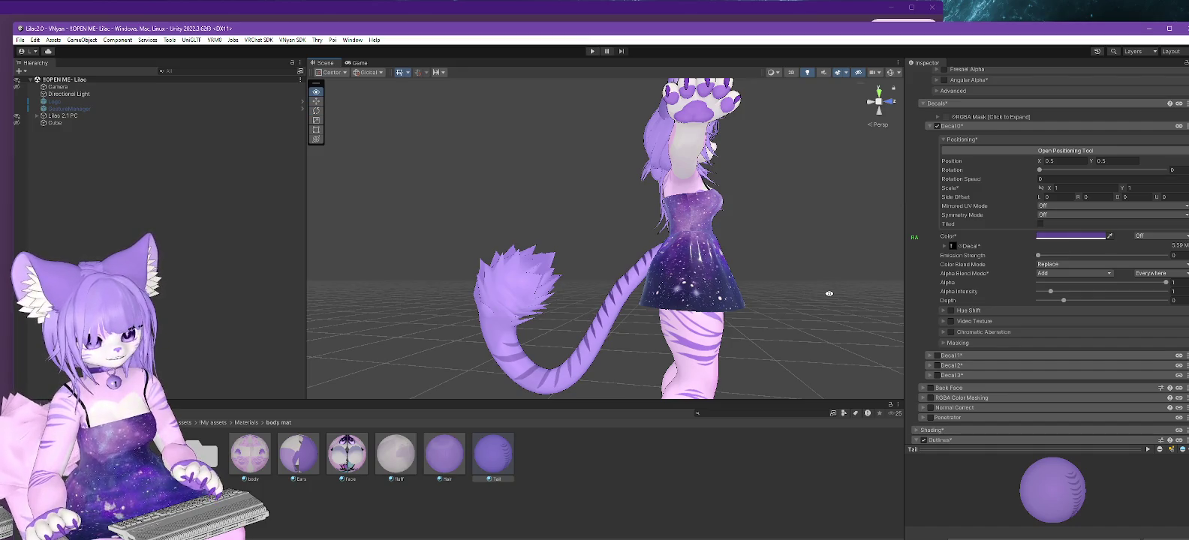
{"action": "left_click_drag", "start_coordinate": [829, 294], "coordinate": [815, 295], "text": "alt"}
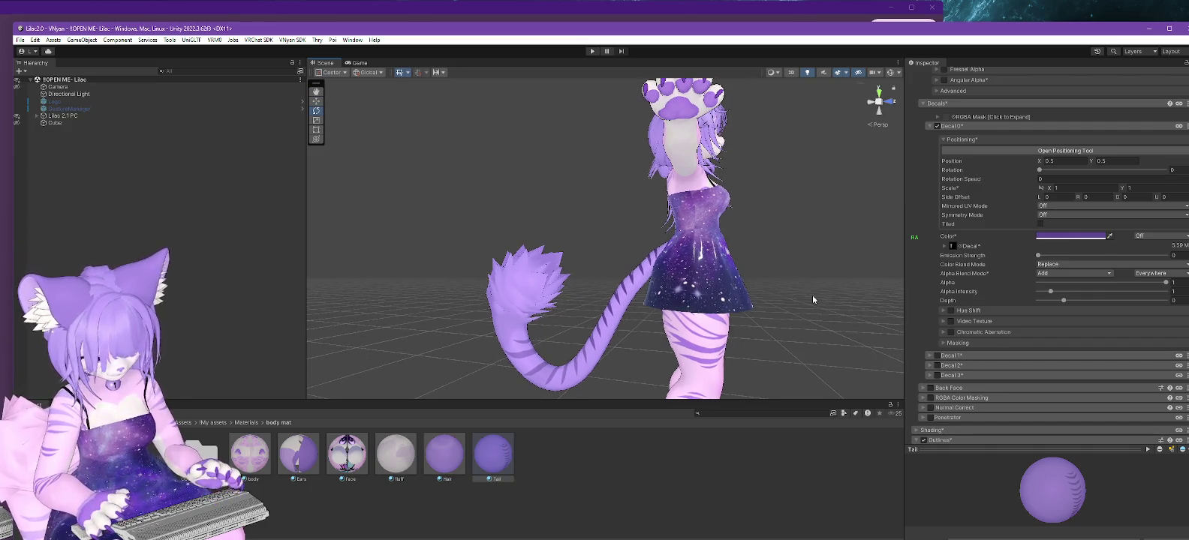
Undo the tail recolour to restore its pink base colour.
{"action": "key", "text": "ctrl+z"}
{"action": "key", "text": "ctrl+z"}
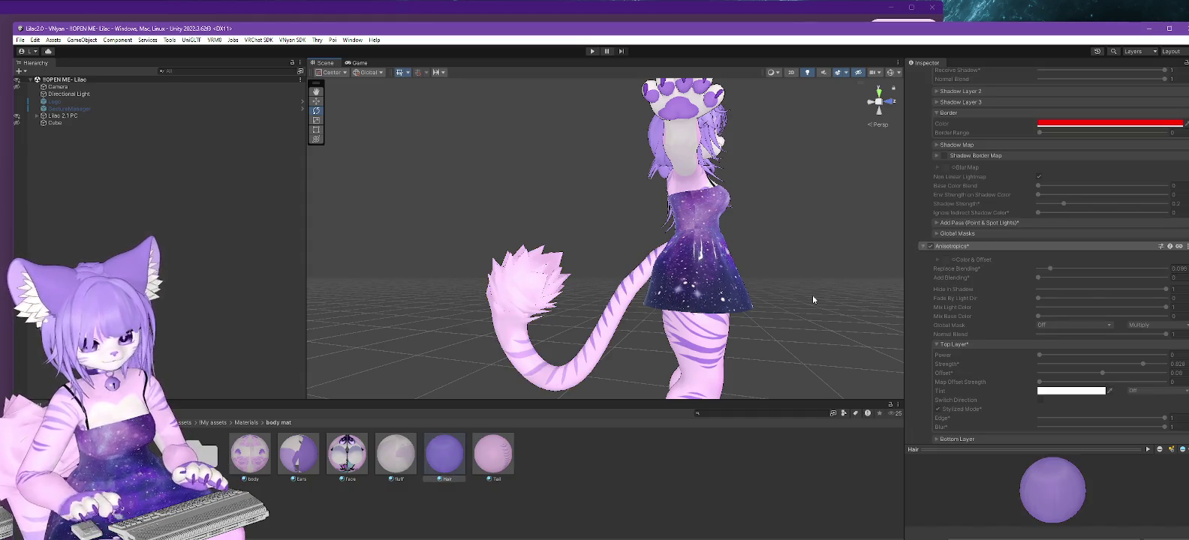
{"action": "scroll", "coordinate": [1081, 197], "scroll_direction": "up", "scroll_amount": 5}
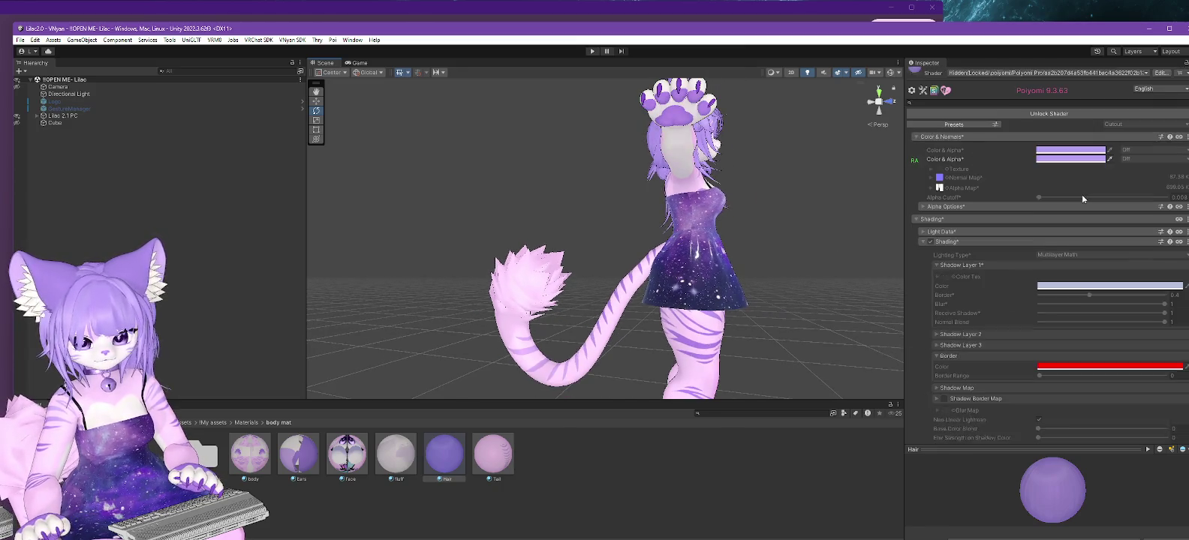
{"action": "scroll", "coordinate": [1082, 197], "scroll_direction": "up", "scroll_amount": 1}
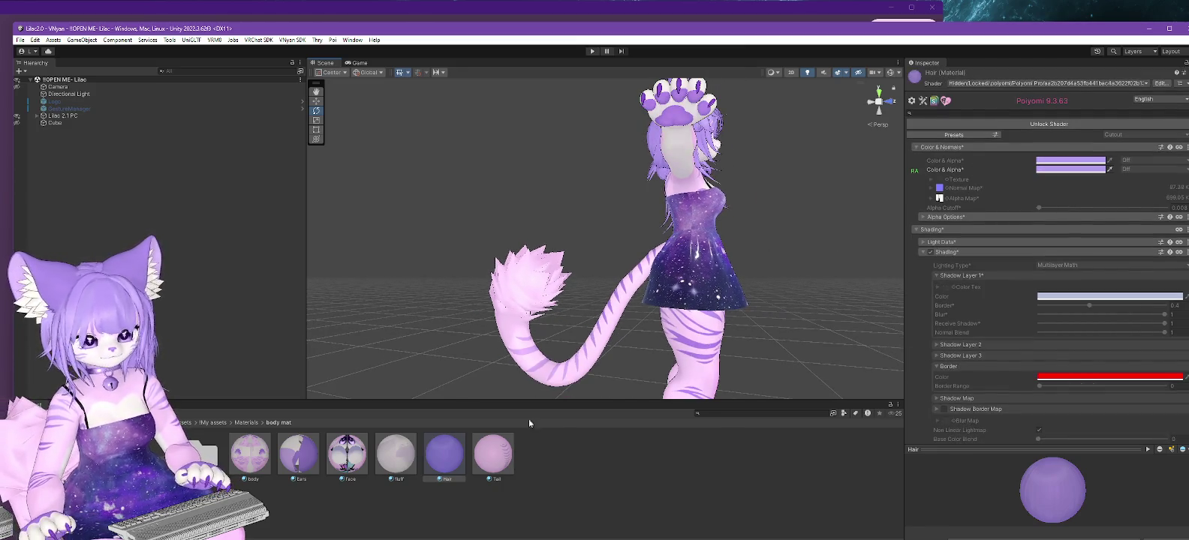
Switch off the Tail material's Decal 0 stripe decal.
{"action": "left_click", "coordinate": [493, 455]}
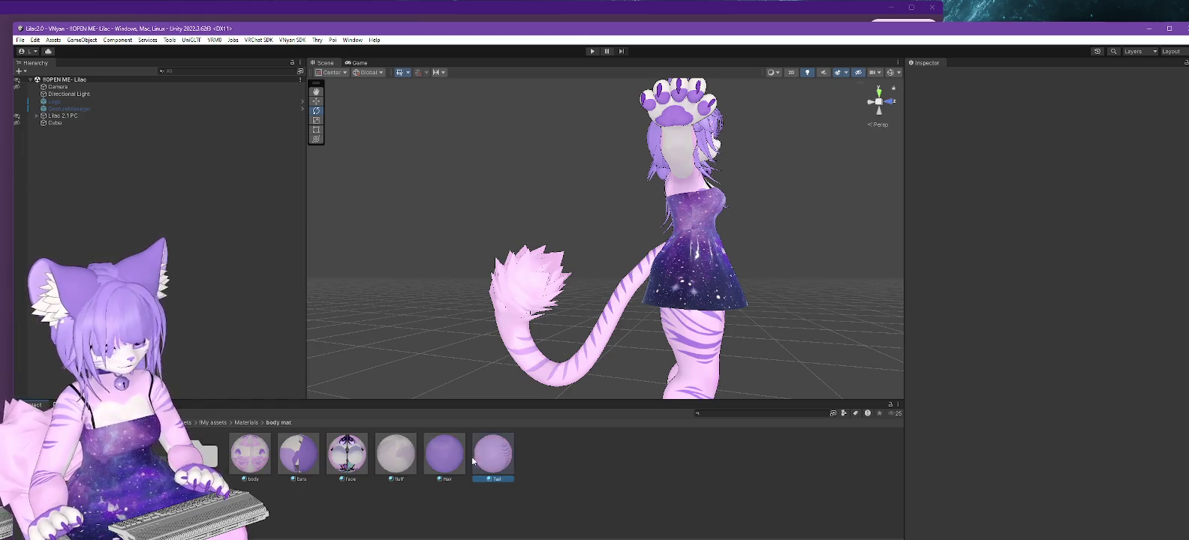
{"action": "scroll", "coordinate": [1014, 252], "scroll_direction": "down", "scroll_amount": 2}
{"action": "scroll", "coordinate": [1019, 273], "scroll_direction": "down", "scroll_amount": 2}
{"action": "scroll", "coordinate": [1013, 277], "scroll_direction": "down", "scroll_amount": 1}
{"action": "left_click", "coordinate": [937, 210]}
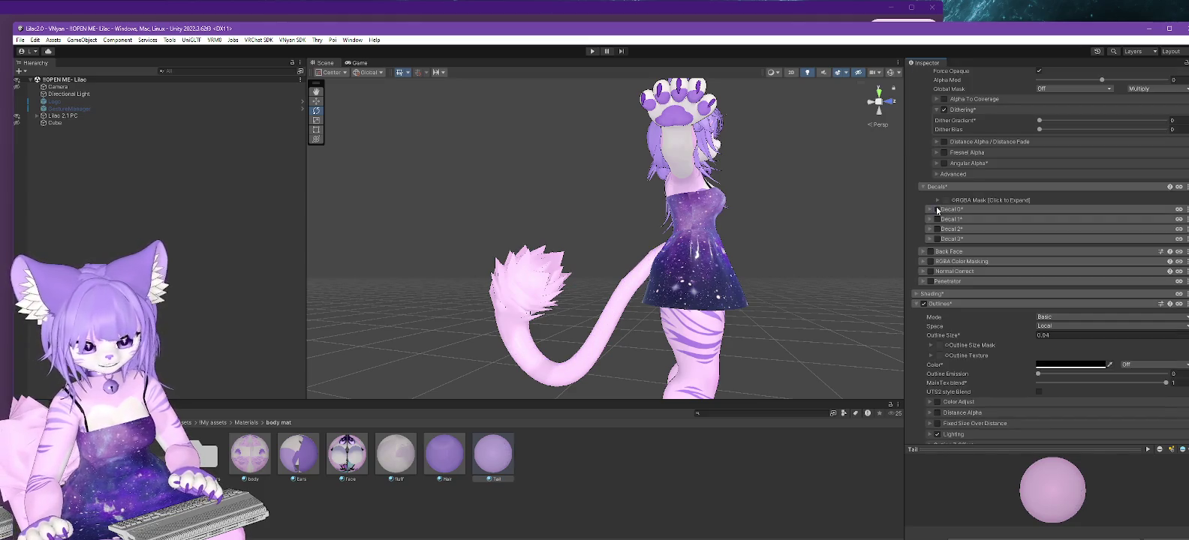
{"action": "scroll", "coordinate": [1023, 202], "scroll_direction": "up", "scroll_amount": 3}
{"action": "scroll", "coordinate": [1026, 199], "scroll_direction": "up", "scroll_amount": 2}
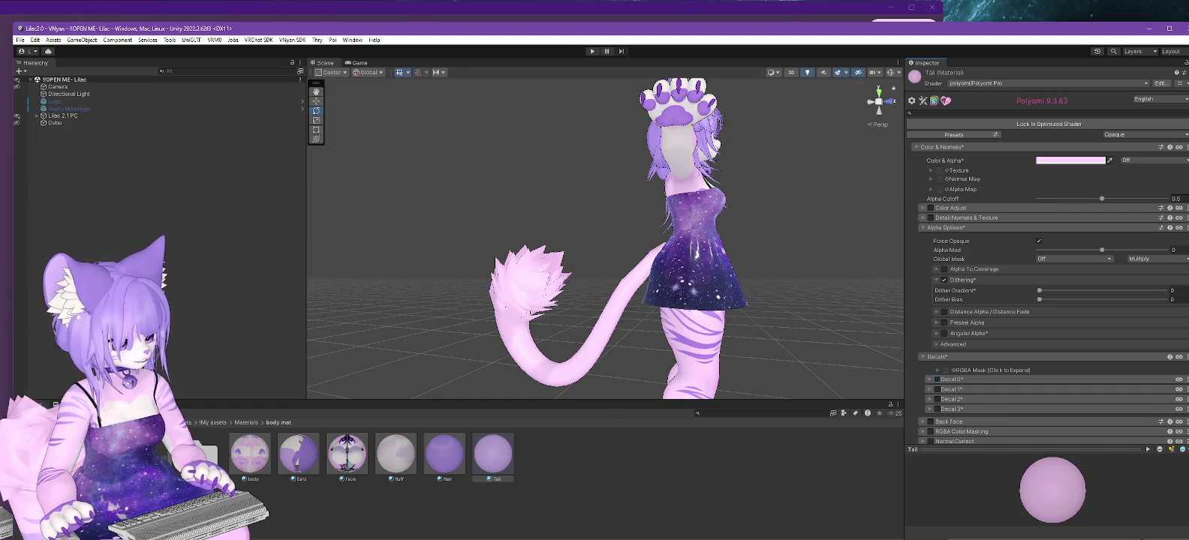
Assign the tail texture from body tex to the Tail material, set its colour white, and orbit.
{"action": "left_click", "coordinate": [98, 466]}
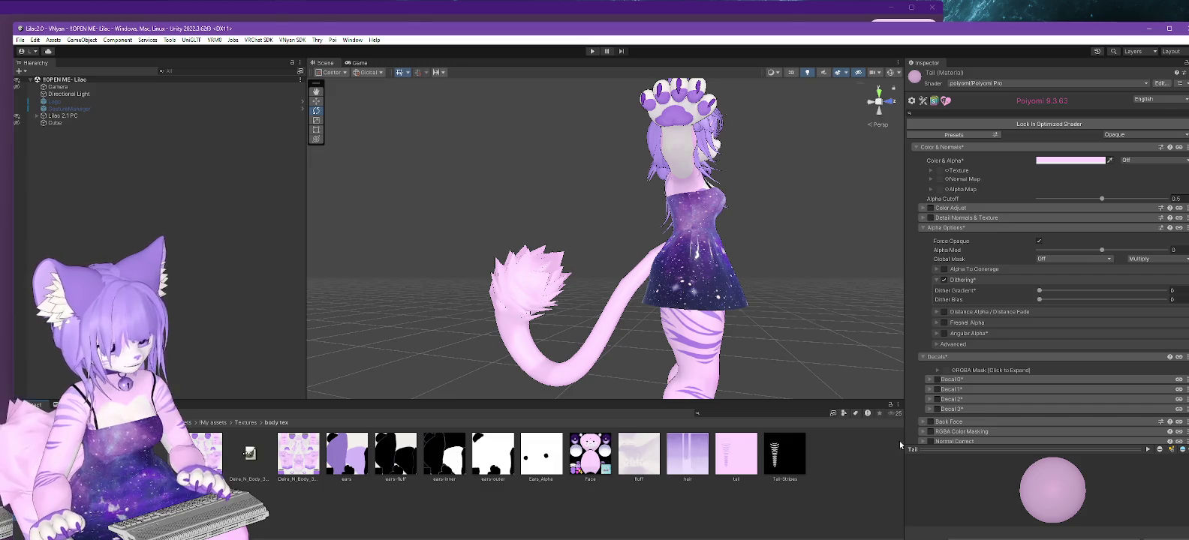
{"action": "left_click_drag", "start_coordinate": [737, 457], "coordinate": [940, 171]}
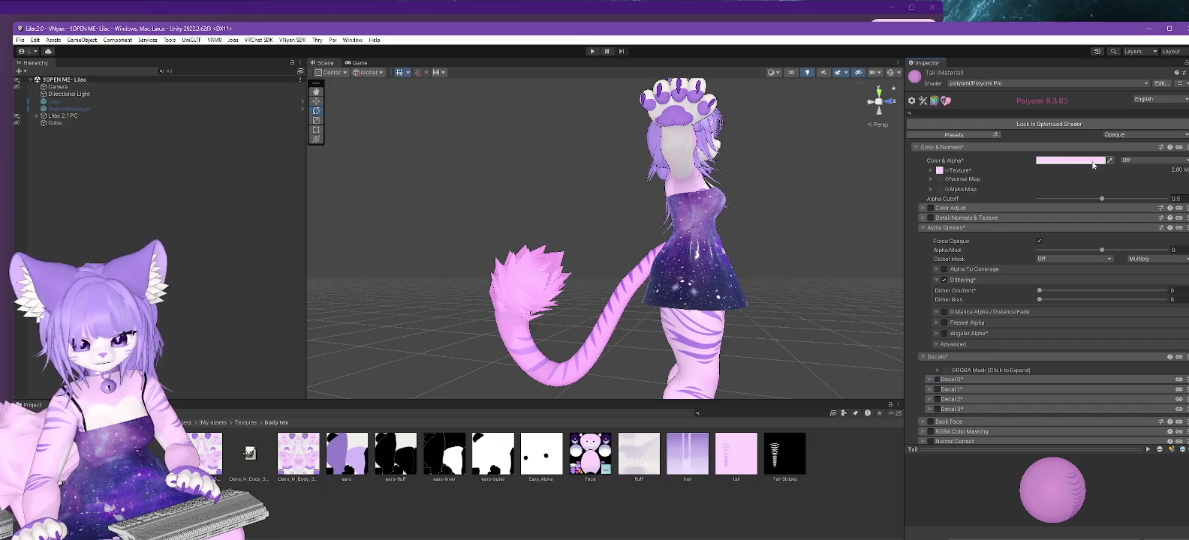
{"action": "left_click", "coordinate": [1094, 161]}
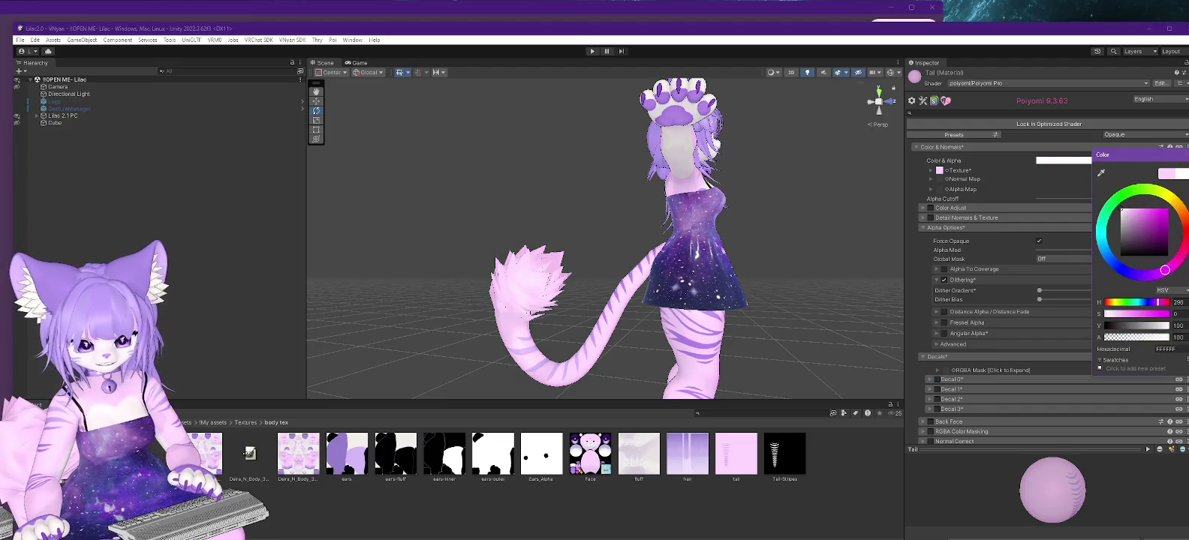
{"action": "left_click", "coordinate": [852, 293]}
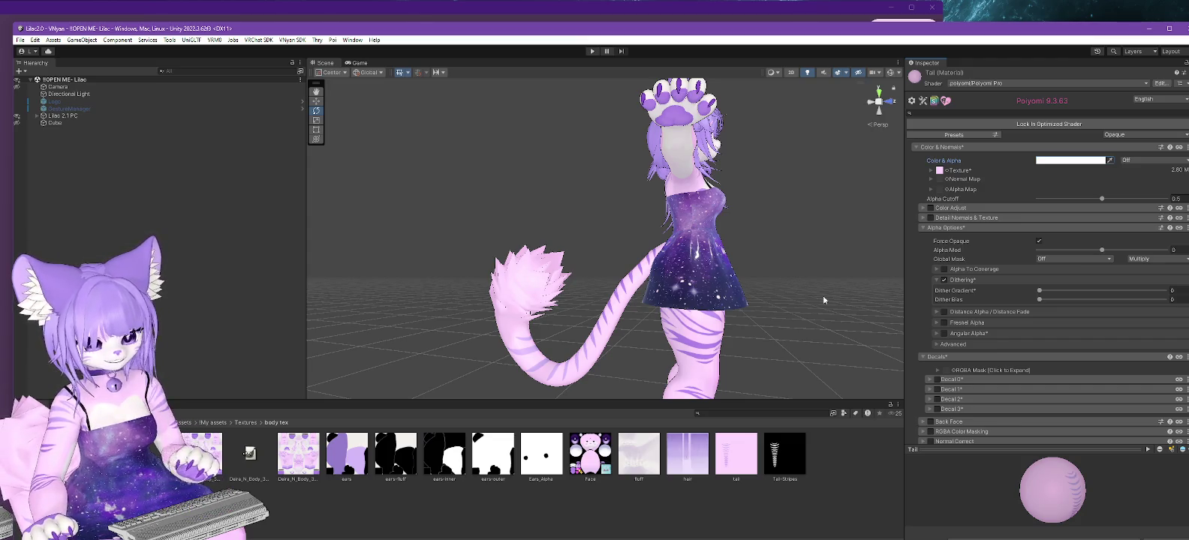
{"action": "mouse_move", "coordinate": [766, 326]}
{"action": "left_mouse_down", "text": "alt"}
{"action": "mouse_move", "coordinate": [811, 344]}
{"action": "mouse_move", "coordinate": [718, 343]}
{"action": "mouse_move", "coordinate": [767, 354]}
{"action": "mouse_move", "coordinate": [654, 361]}
{"action": "mouse_move", "coordinate": [806, 301]}
{"action": "mouse_move", "coordinate": [748, 339]}
{"action": "mouse_move", "coordinate": [619, 386]}
{"action": "left_mouse_up", "text": "alt"}
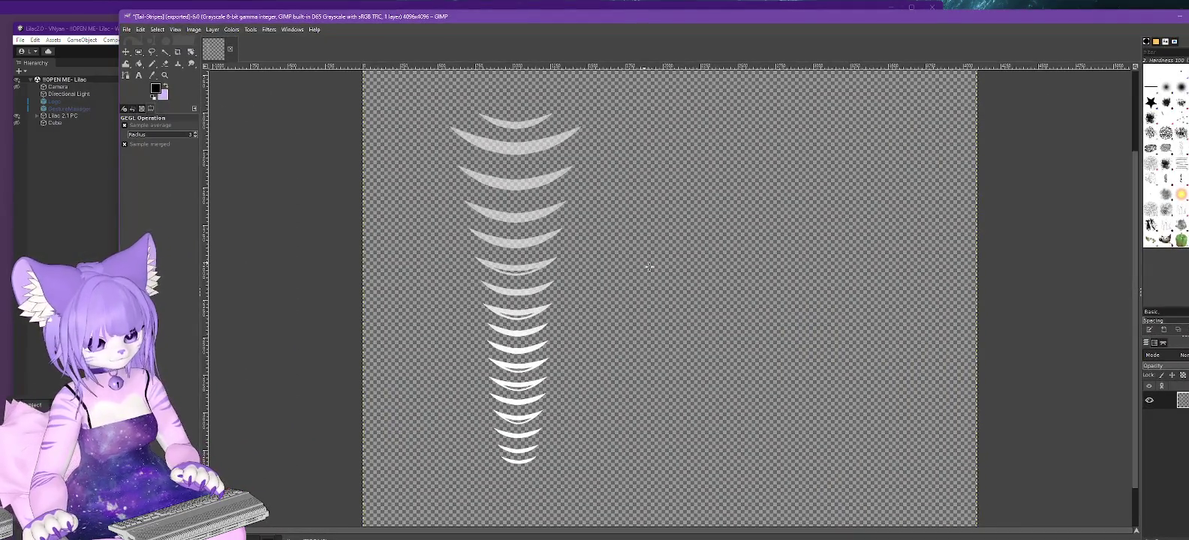
Close Tail-Stripes without saving and open tail.png from recent files.
{"action": "left_click", "coordinate": [231, 50]}
{"action": "left_click", "coordinate": [1029, 259]}
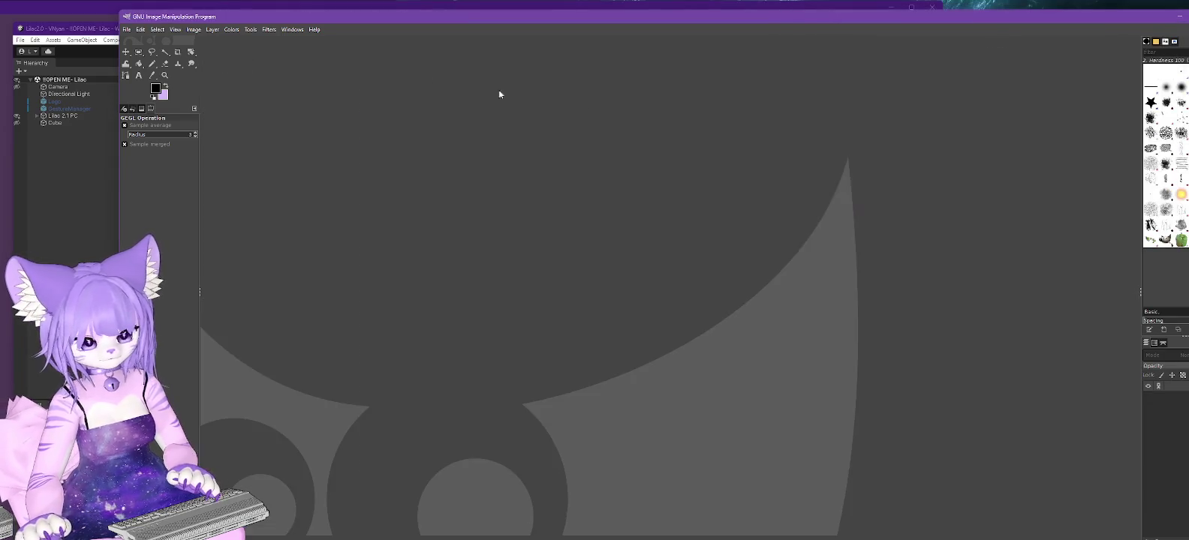
{"action": "left_click", "coordinate": [127, 30]}
{"action": "mouse_move", "coordinate": [149, 99]}
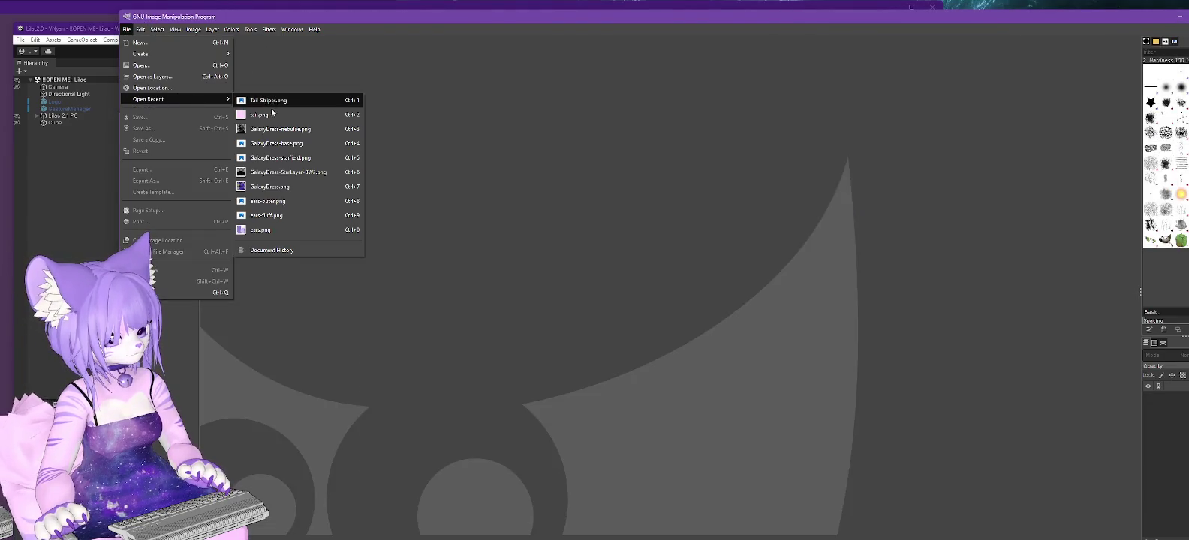
{"action": "left_click", "coordinate": [266, 111]}
{"action": "scroll", "coordinate": [609, 226], "scroll_direction": "down", "scroll_amount": 1, "text": "ctrl"}
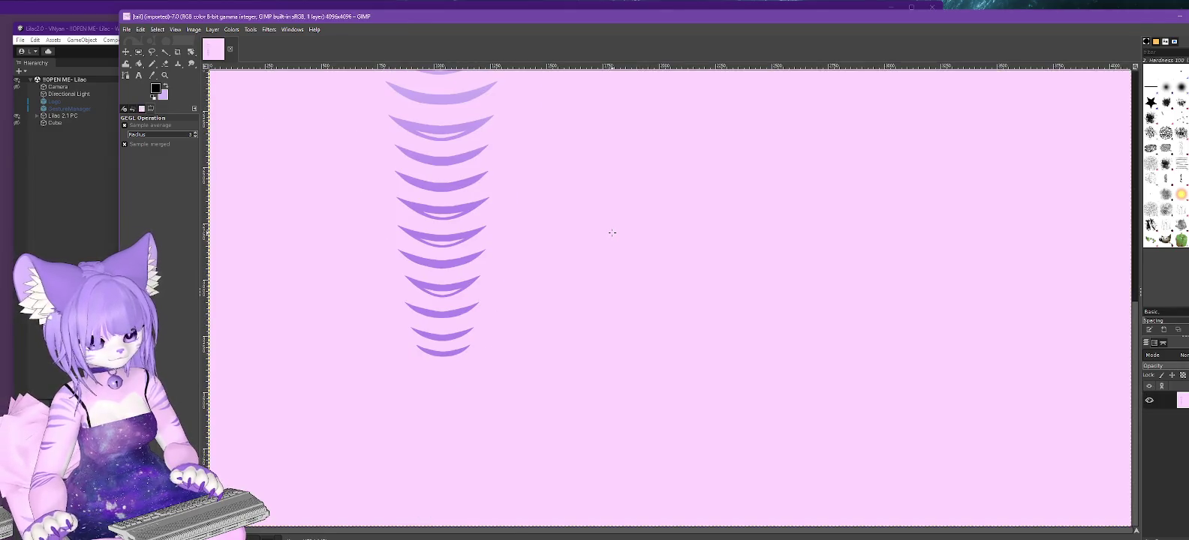
{"action": "scroll", "coordinate": [610, 227], "scroll_direction": "down", "scroll_amount": 2, "text": "ctrl"}
{"action": "scroll", "coordinate": [611, 233], "scroll_direction": "down", "scroll_amount": 2, "text": "ctrl"}
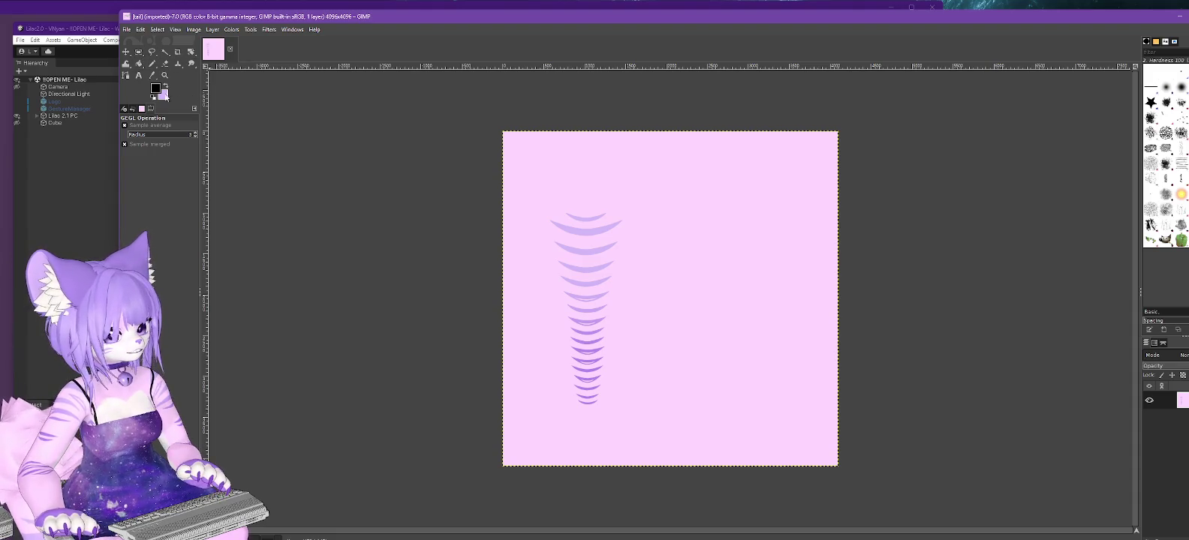
Set the foreground colour to white.
{"action": "left_click", "coordinate": [155, 89]}
{"action": "left_click", "coordinate": [1075, 227]}
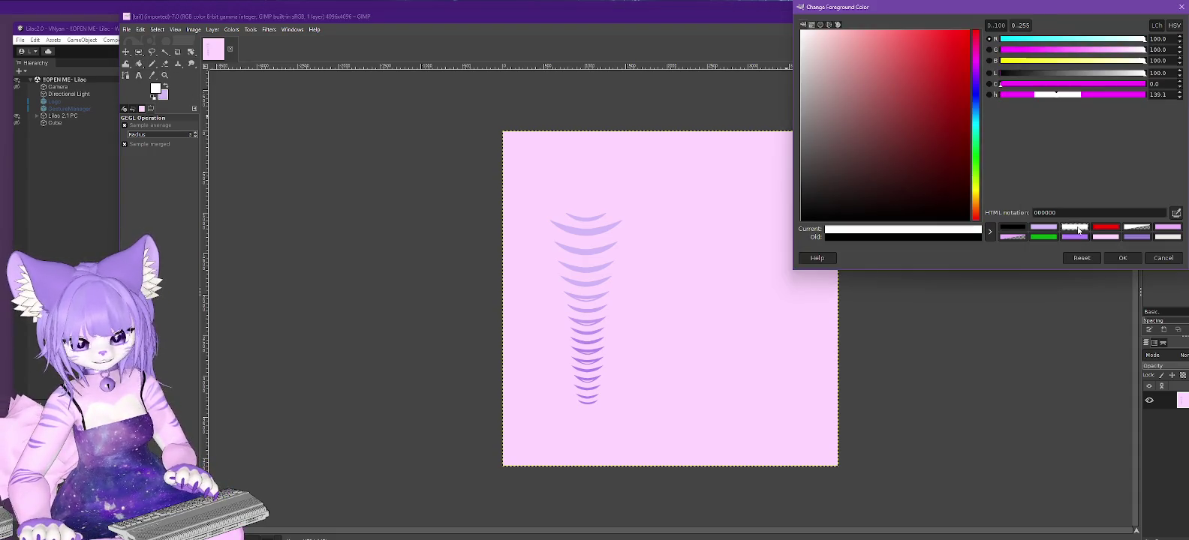
{"action": "left_click", "coordinate": [1123, 258]}
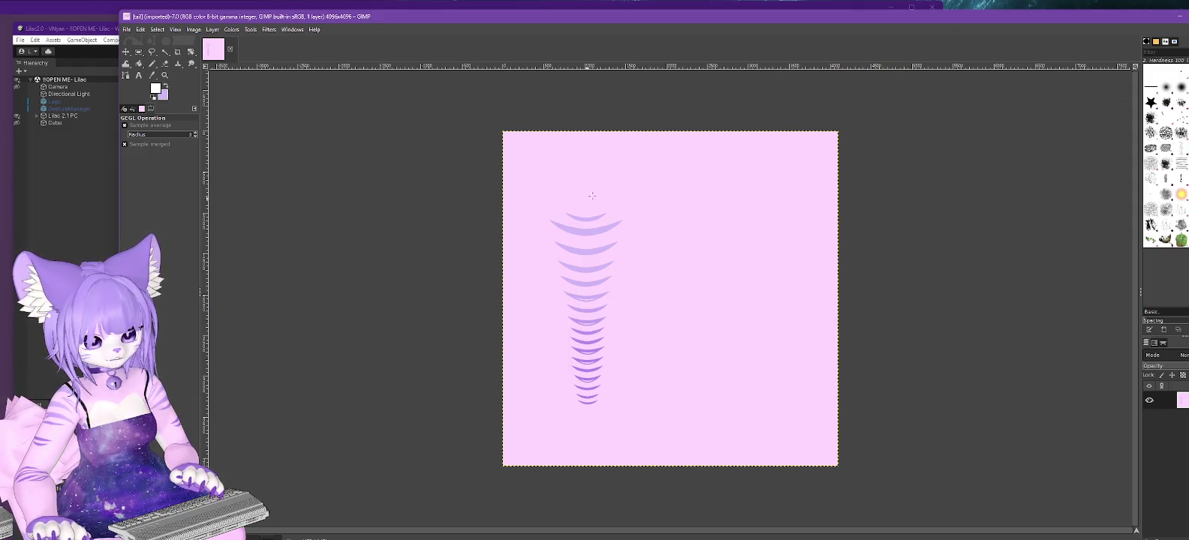
Fill a rectangle at the texture's top-left with white and overwrite tail.png.
{"action": "key", "text": "r"}
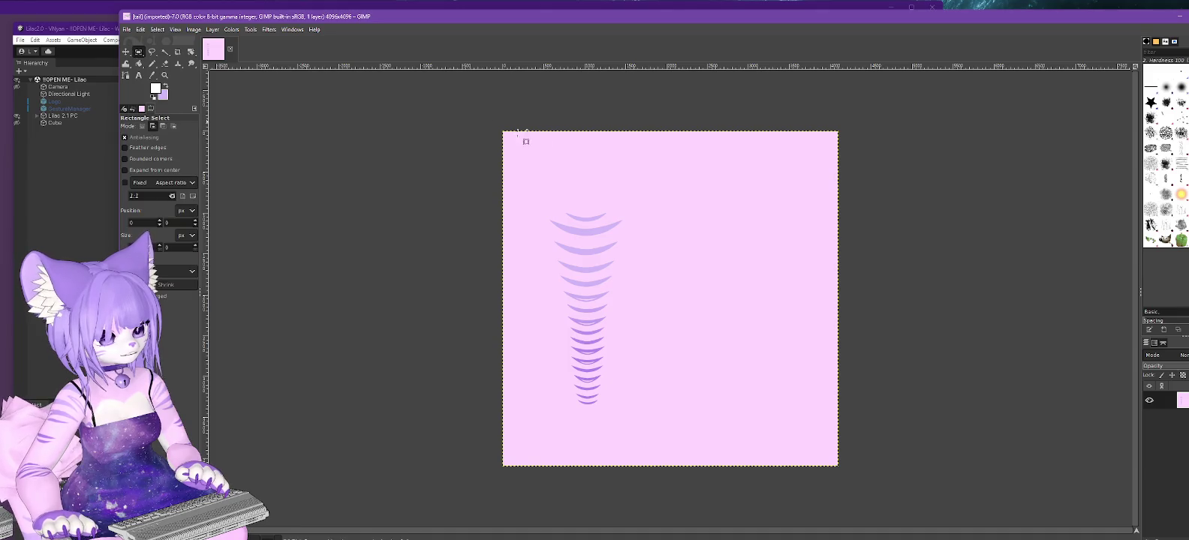
{"action": "left_click_drag", "start_coordinate": [524, 124], "coordinate": [640, 196]}
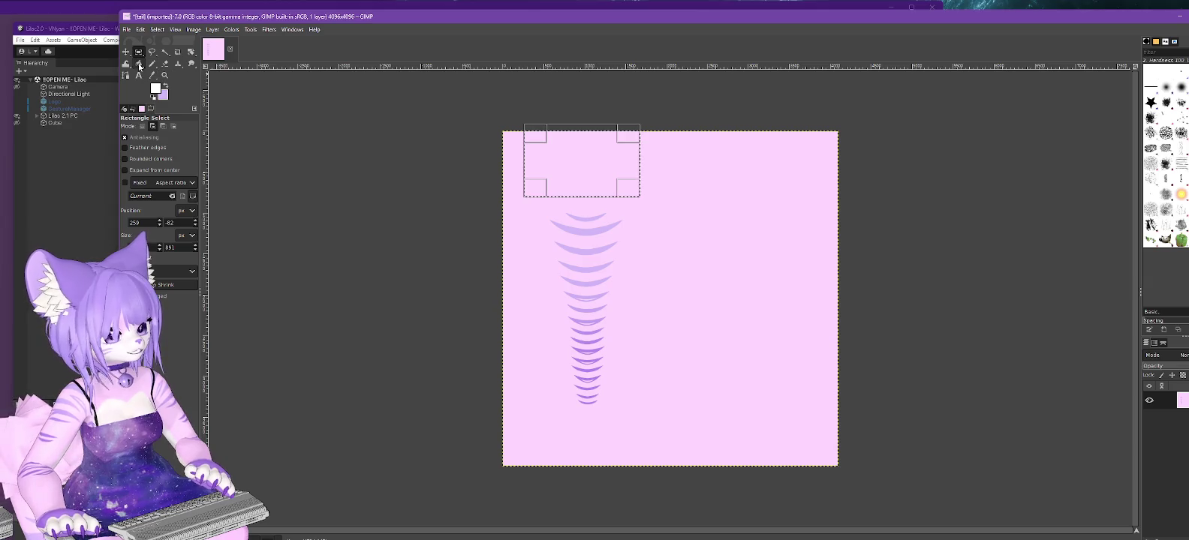
{"action": "left_click", "coordinate": [139, 65]}
{"action": "left_click", "coordinate": [604, 164]}
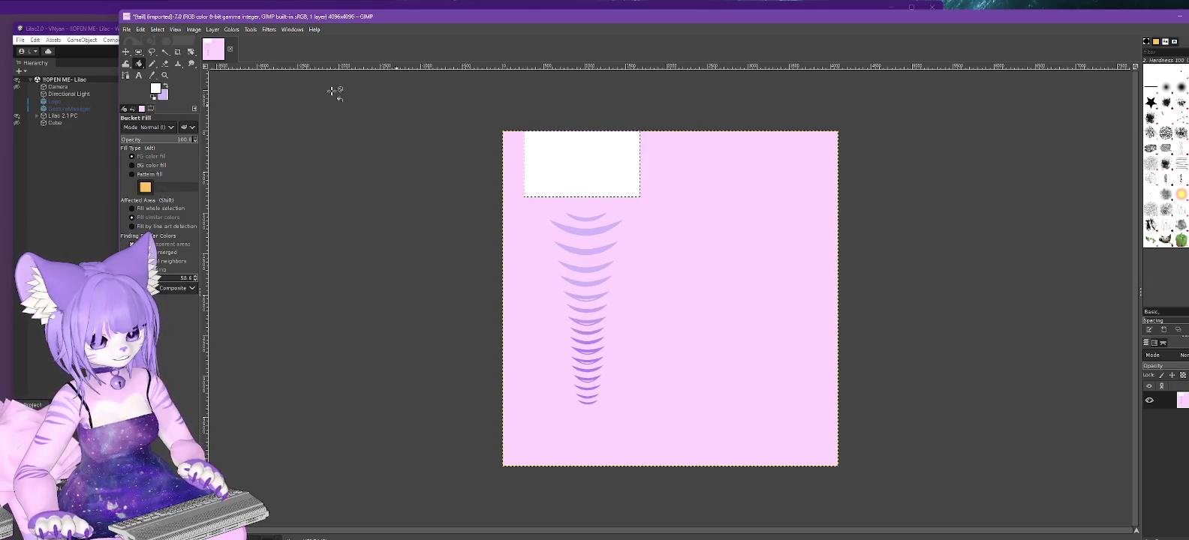
{"action": "left_click", "coordinate": [127, 31]}
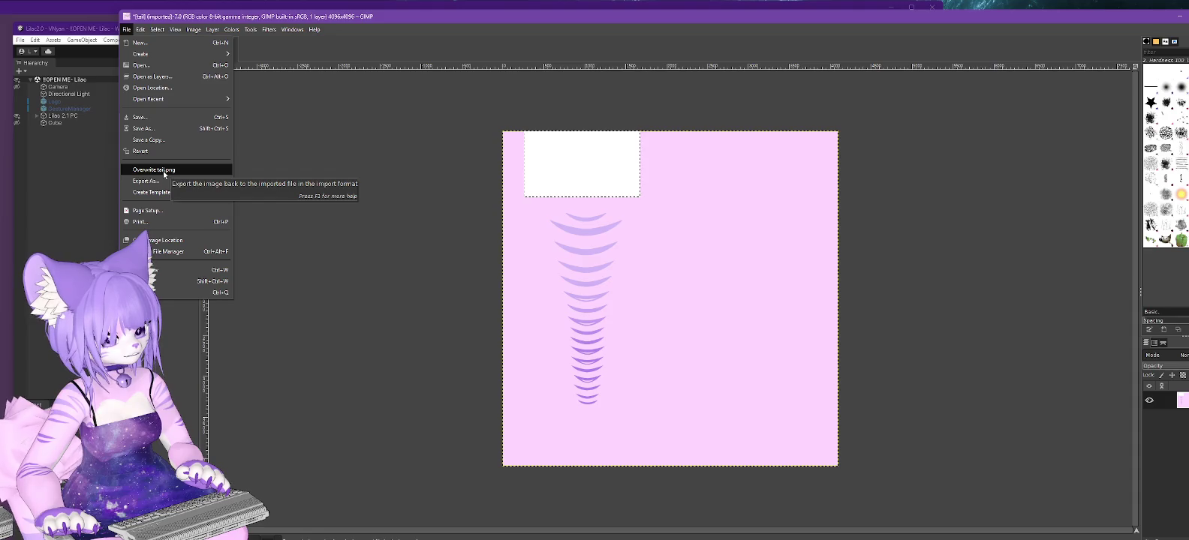
{"action": "left_click", "coordinate": [163, 172]}
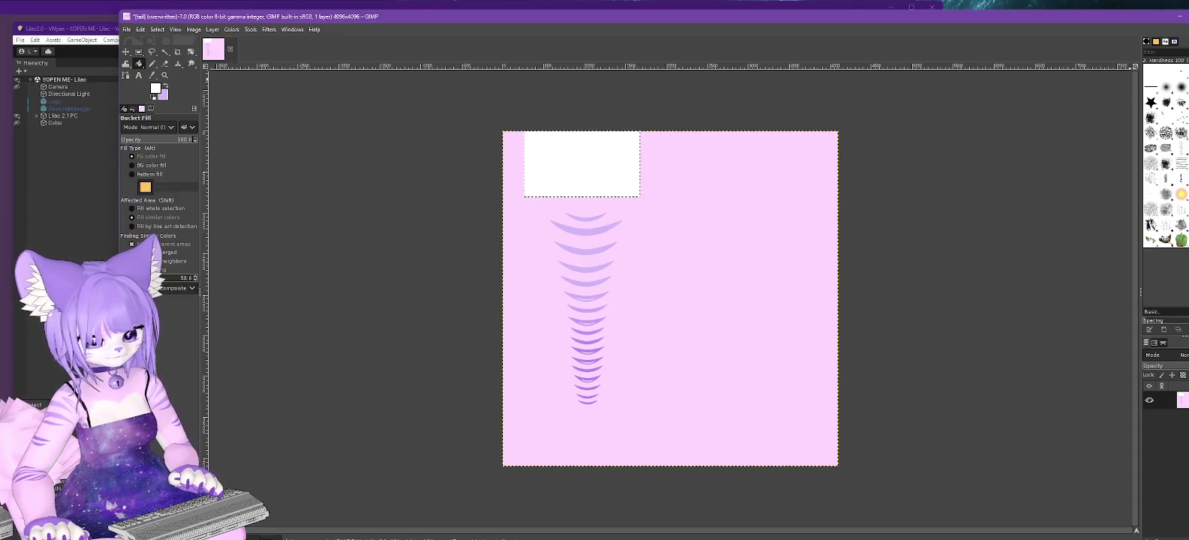
{"action": "left_click", "coordinate": [1179, 20]}
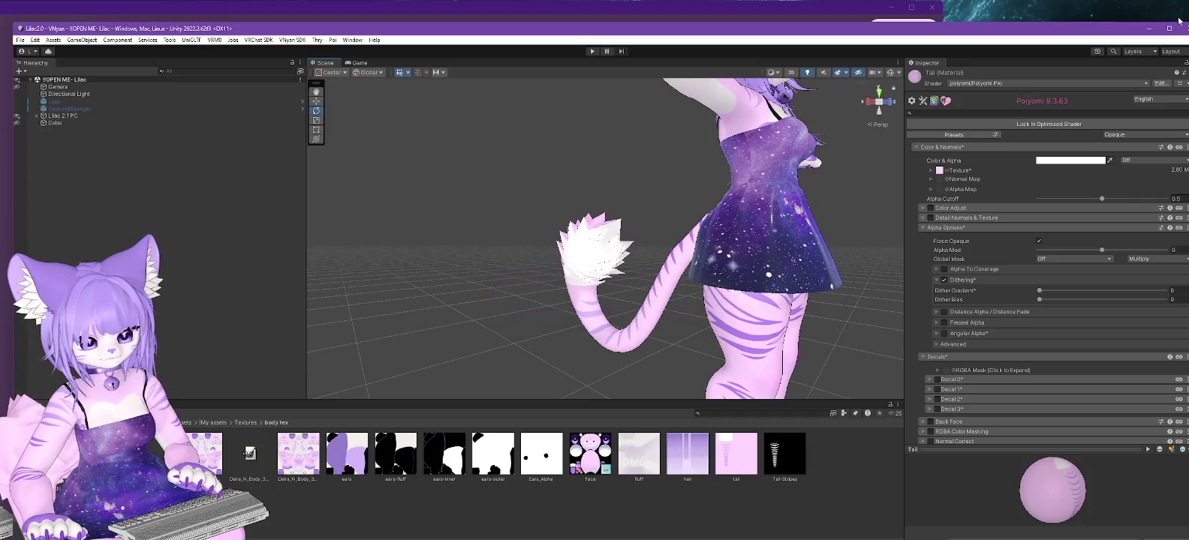
{"action": "mouse_move", "coordinate": [724, 234]}
{"action": "left_mouse_down", "text": "alt"}
{"action": "mouse_move", "coordinate": [764, 238]}
{"action": "mouse_move", "coordinate": [546, 289]}
{"action": "mouse_move", "coordinate": [445, 238]}
{"action": "mouse_move", "coordinate": [517, 244]}
{"action": "mouse_move", "coordinate": [615, 206]}
{"action": "mouse_move", "coordinate": [910, 295]}
{"action": "mouse_move", "coordinate": [676, 294]}
{"action": "left_mouse_up", "text": "alt"}
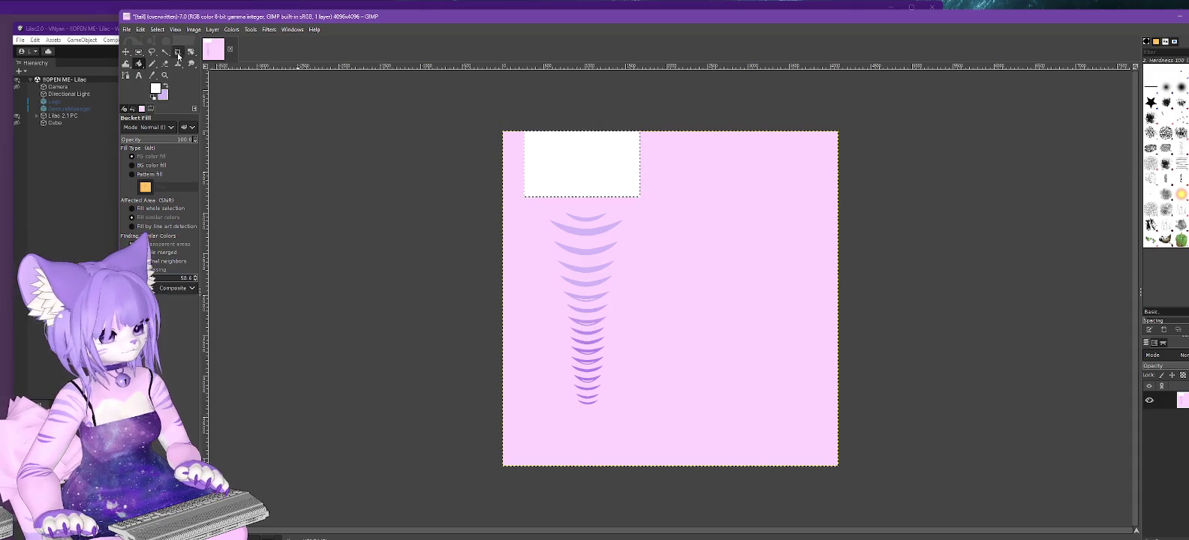
{"action": "left_click", "coordinate": [139, 52]}
Fill a full-width strip across the top of the tail texture with white.
{"action": "left_click_drag", "start_coordinate": [517, 127], "coordinate": [829, 197]}
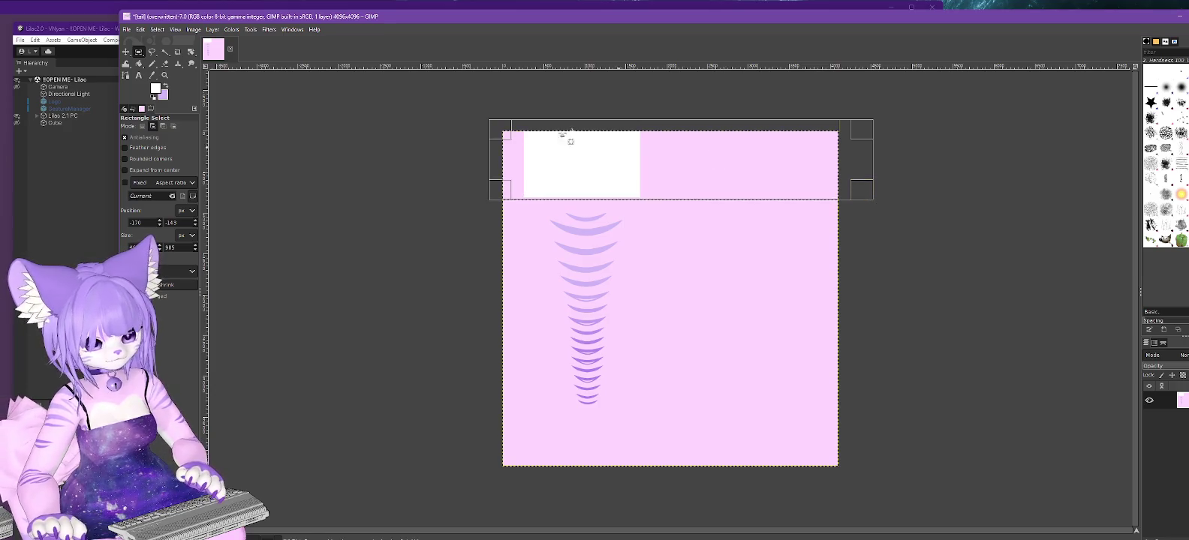
{"action": "left_click", "coordinate": [138, 65]}
{"action": "left_click", "coordinate": [736, 171]}
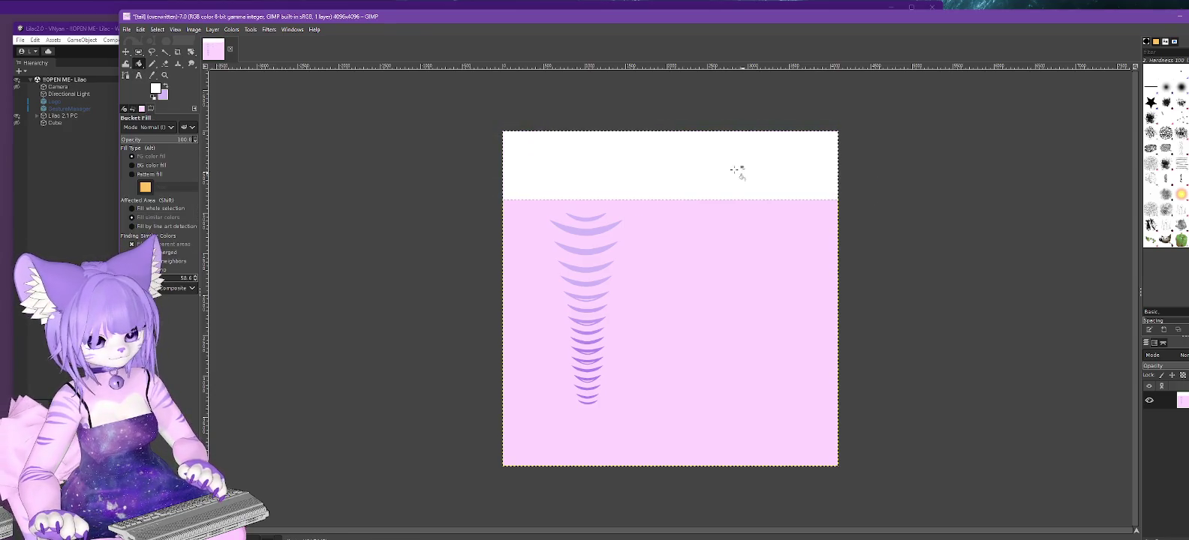
Overwrite tail.png after dismissing the Open dialog, and minimize GIMP.
{"action": "left_click", "coordinate": [127, 30]}
{"action": "left_click", "coordinate": [154, 68]}
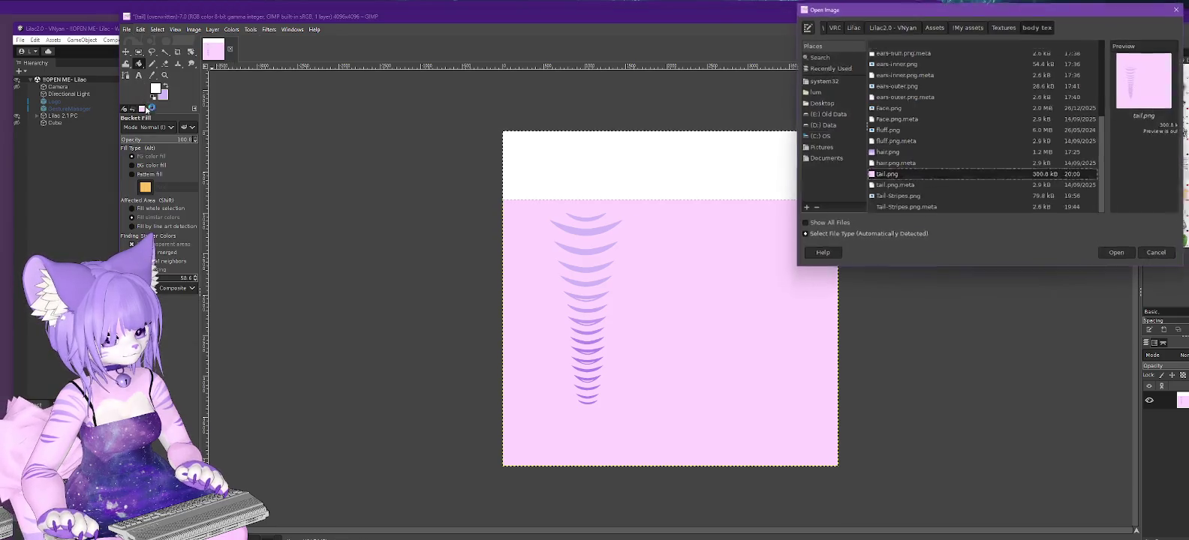
{"action": "left_click", "coordinate": [1162, 256]}
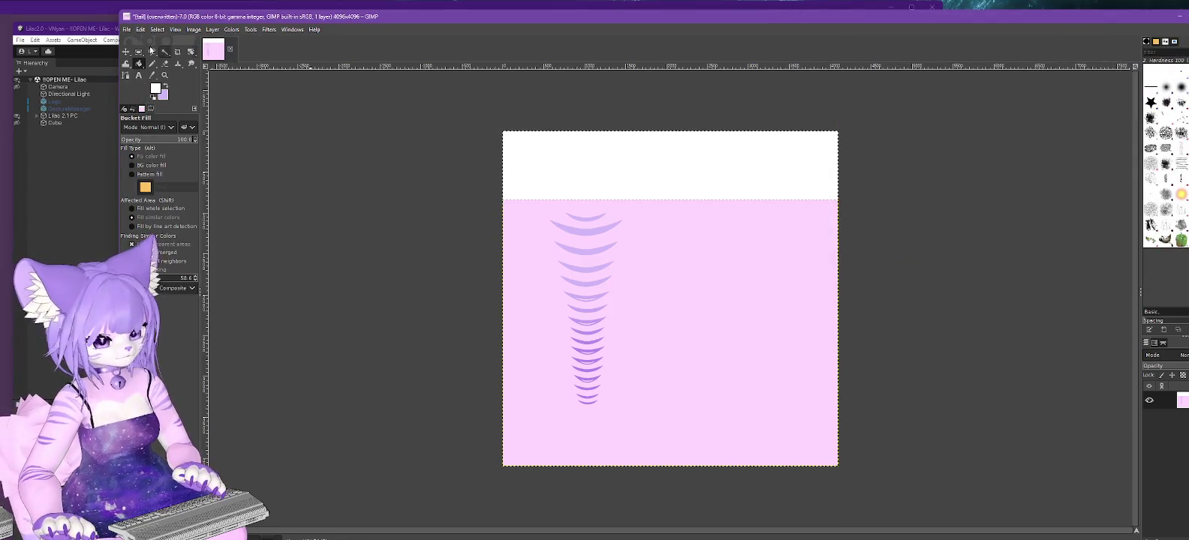
{"action": "left_click", "coordinate": [126, 31]}
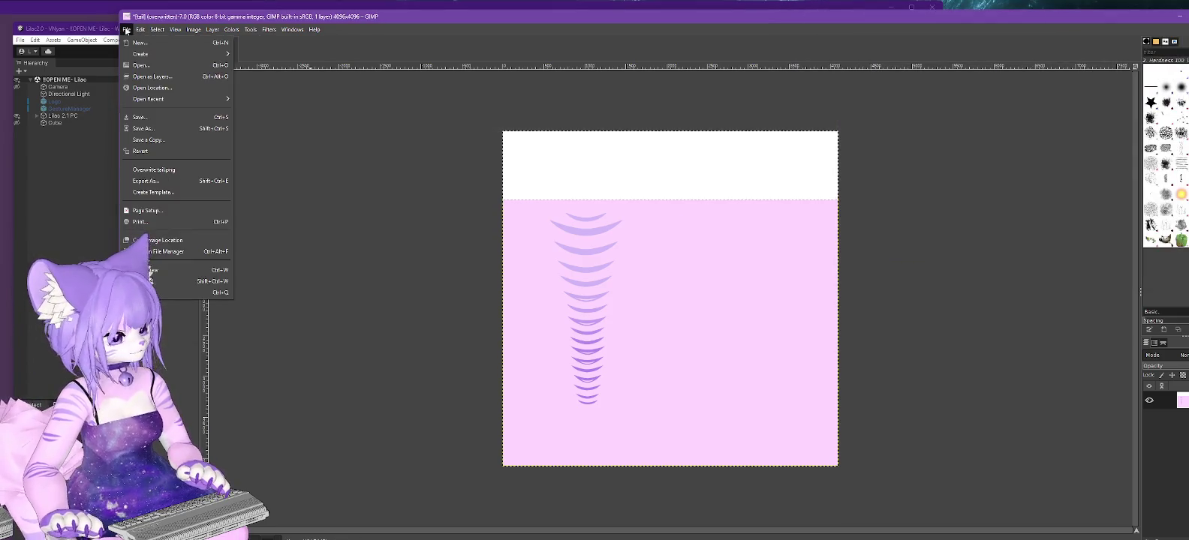
{"action": "left_click", "coordinate": [154, 171]}
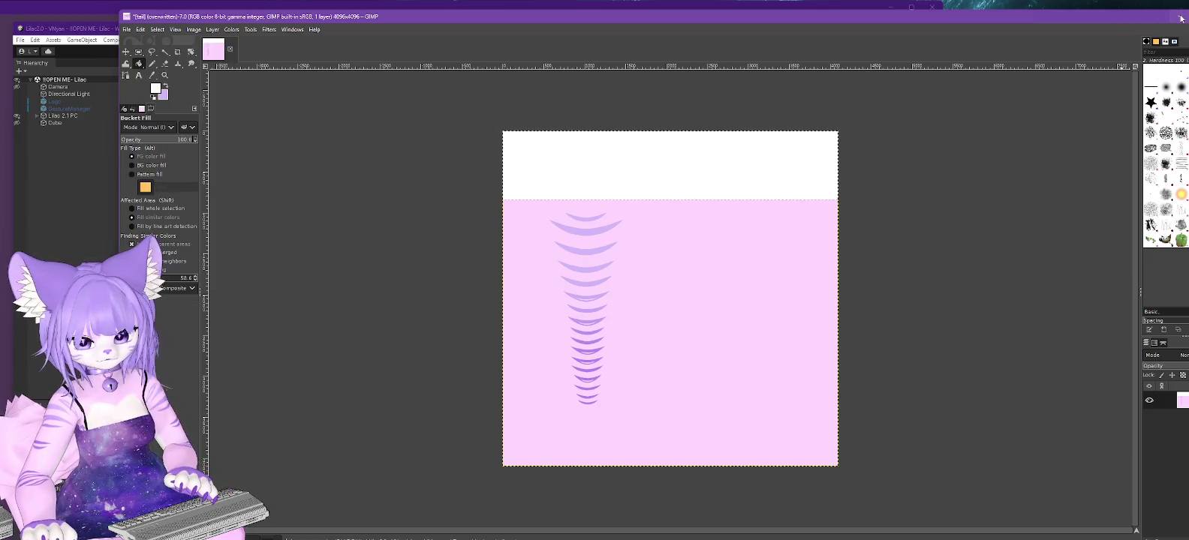
{"action": "left_click", "coordinate": [1181, 16]}
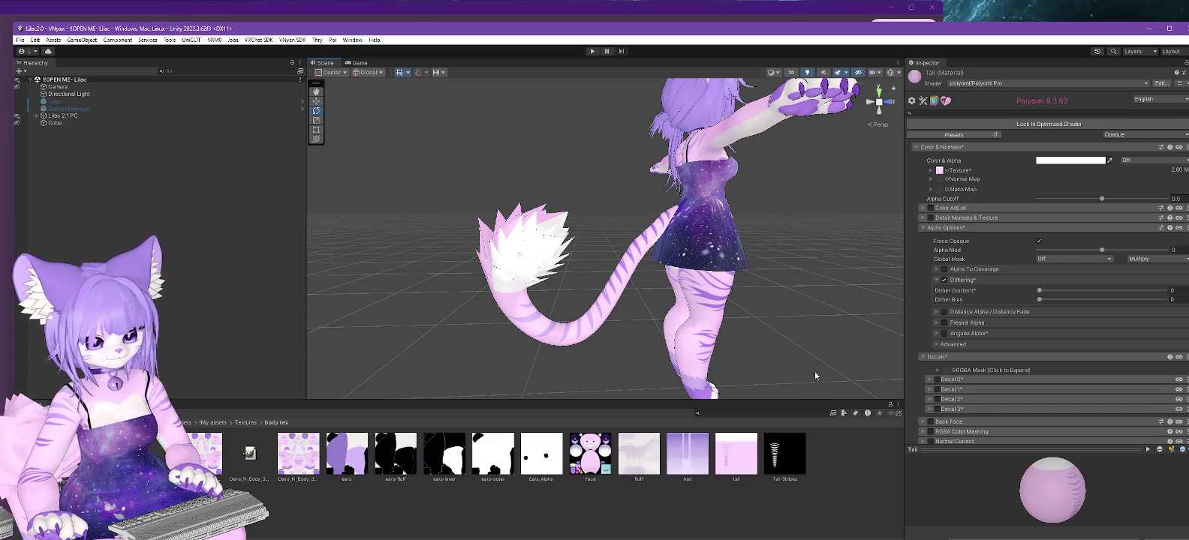
Show the tail texture's import settings, orbit around the white tail tip, and return to GIMP.
{"action": "left_click", "coordinate": [747, 456]}
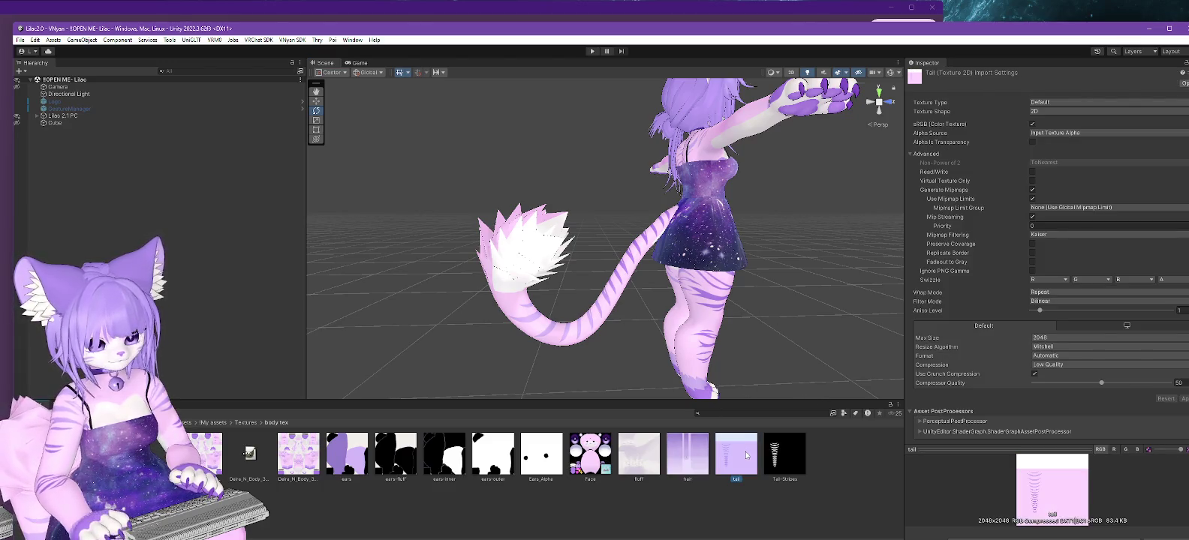
{"action": "mouse_move", "coordinate": [617, 395]}
{"action": "left_mouse_down", "text": "alt"}
{"action": "mouse_move", "coordinate": [425, 339]}
{"action": "mouse_move", "coordinate": [777, 344]}
{"action": "left_mouse_up", "text": "alt"}
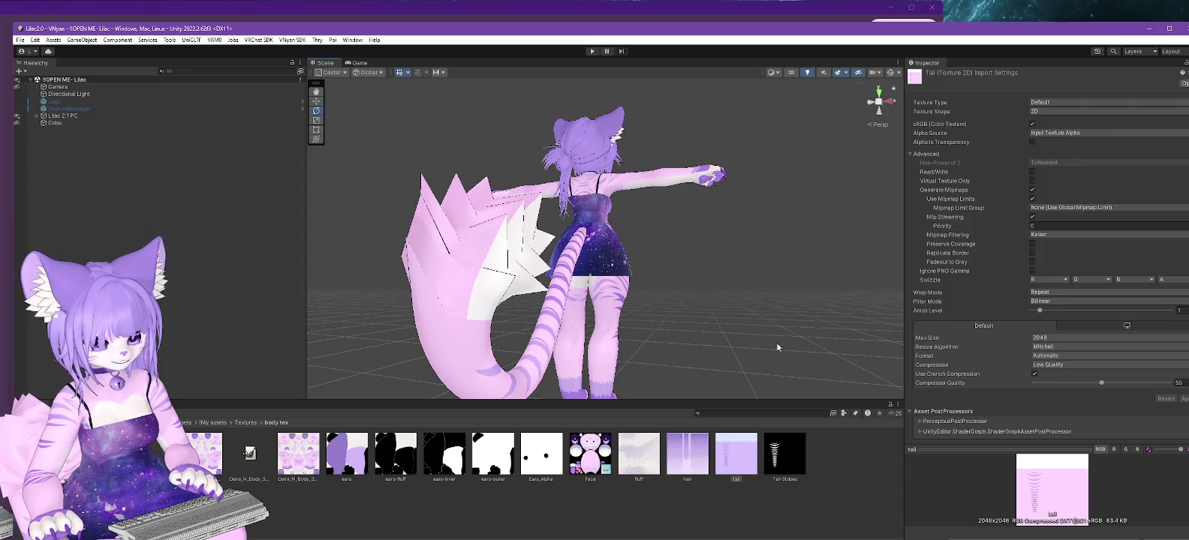
{"action": "mouse_move", "coordinate": [777, 347]}
{"action": "left_mouse_down", "text": "alt"}
{"action": "mouse_move", "coordinate": [674, 377]}
{"action": "mouse_move", "coordinate": [544, 385]}
{"action": "mouse_move", "coordinate": [437, 368]}
{"action": "mouse_move", "coordinate": [440, 382]}
{"action": "left_mouse_up", "text": "alt"}
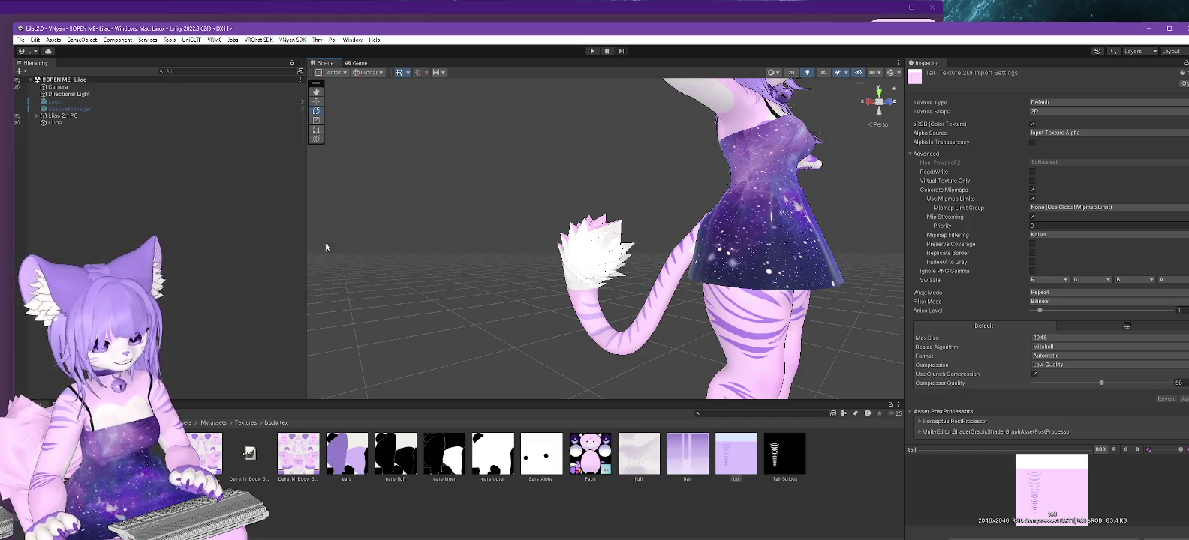
{"action": "key", "text": "alt+Tab"}
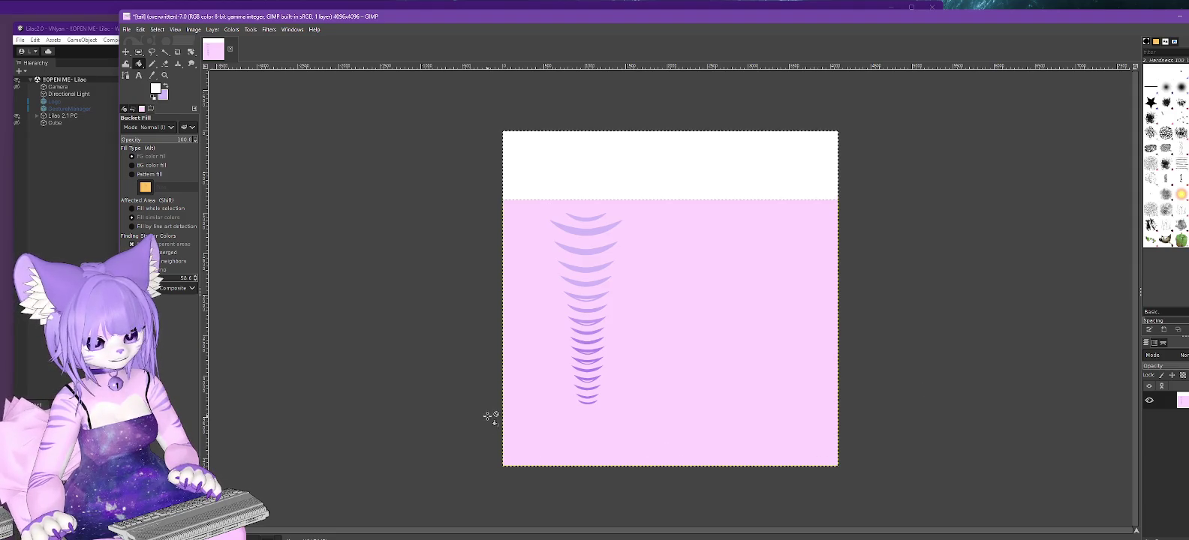
Select a band across the texture's bottom, overwrite tail.png, and preview the tail in Unity.
{"action": "left_click", "coordinate": [139, 54]}
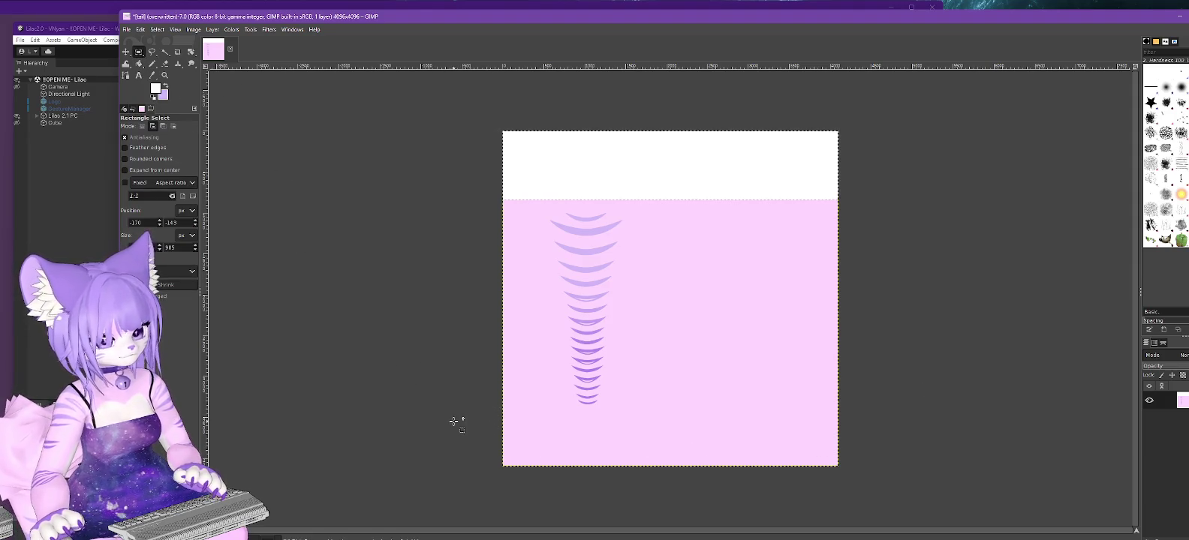
{"action": "left_click_drag", "start_coordinate": [493, 416], "coordinate": [956, 503]}
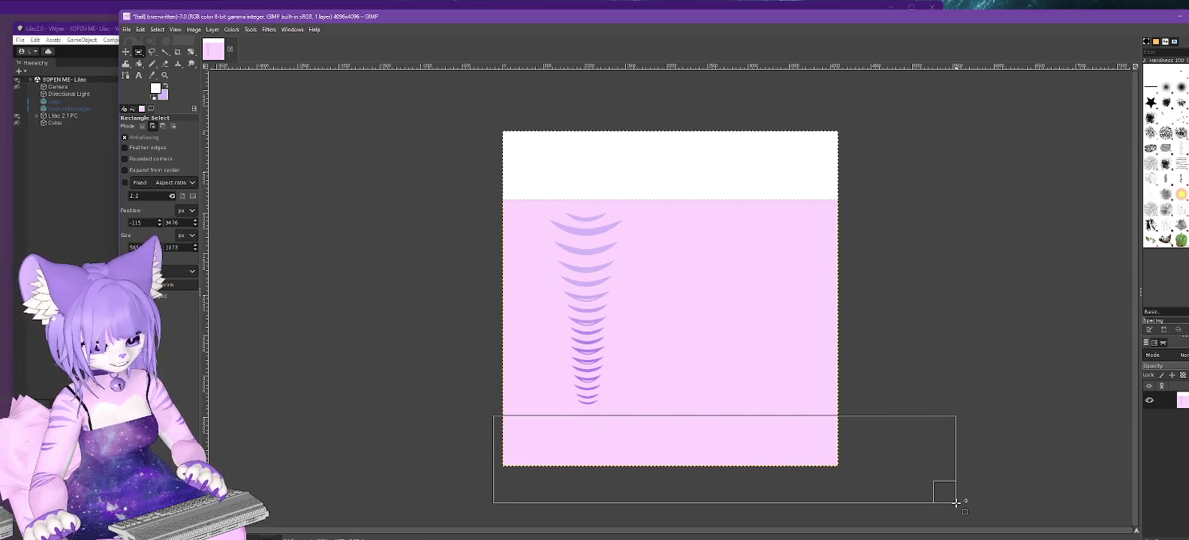
{"action": "left_click", "coordinate": [139, 65]}
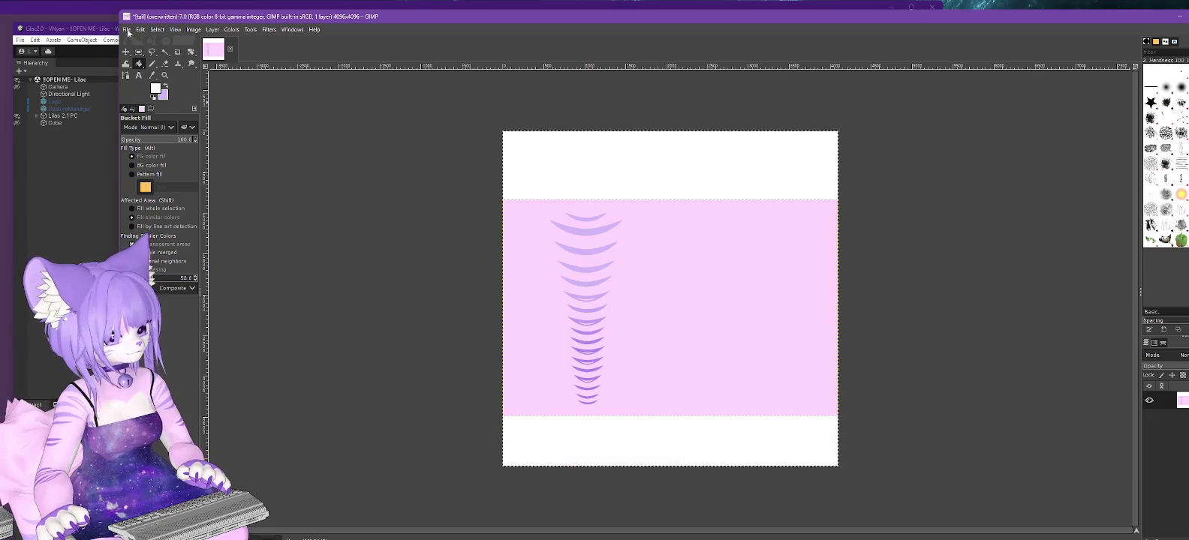
{"action": "left_click", "coordinate": [127, 30]}
{"action": "left_click", "coordinate": [157, 172]}
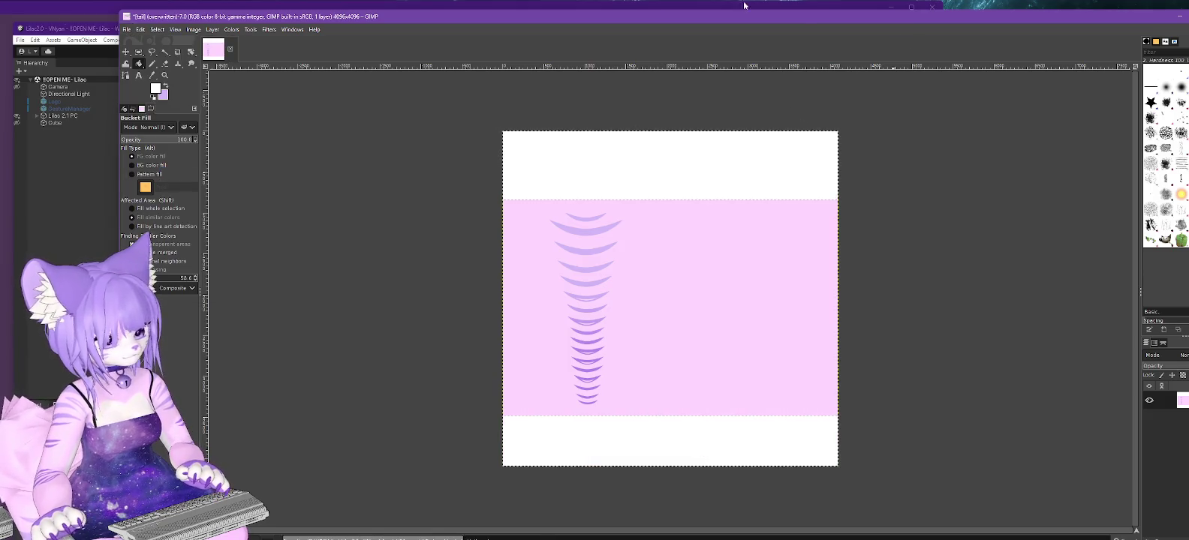
{"action": "left_click", "coordinate": [86, 30]}
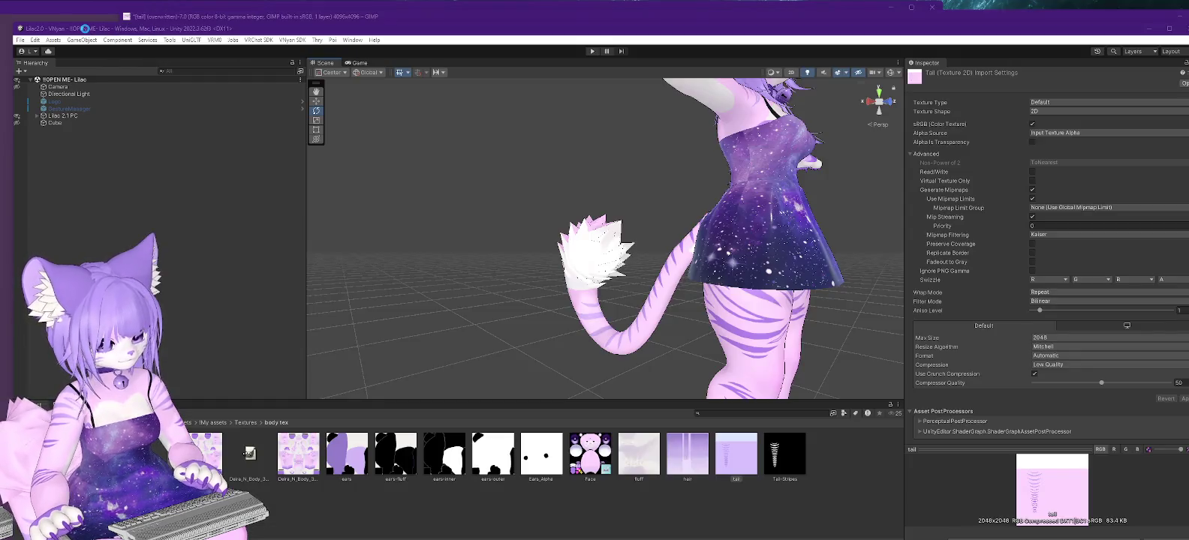
{"action": "mouse_move", "coordinate": [505, 275]}
{"action": "left_mouse_down", "text": "alt"}
{"action": "mouse_move", "coordinate": [791, 270]}
{"action": "mouse_move", "coordinate": [648, 276]}
{"action": "left_mouse_up", "text": "alt"}
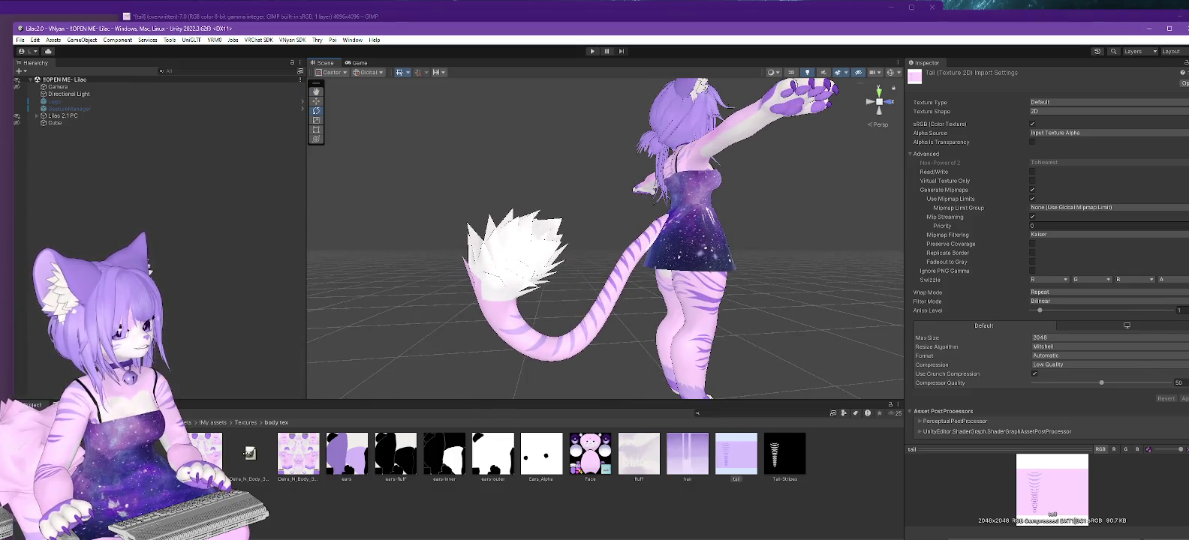
Reselect and fill the bottom band white, overwrite tail.png, and view the tail from behind.
{"action": "key", "text": "alt+Tab"}
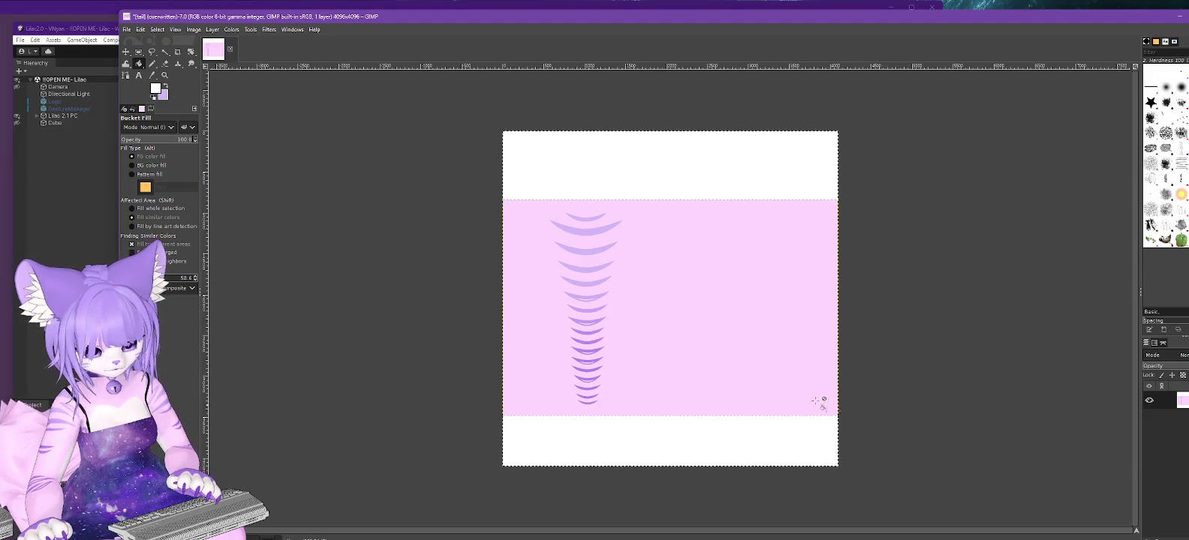
{"action": "left_click", "coordinate": [139, 52]}
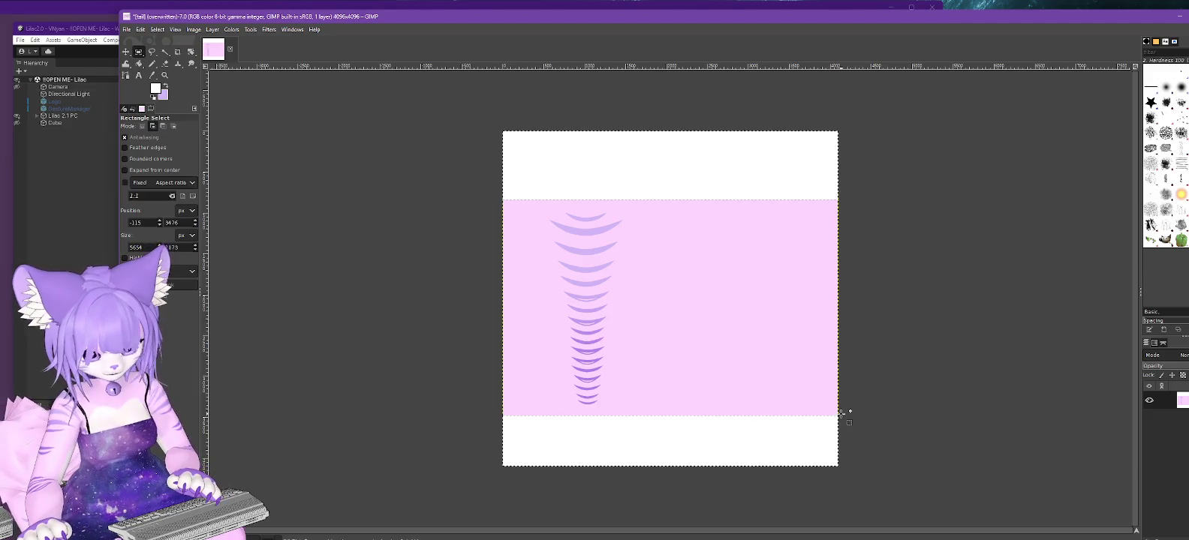
{"action": "left_click_drag", "start_coordinate": [833, 419], "coordinate": [440, 495]}
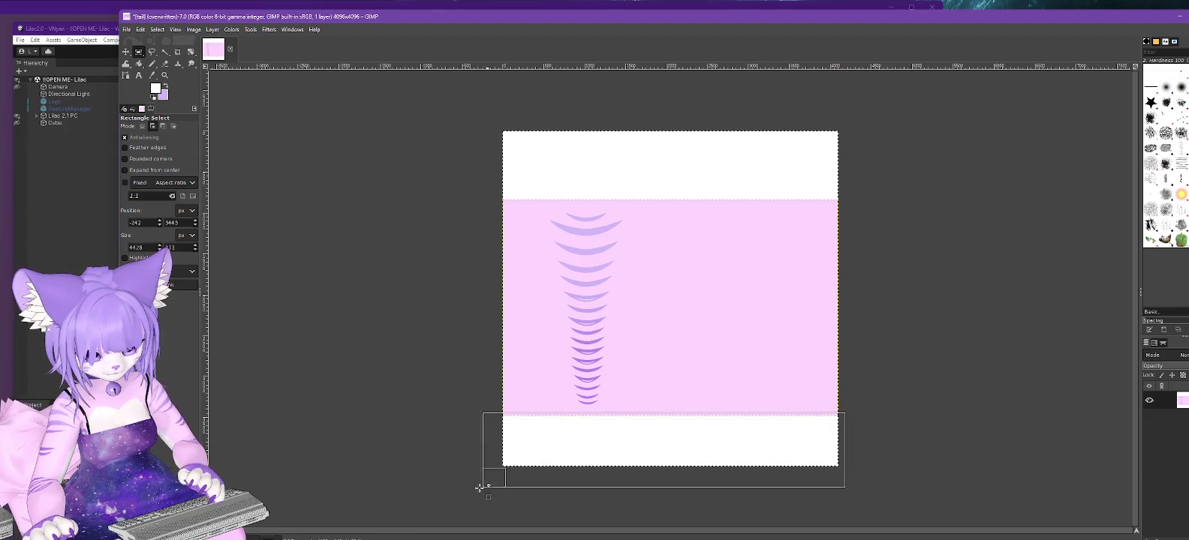
{"action": "key", "text": "shift+b"}
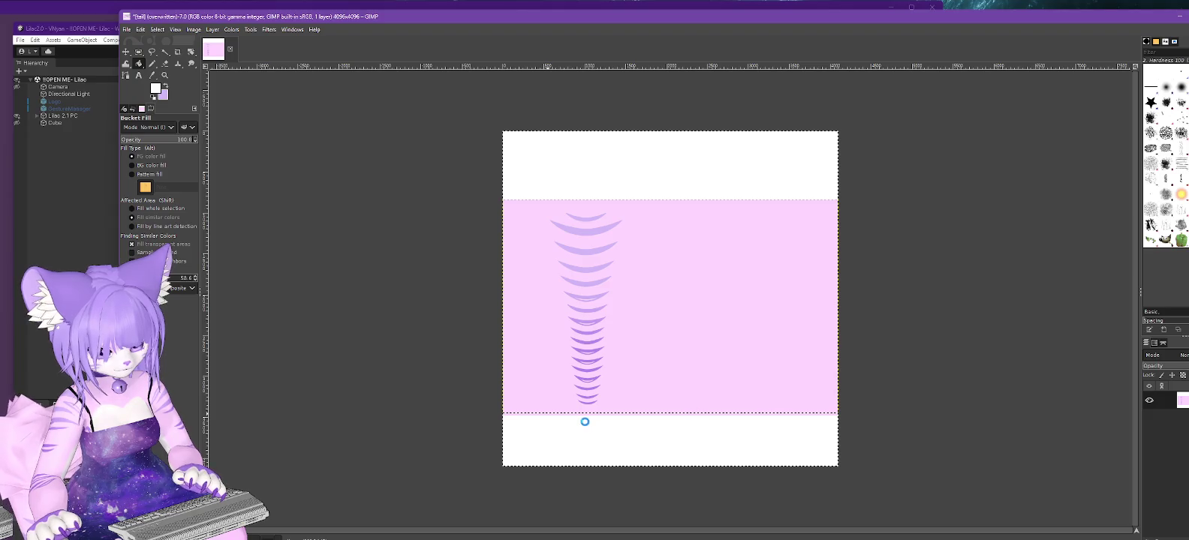
{"action": "left_click", "coordinate": [126, 29]}
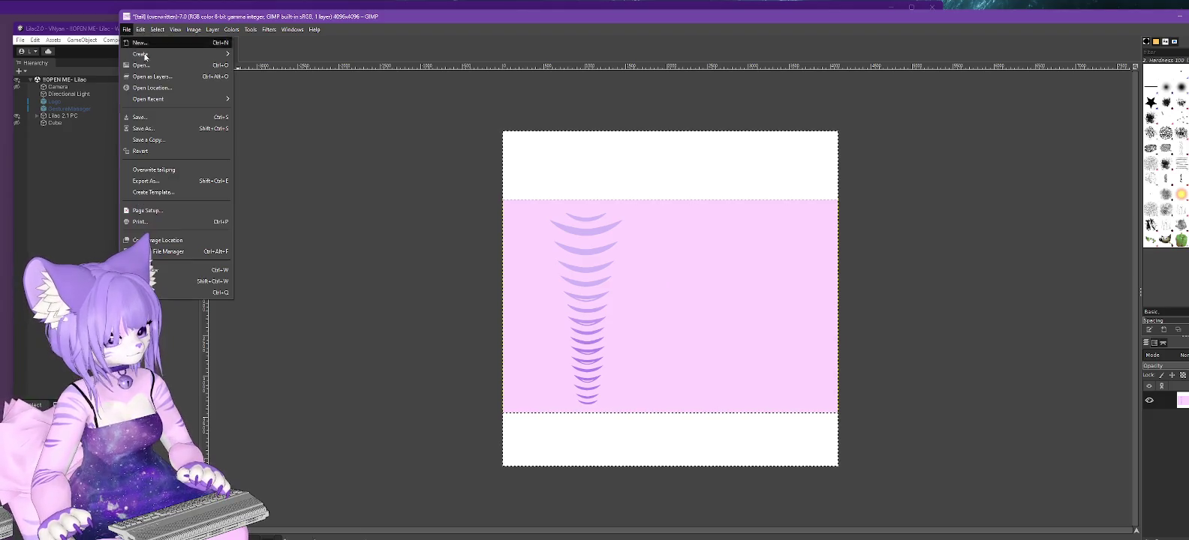
{"action": "left_click", "coordinate": [154, 168]}
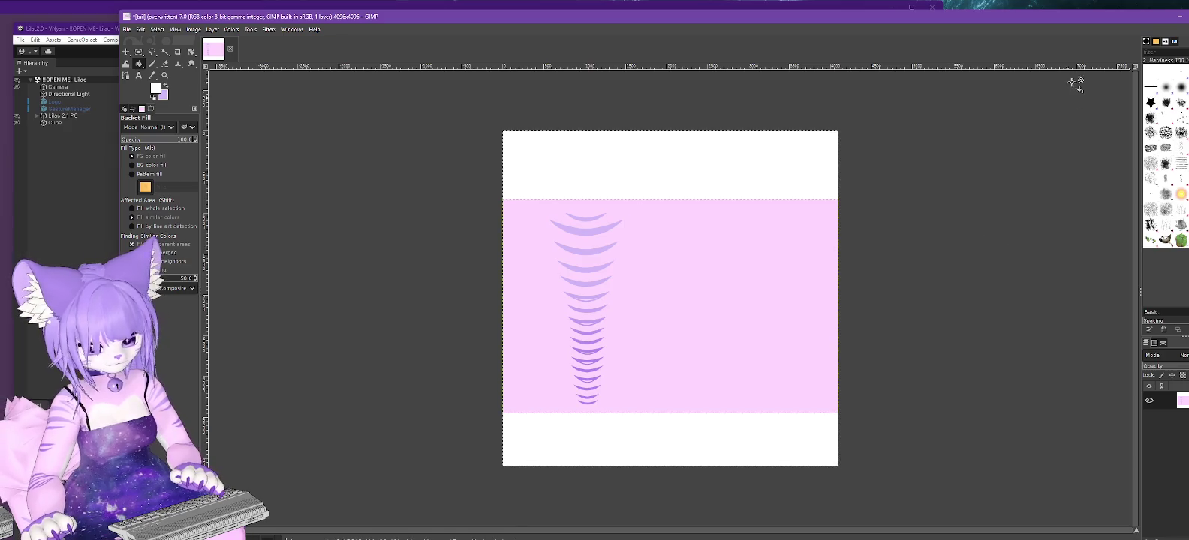
{"action": "left_click", "coordinate": [1183, 18]}
{"action": "left_click_drag", "start_coordinate": [828, 324], "coordinate": [571, 338], "text": "alt"}
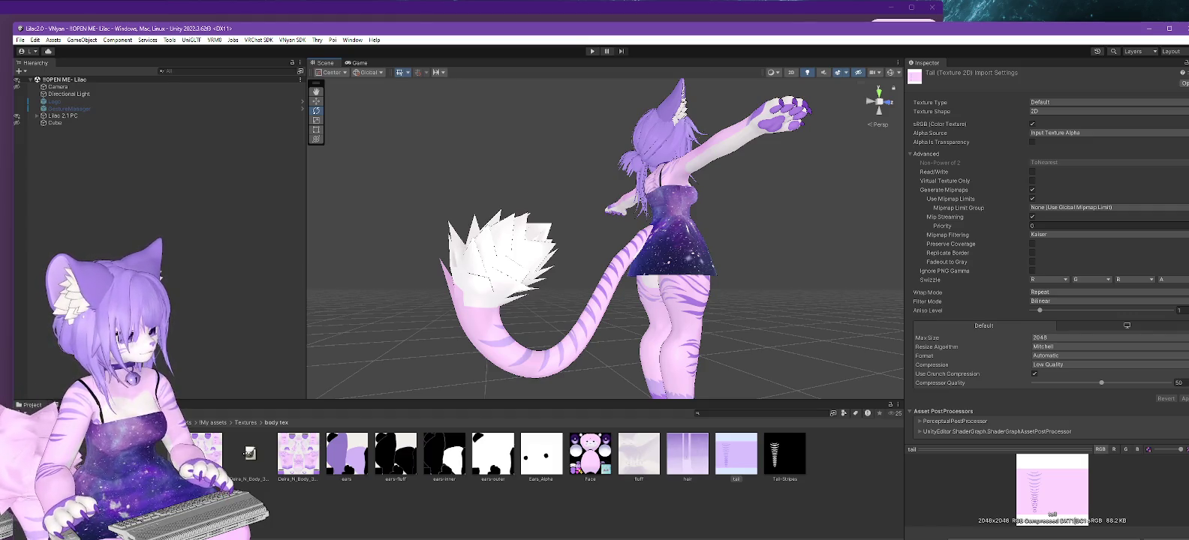
Select the strip along the bottom band's top edge, overwrite tail.png with Ctrl+E, and check Unity.
{"action": "key", "text": "alt+Tab"}
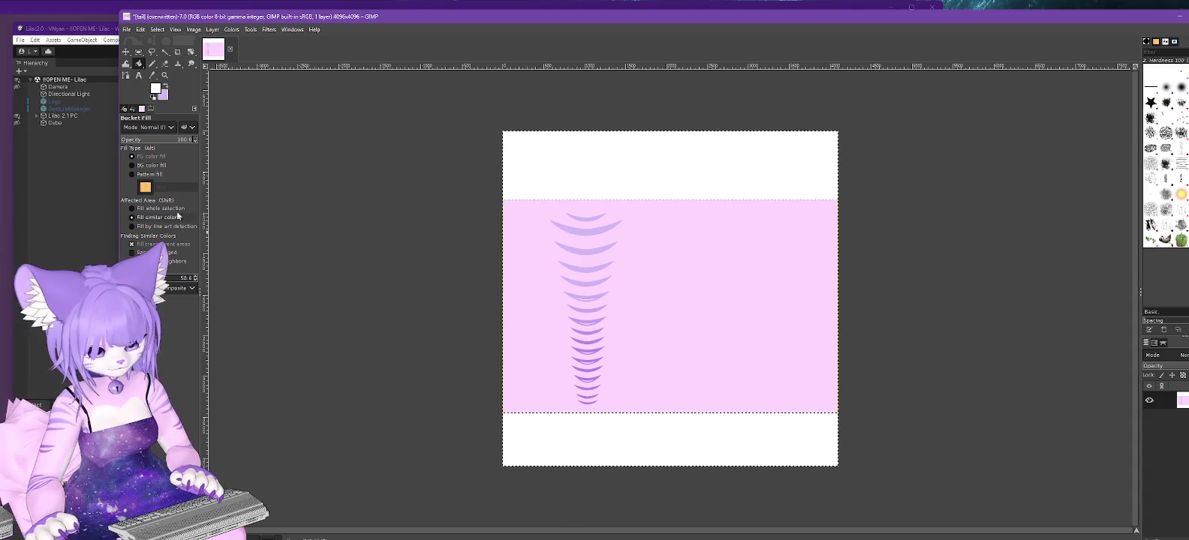
{"action": "left_click", "coordinate": [139, 52]}
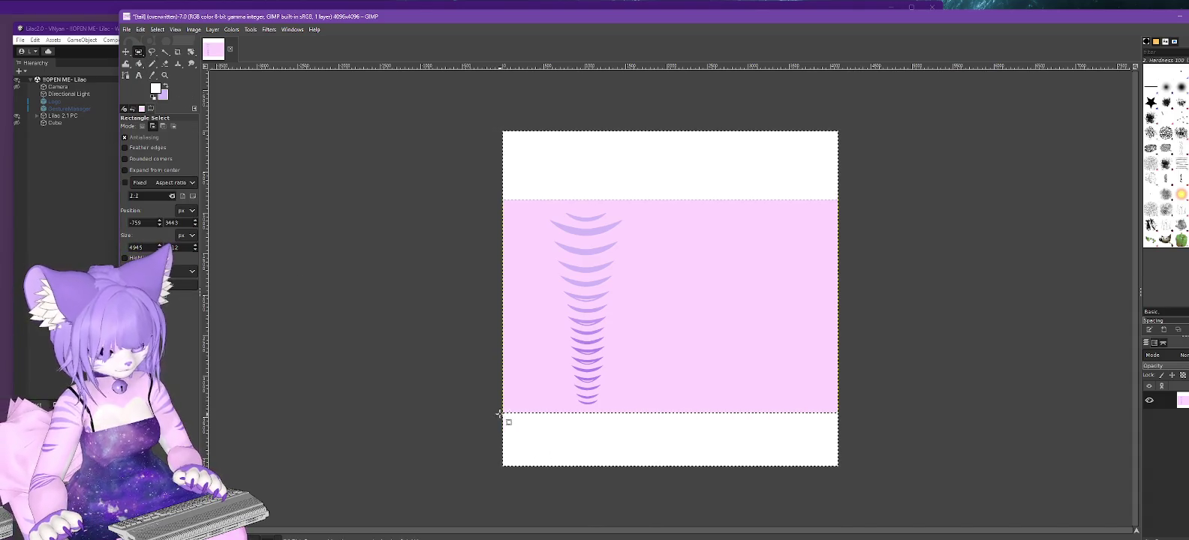
{"action": "left_click_drag", "start_coordinate": [746, 456], "coordinate": [968, 531]}
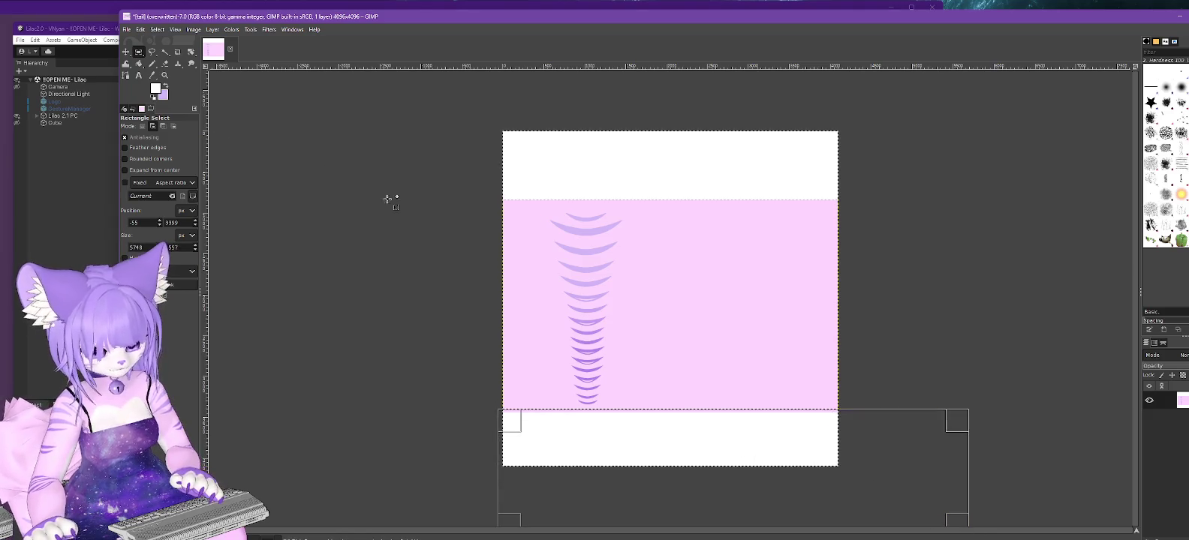
{"action": "left_click", "coordinate": [139, 63]}
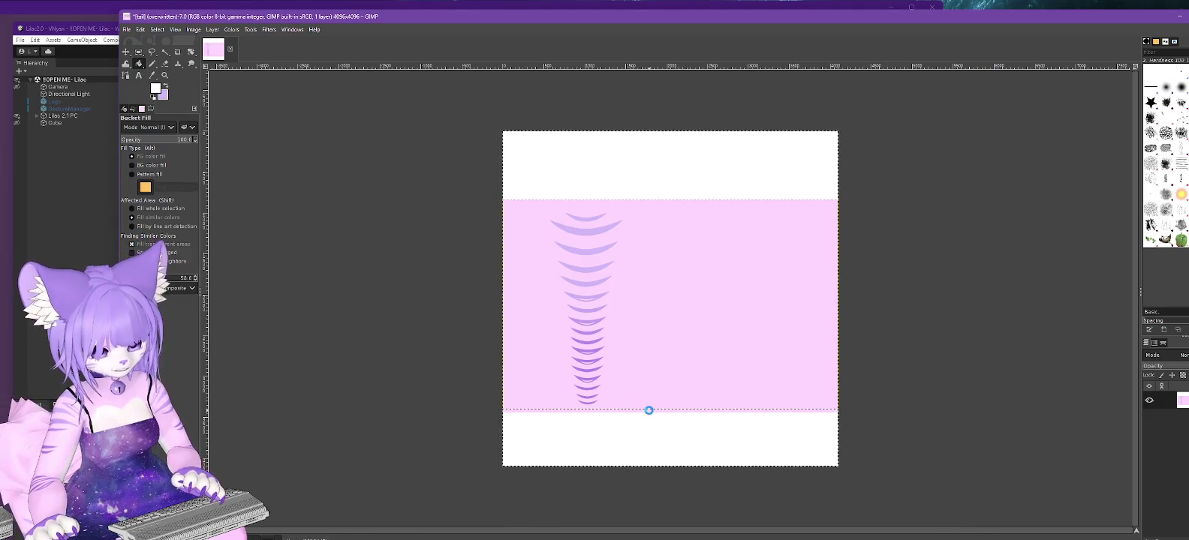
{"action": "left_click", "coordinate": [126, 29]}
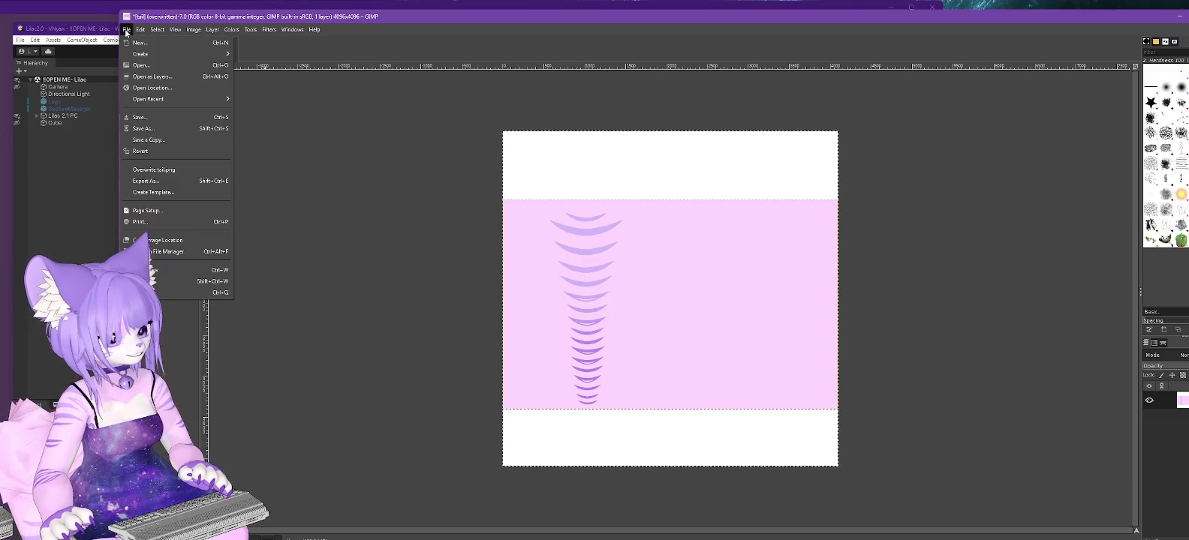
{"action": "key", "text": "Escape"}
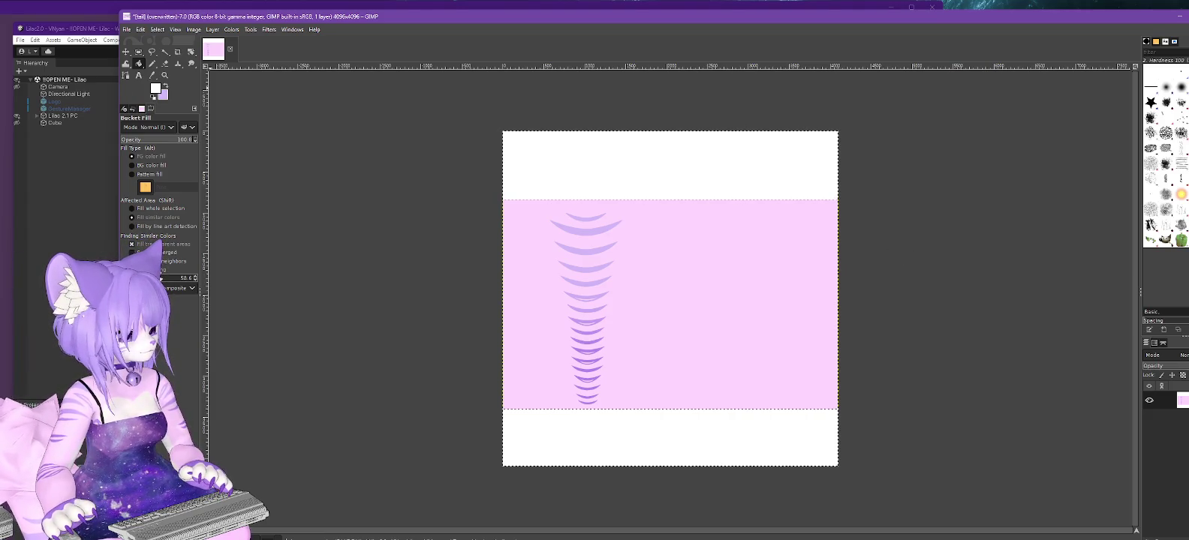
{"action": "key", "text": "ctrl+e"}
{"action": "key", "text": "alt+Tab"}
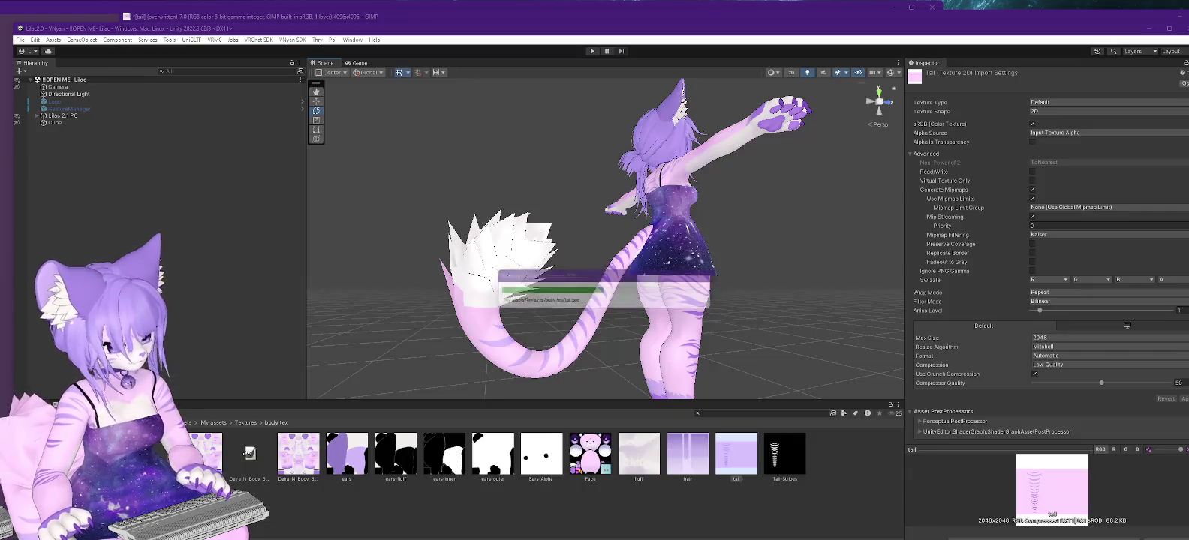
{"action": "left_click_drag", "start_coordinate": [661, 338], "coordinate": [543, 324], "text": "alt"}
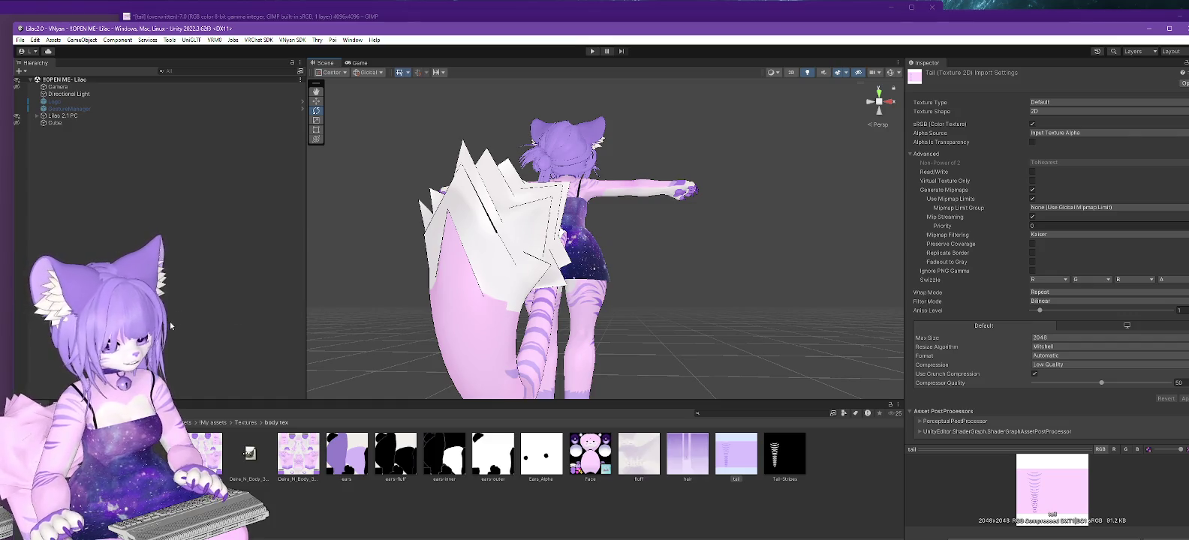
With Fill similar colors, turn the thin pink strip above the band white and overwrite tail.png.
{"action": "key", "text": "alt+Tab"}
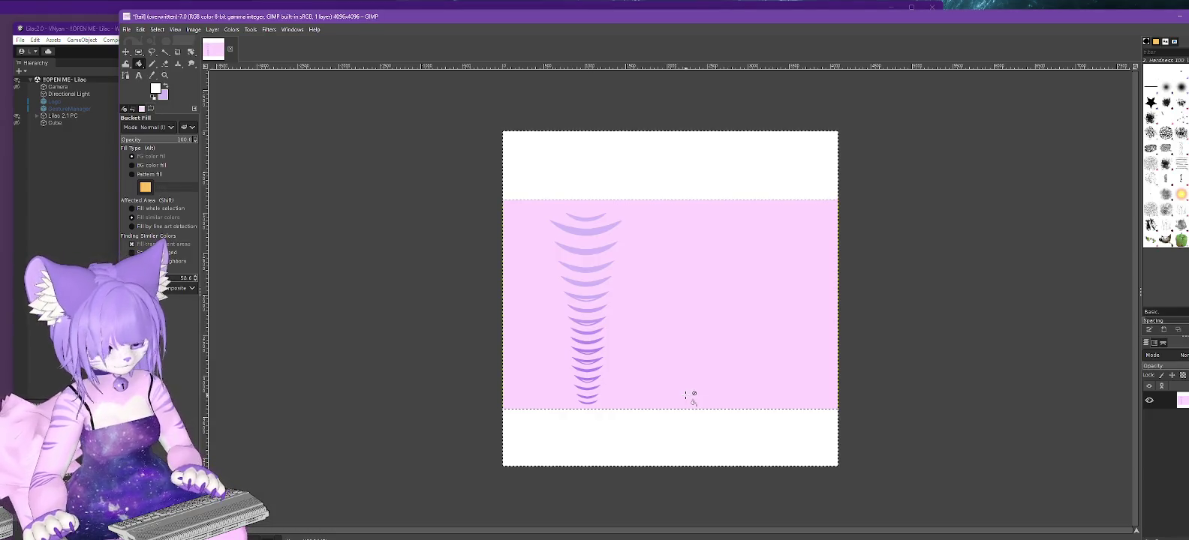
{"action": "scroll", "coordinate": [685, 394], "scroll_direction": "up", "scroll_amount": 1, "text": "ctrl"}
{"action": "left_click", "coordinate": [132, 217]}
{"action": "left_click", "coordinate": [139, 53]}
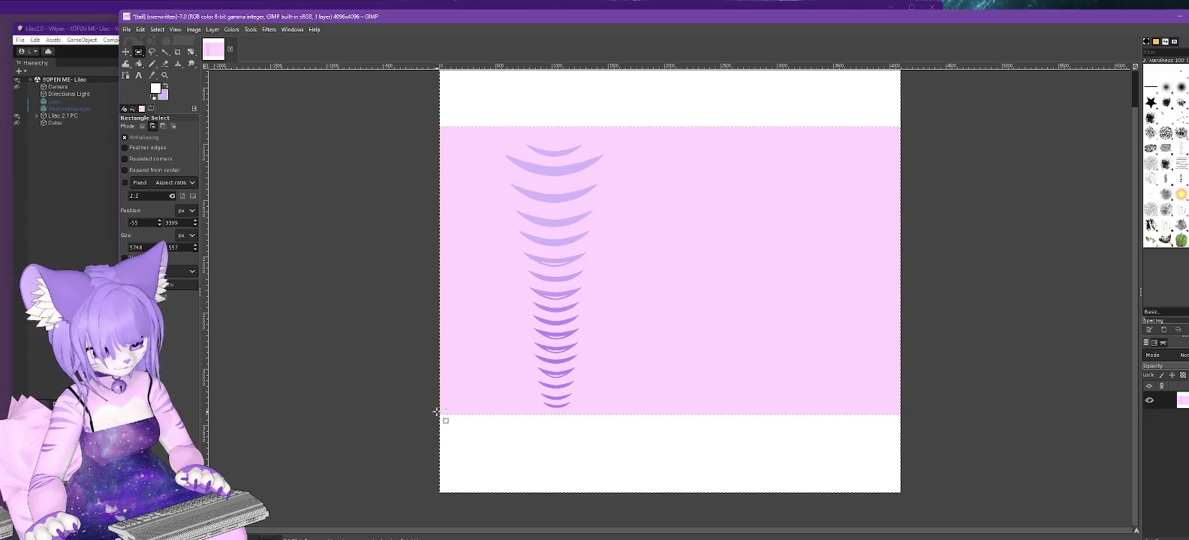
{"action": "left_click_drag", "start_coordinate": [436, 411], "coordinate": [970, 482]}
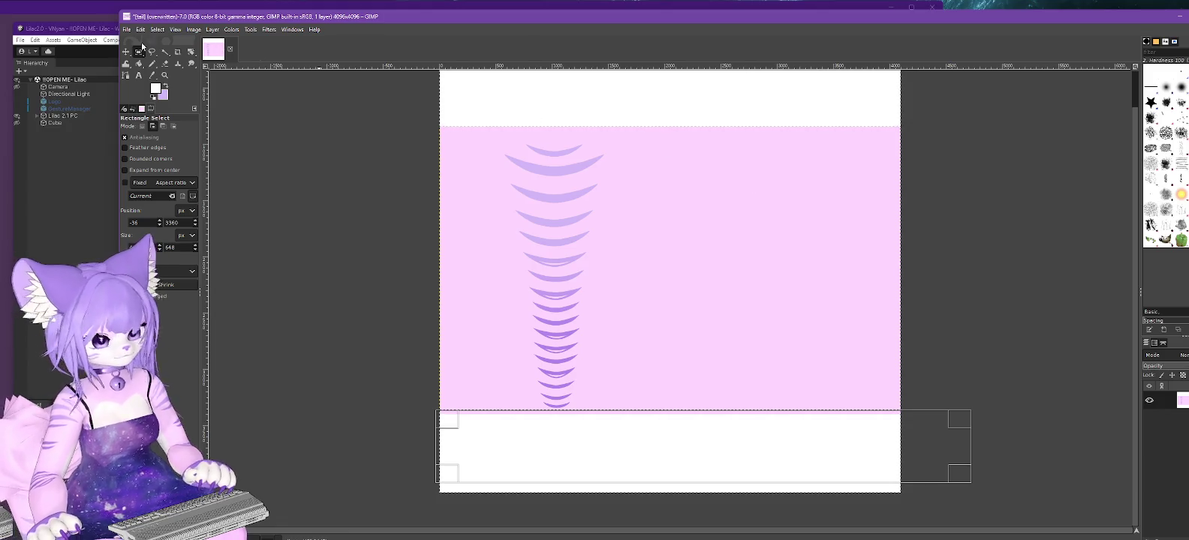
{"action": "key", "text": "shift+b"}
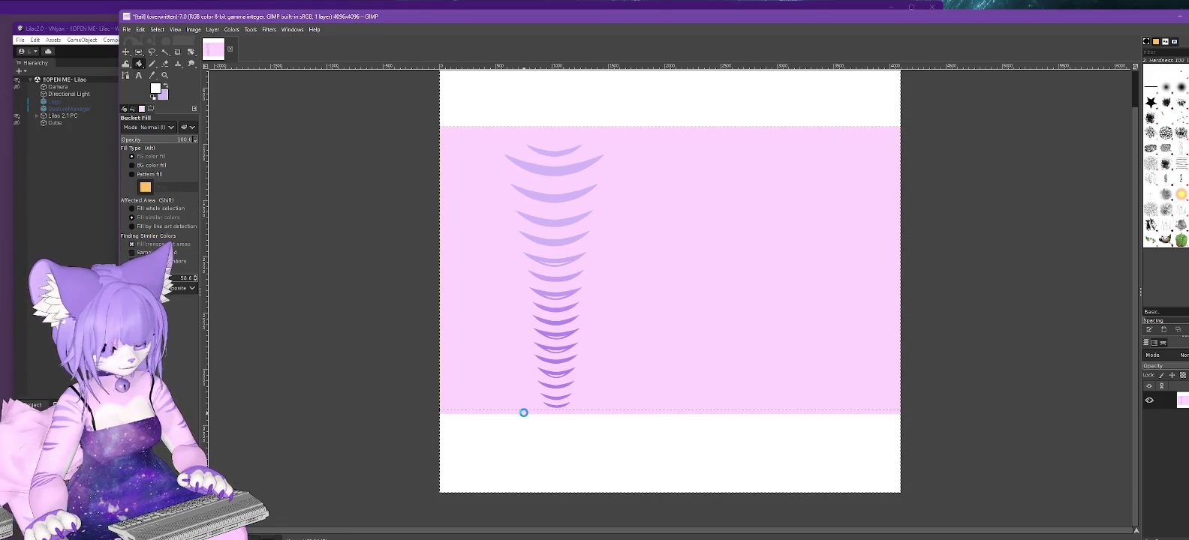
{"action": "left_click", "coordinate": [529, 413]}
{"action": "left_click", "coordinate": [128, 29]}
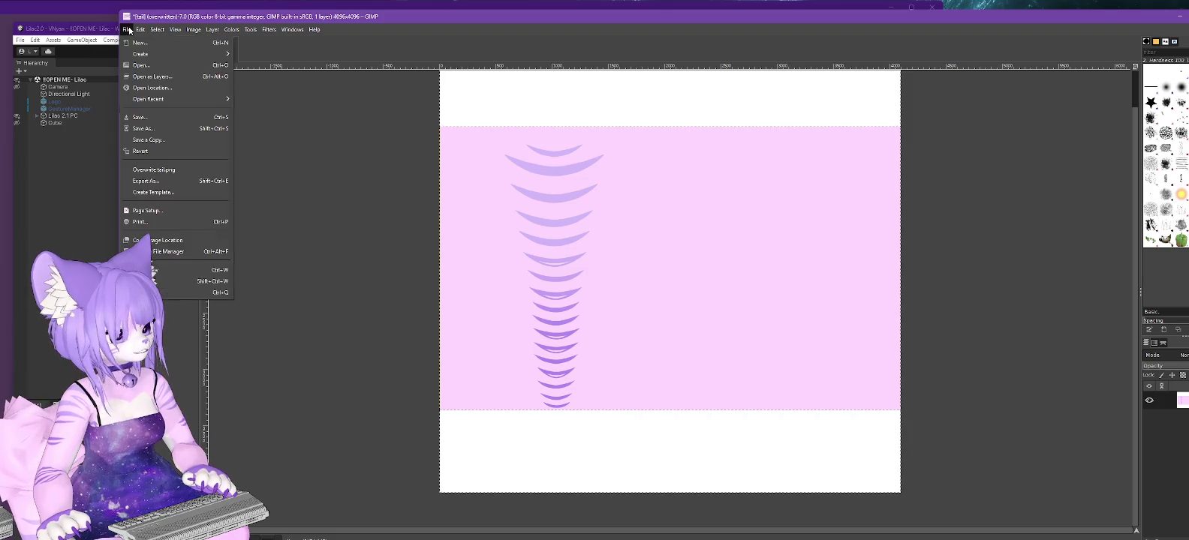
{"action": "left_click", "coordinate": [154, 169]}
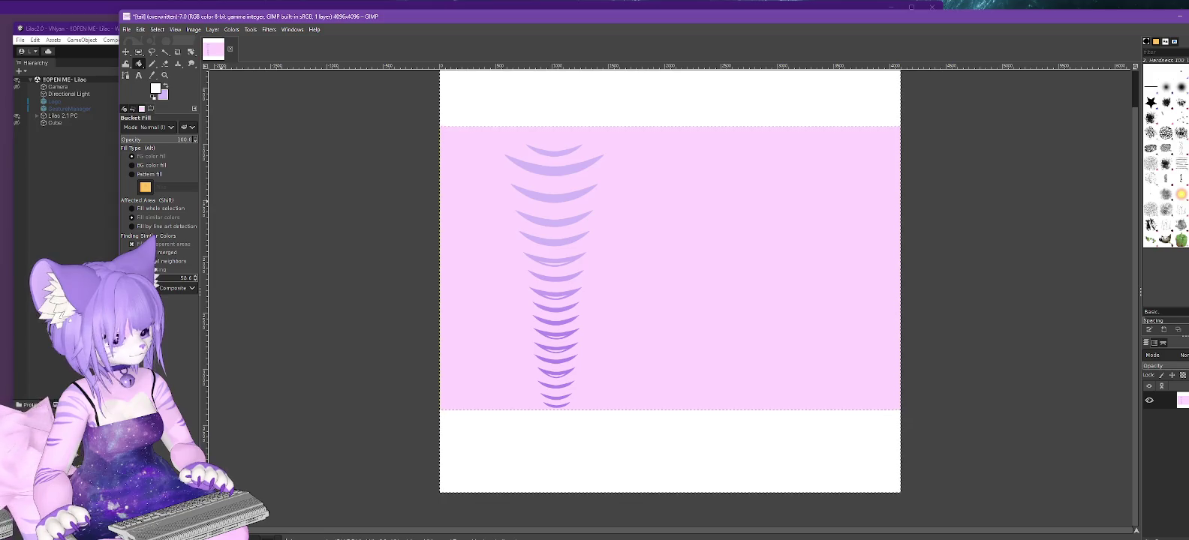
{"action": "key", "text": "alt+Tab"}
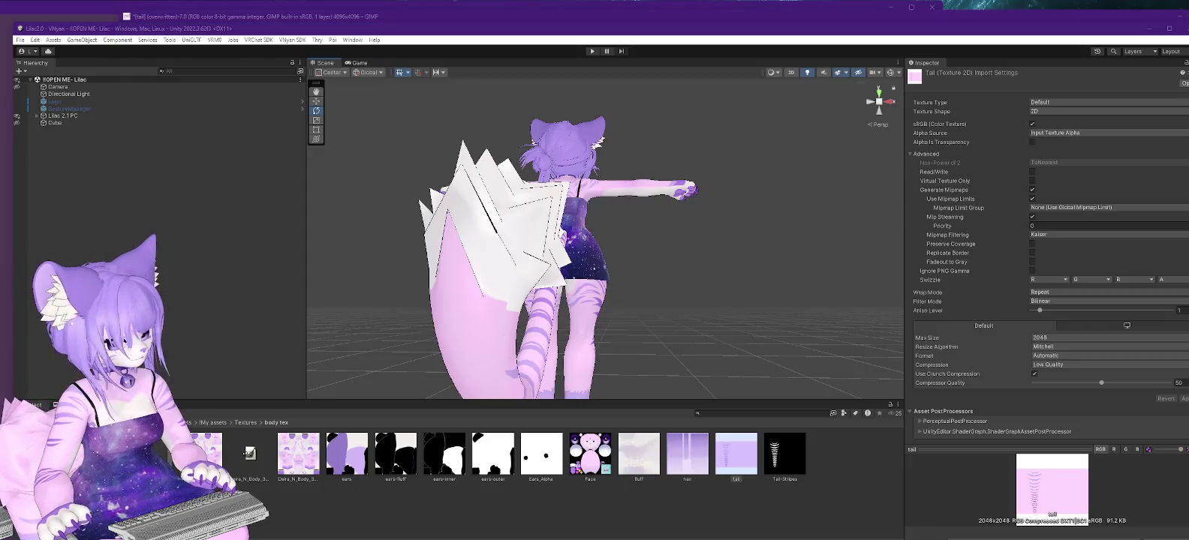
Orbit and zoom around the white-tipped tail from side and low angles, then return to GIMP.
{"action": "mouse_move", "coordinate": [690, 315]}
{"action": "left_mouse_down", "text": "alt"}
{"action": "mouse_move", "coordinate": [565, 340]}
{"action": "mouse_move", "coordinate": [416, 314]}
{"action": "left_mouse_up", "text": "alt"}
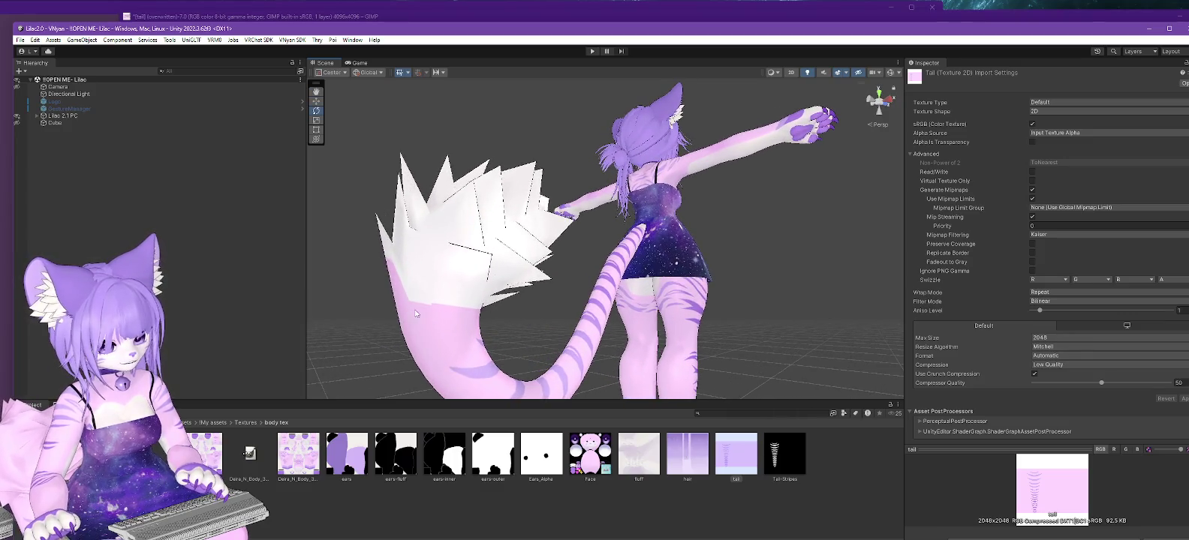
{"action": "right_click_drag", "start_coordinate": [415, 314], "coordinate": [531, 320], "text": "alt"}
{"action": "left_click_drag", "start_coordinate": [523, 327], "coordinate": [571, 323], "text": "alt"}
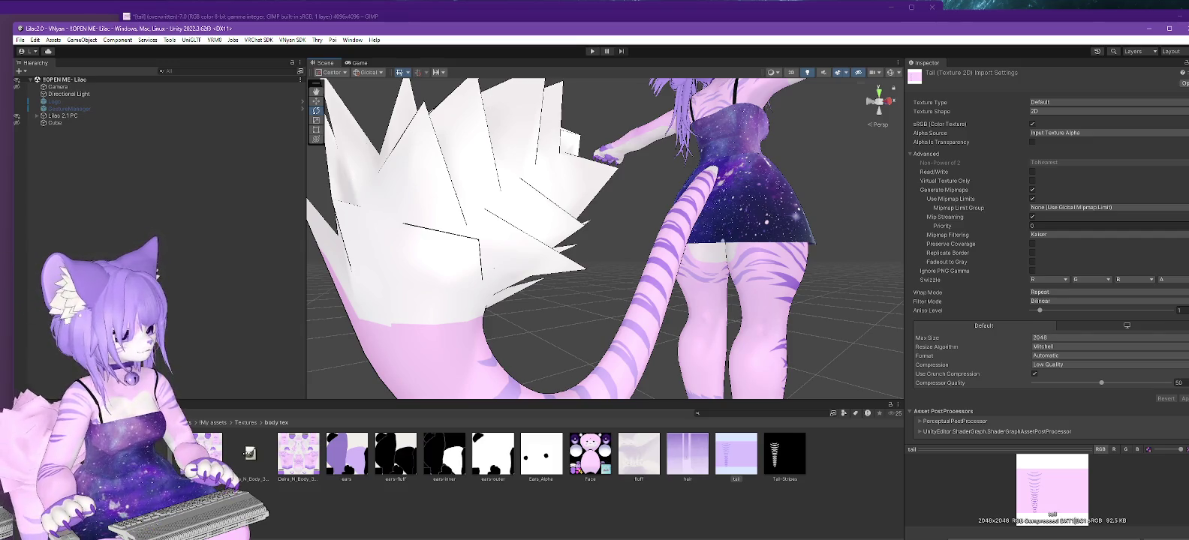
{"action": "key", "text": "alt+Tab"}
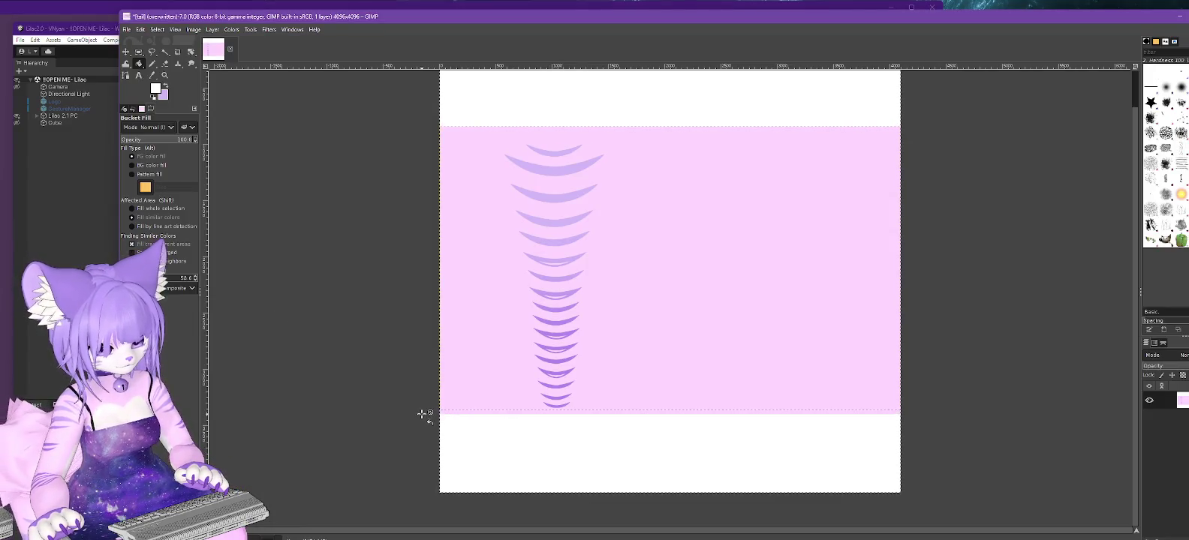
{"action": "left_click", "coordinate": [126, 29]}
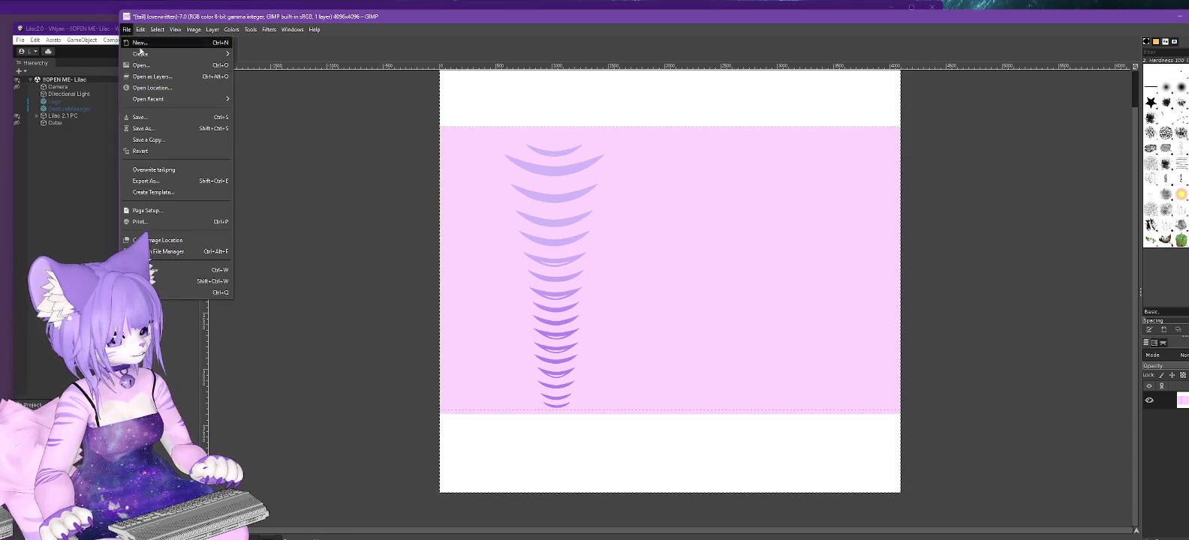
Overwrite tail.png twice, checking the tail preview in Unity after each save.
{"action": "left_click", "coordinate": [155, 167]}
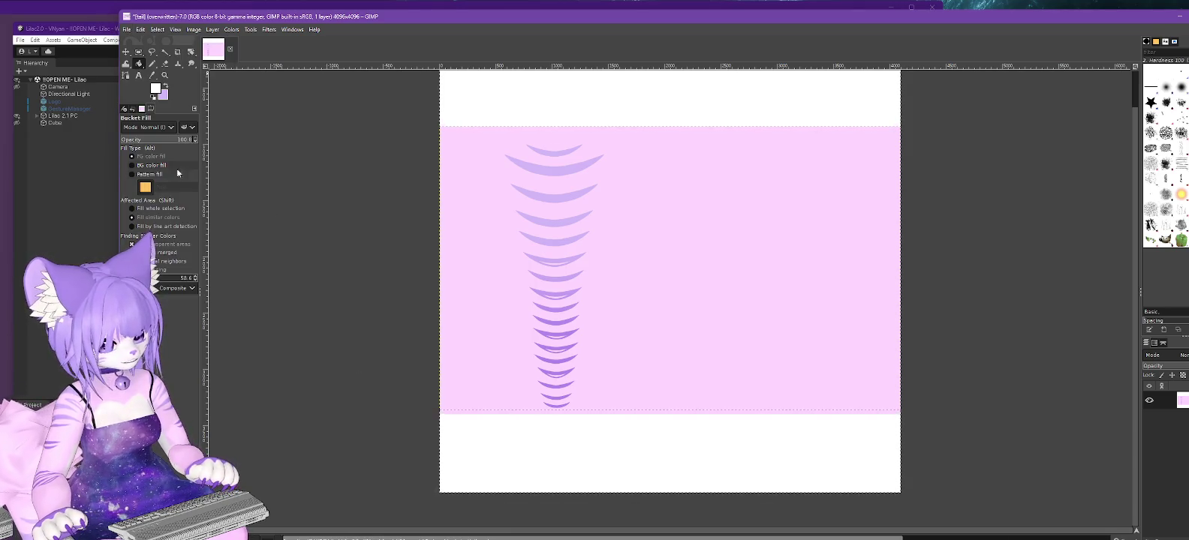
{"action": "key", "text": "alt+Tab"}
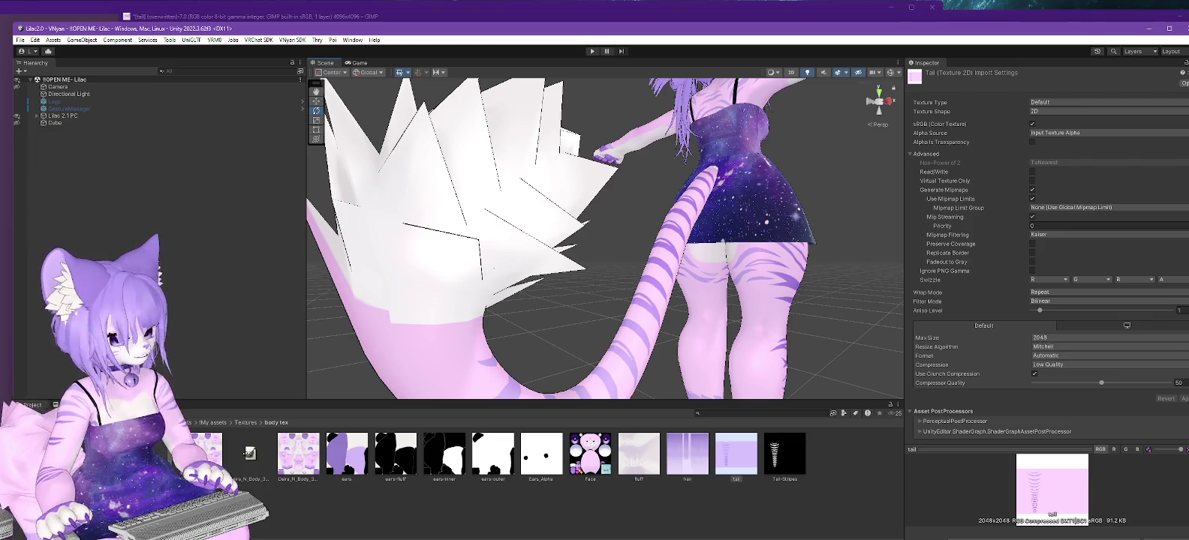
{"action": "key", "text": "alt+Tab"}
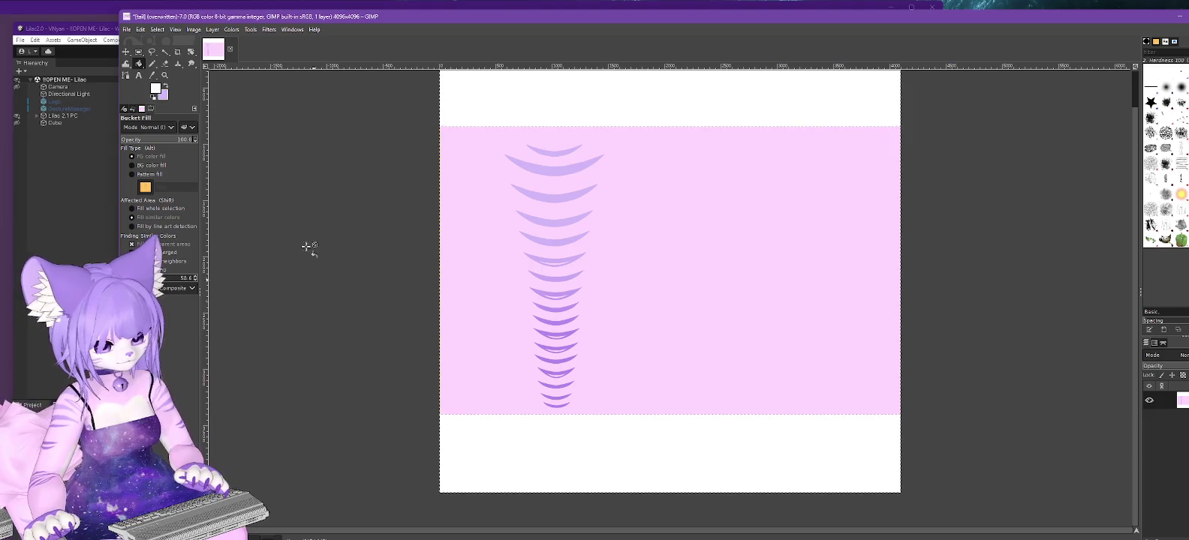
{"action": "left_click", "coordinate": [127, 31]}
{"action": "key", "text": "Escape"}
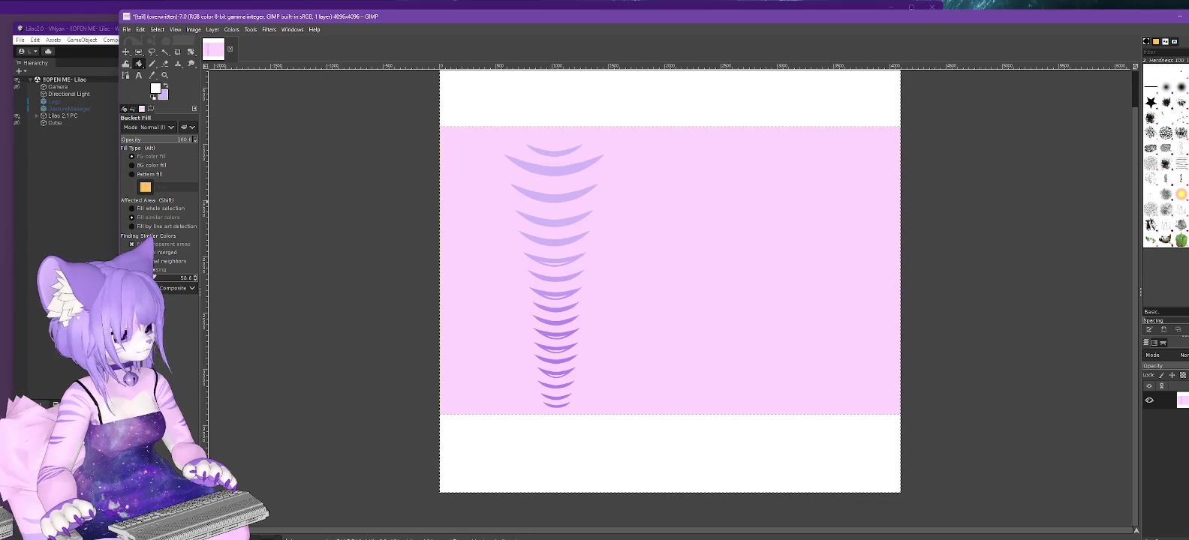
{"action": "key", "text": "alt+Tab"}
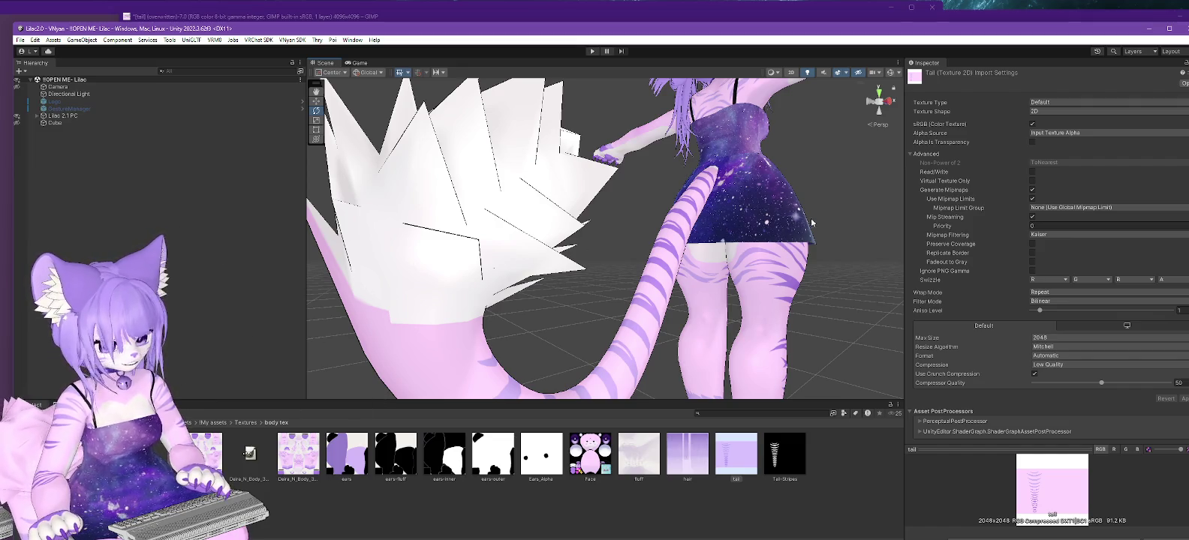
Set the LumCustom Dress material to the Invisible shader so the full tail shows.
{"action": "left_click_drag", "start_coordinate": [811, 223], "coordinate": [786, 301], "text": "alt"}
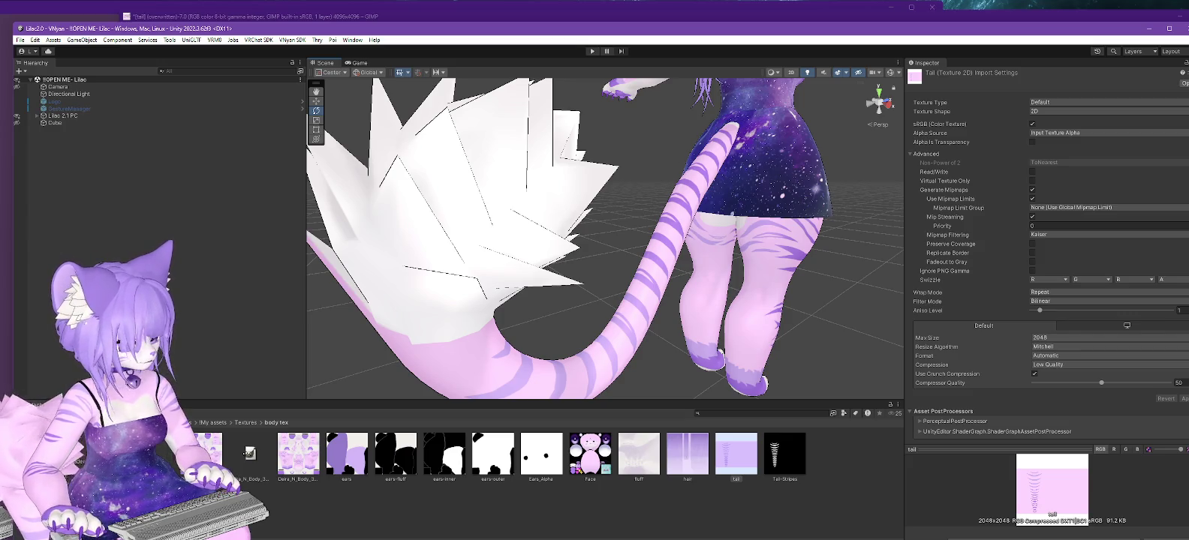
{"action": "left_click", "coordinate": [90, 450]}
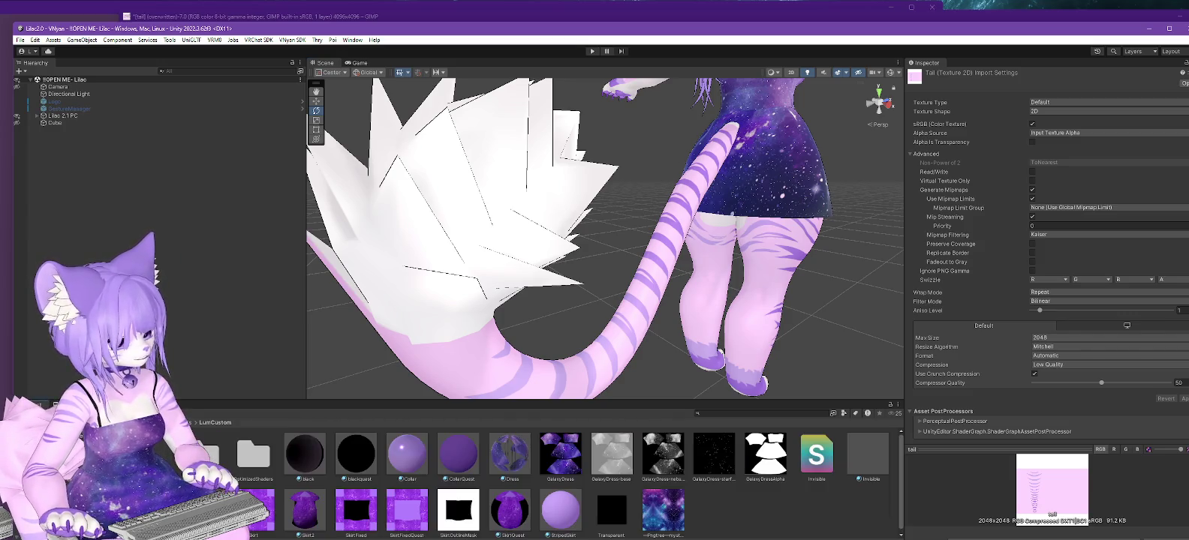
{"action": "left_click", "coordinate": [510, 454]}
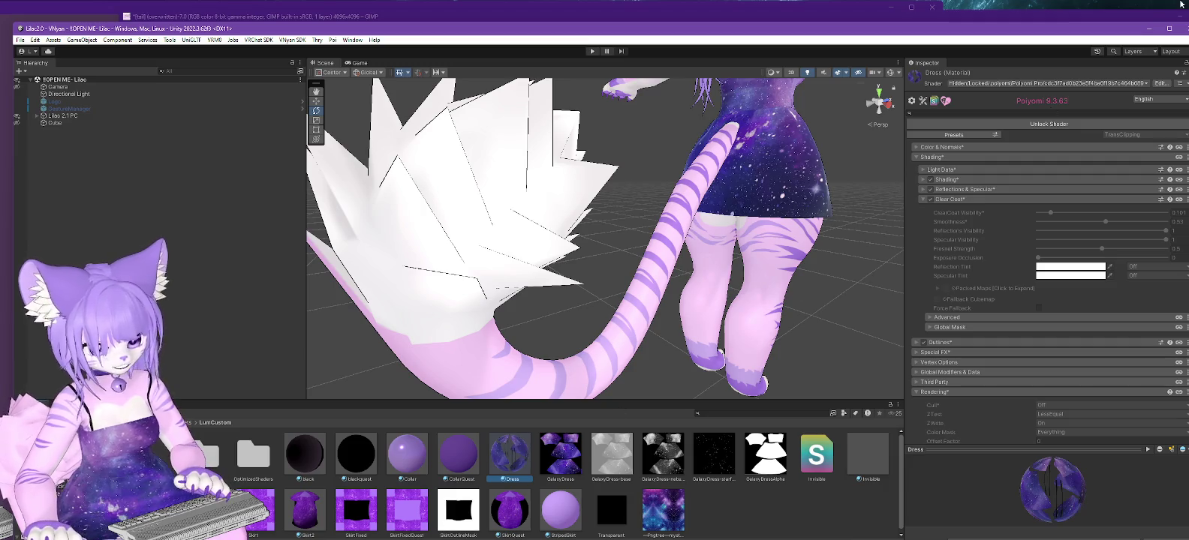
{"action": "left_click", "coordinate": [998, 84]}
{"action": "left_click", "coordinate": [965, 273]}
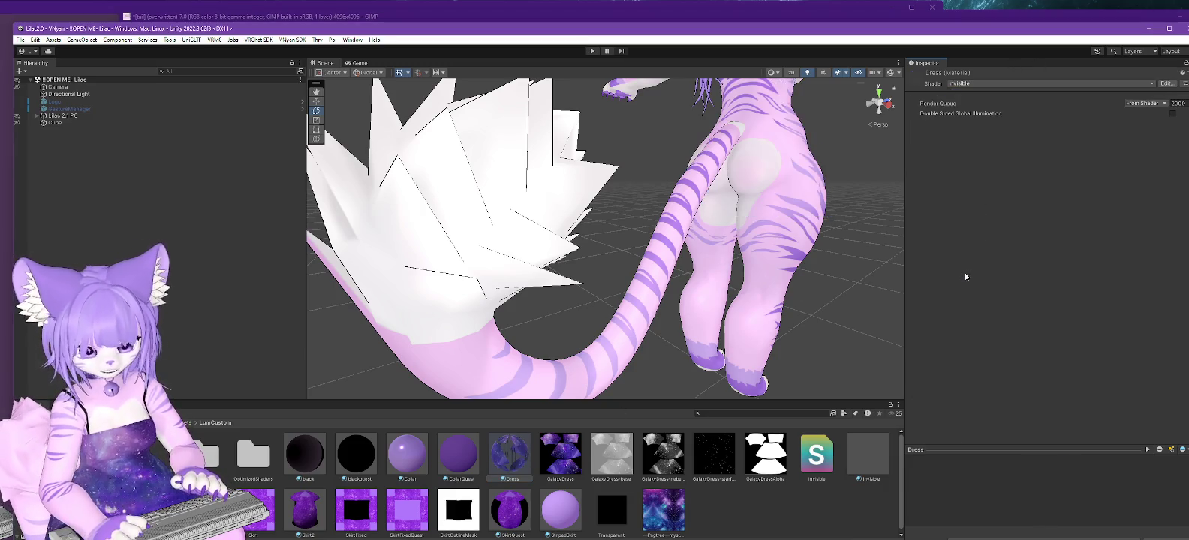
{"action": "mouse_move", "coordinate": [875, 194]}
{"action": "left_mouse_down", "text": "alt"}
{"action": "mouse_move", "coordinate": [735, 165]}
{"action": "mouse_move", "coordinate": [739, 174]}
{"action": "left_mouse_up", "text": "alt"}
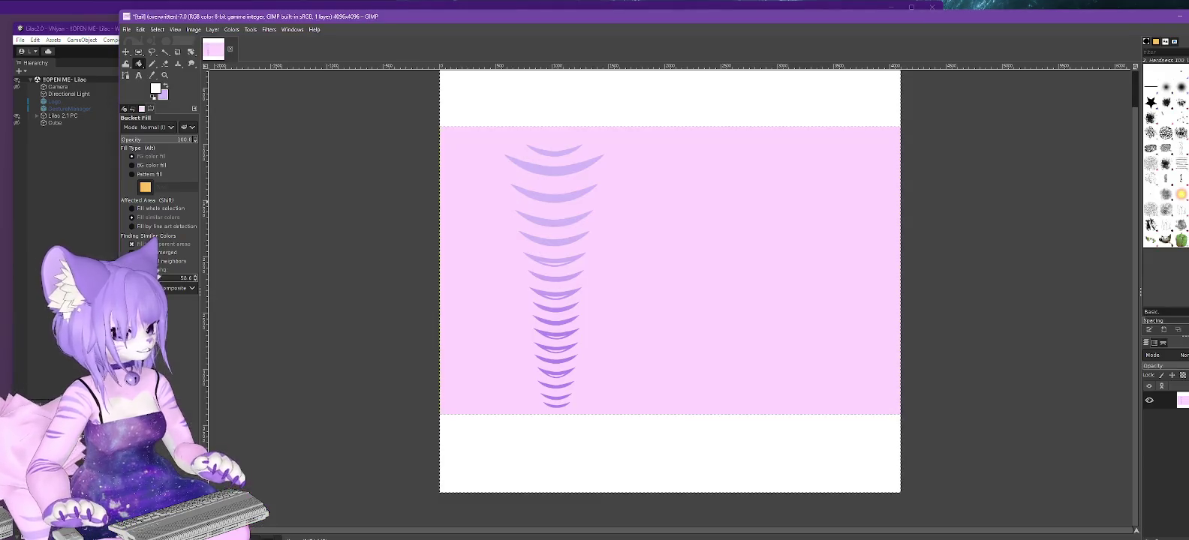
Extend the pink fill slightly lower, overwrite tail.png, and check it in Unity.
{"action": "key", "text": "alt+Tab"}
{"action": "key", "text": "ctrl+z"}
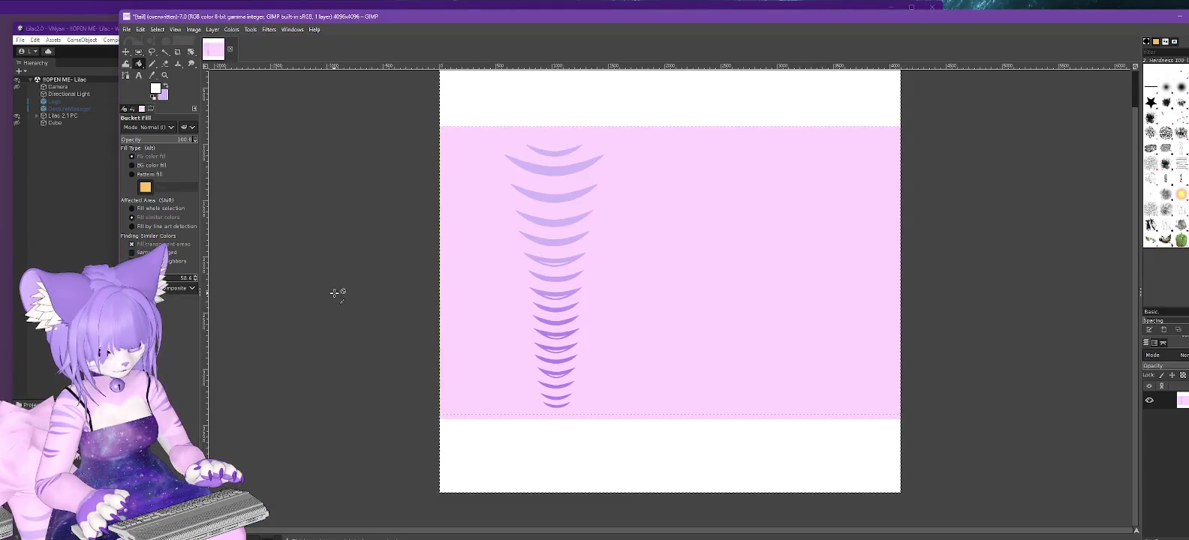
{"action": "key", "text": "ctrl+z"}
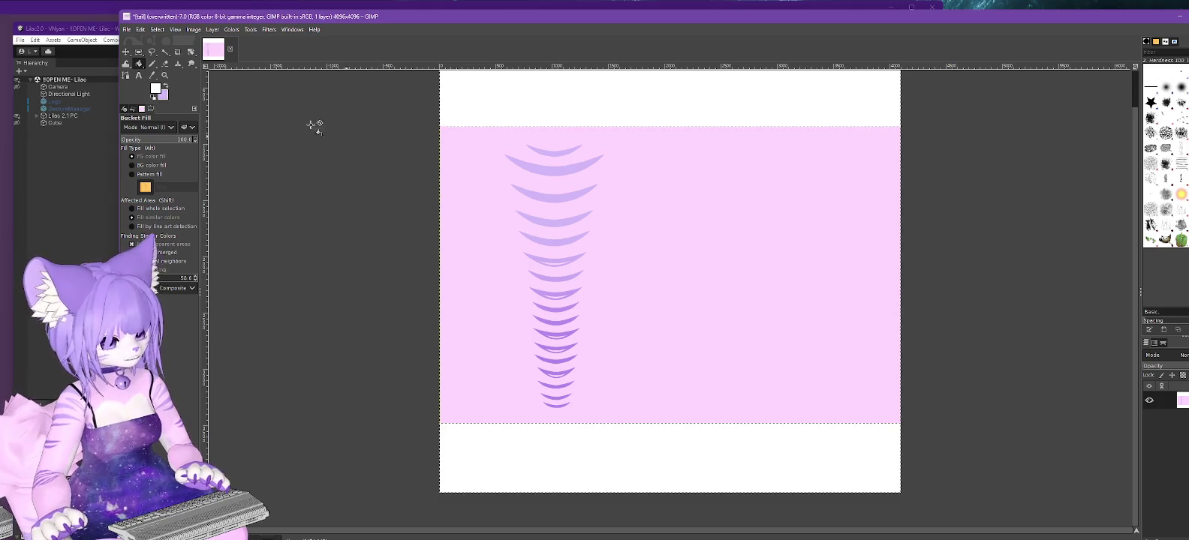
{"action": "left_click", "coordinate": [127, 29]}
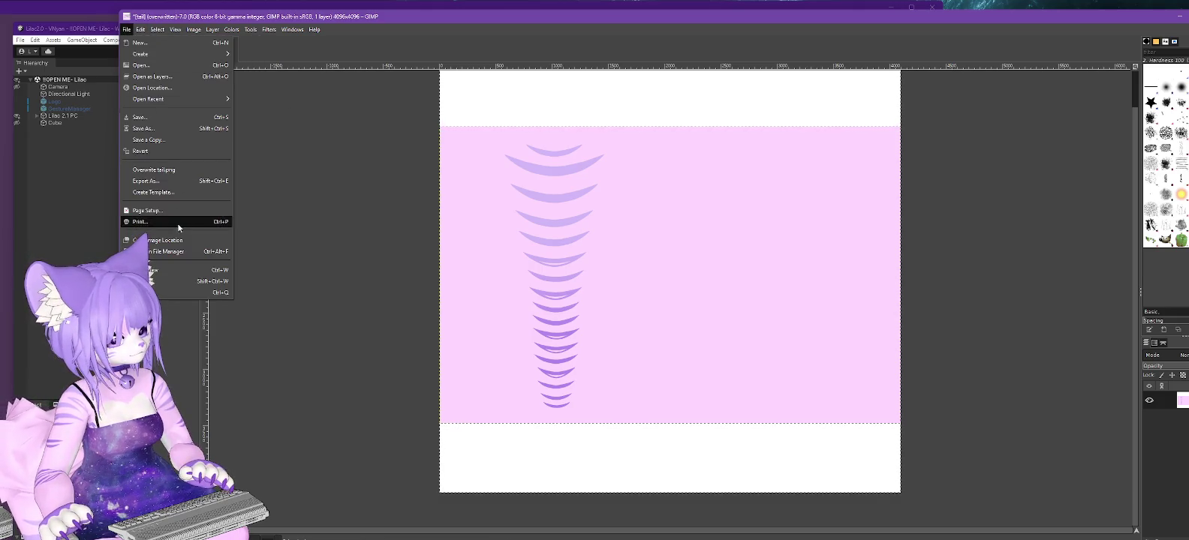
{"action": "left_click", "coordinate": [152, 170]}
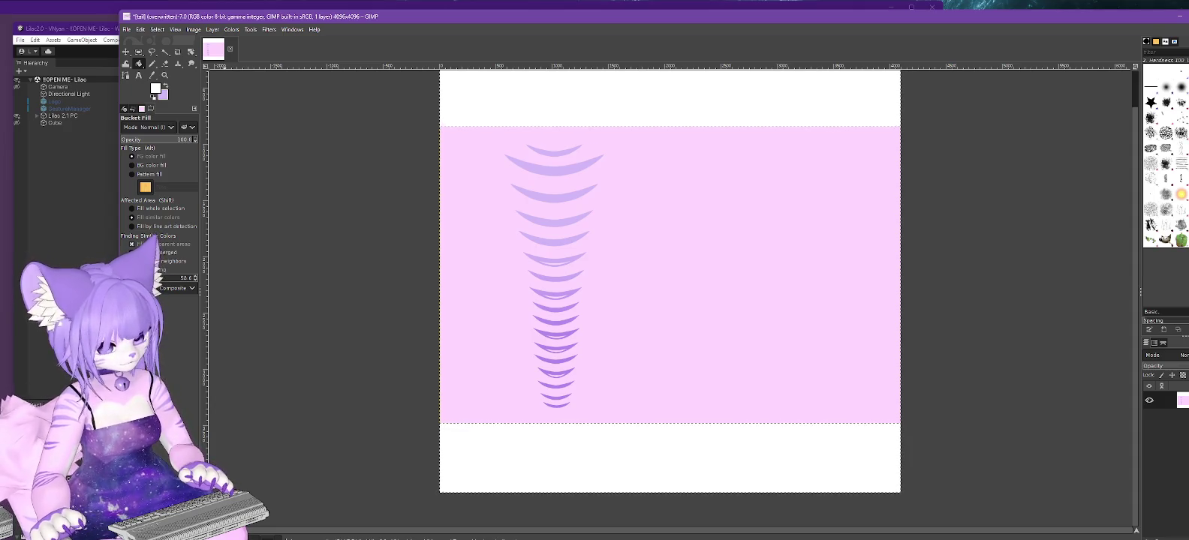
{"action": "key", "text": "alt+Tab"}
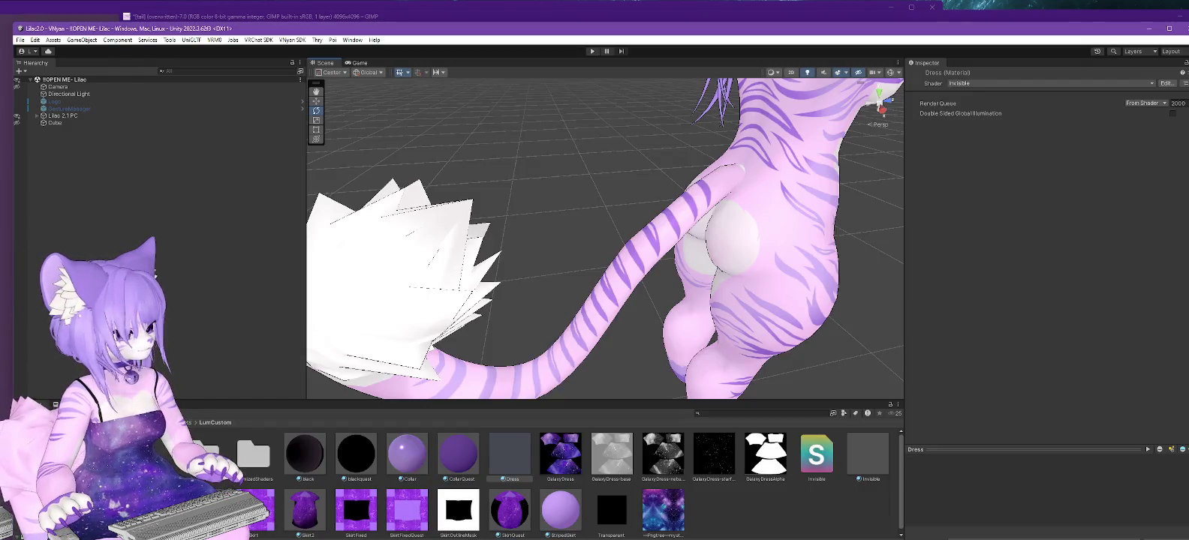
Fill a strip along the texture's bottom with white and overwrite tail.png again.
{"action": "key", "text": "alt+Tab"}
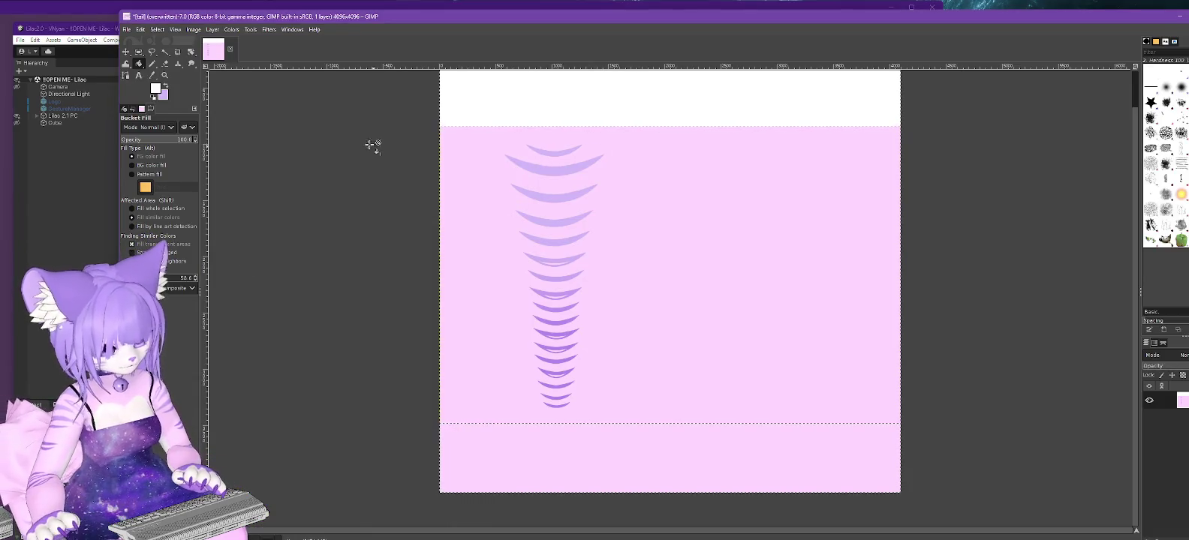
{"action": "left_click", "coordinate": [138, 51]}
{"action": "left_click", "coordinate": [162, 29]}
{"action": "left_click", "coordinate": [169, 49]}
{"action": "left_click_drag", "start_coordinate": [433, 433], "coordinate": [981, 527]}
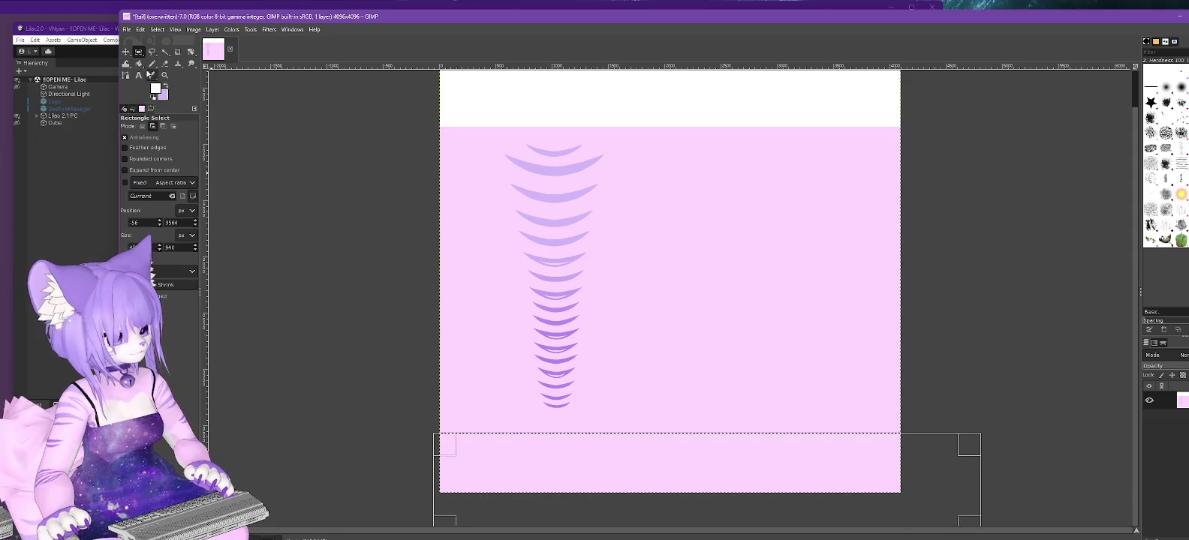
{"action": "left_click", "coordinate": [138, 63]}
{"action": "left_click", "coordinate": [593, 469]}
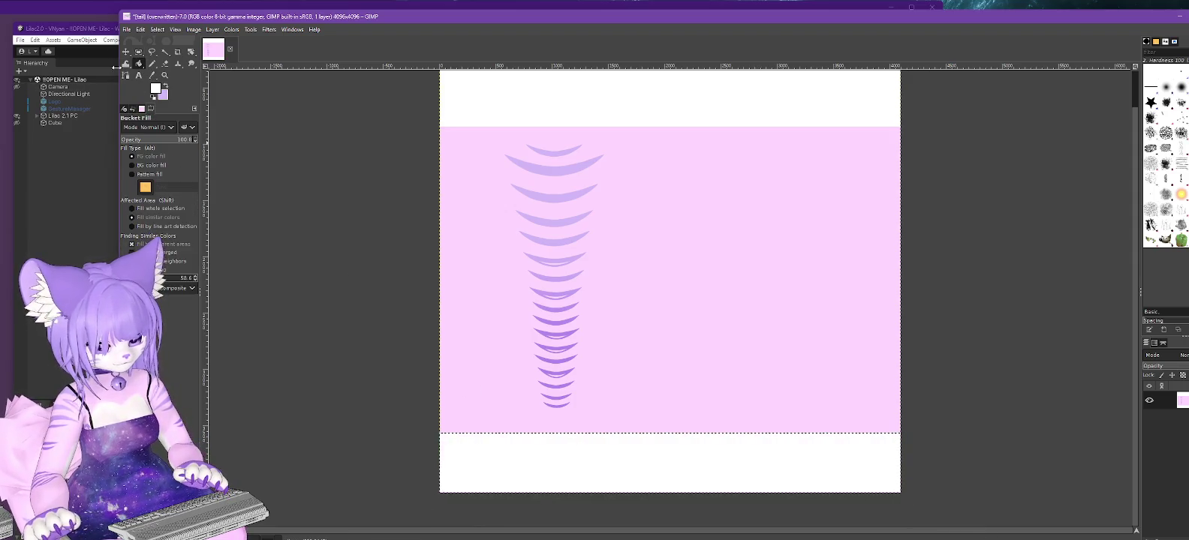
{"action": "left_click", "coordinate": [126, 30]}
{"action": "left_click", "coordinate": [171, 171]}
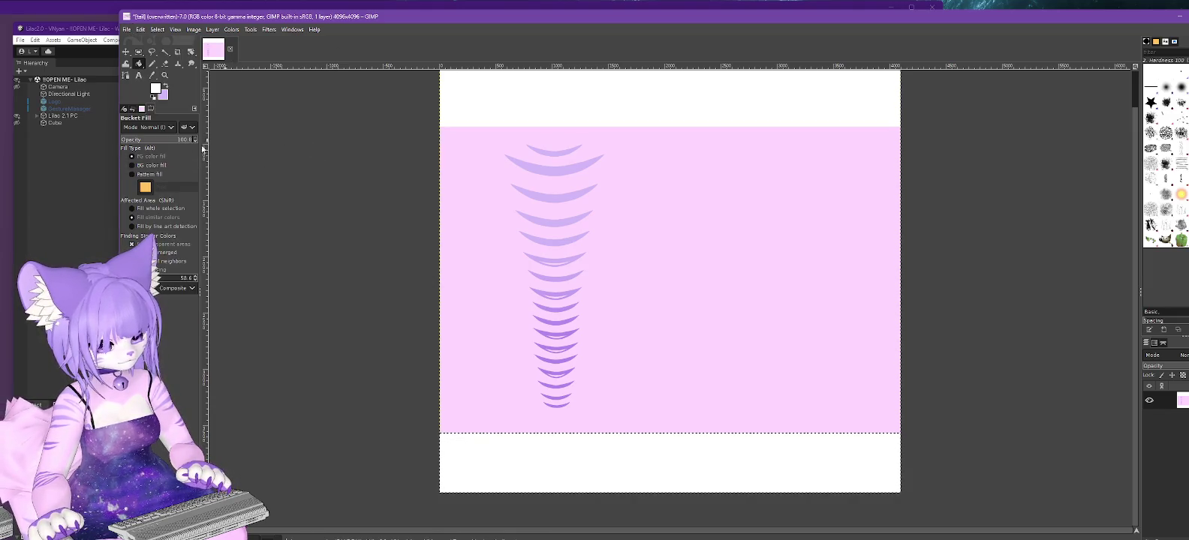
{"action": "key", "text": "alt+Tab"}
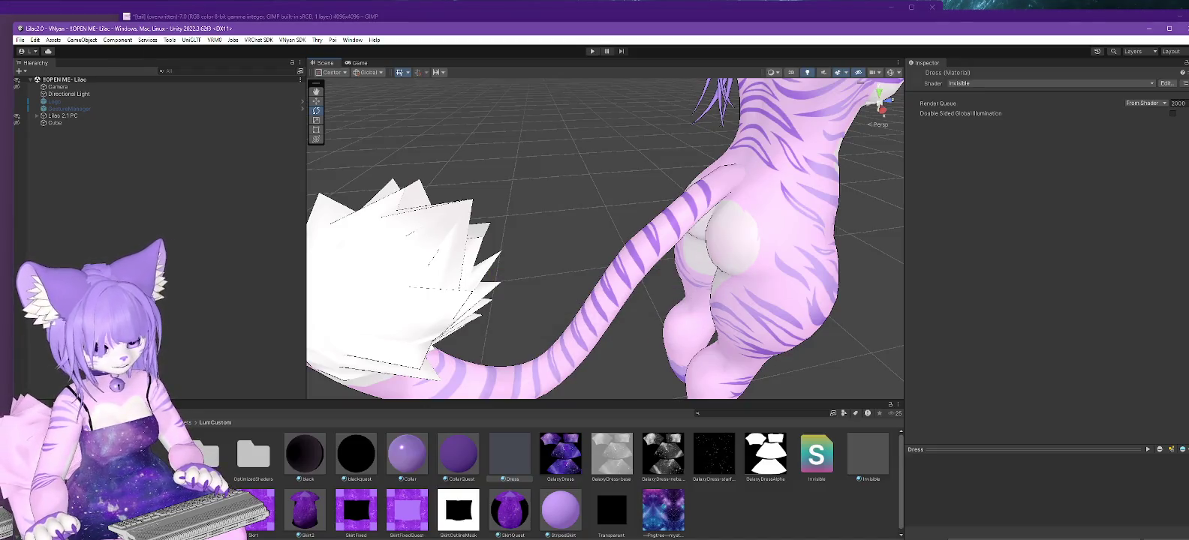
Orbit around the avatar to inspect the updated tail, then return to GIMP.
{"action": "mouse_move", "coordinate": [434, 302]}
{"action": "left_mouse_down", "text": "alt"}
{"action": "mouse_move", "coordinate": [640, 275]}
{"action": "mouse_move", "coordinate": [617, 253]}
{"action": "left_mouse_up", "text": "alt"}
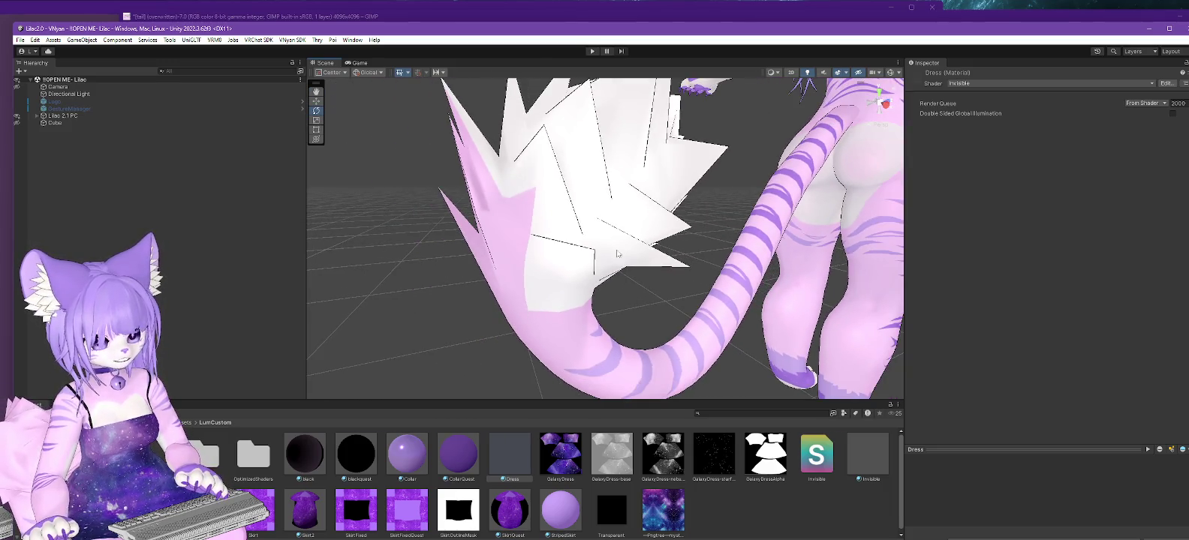
{"action": "left_click_drag", "start_coordinate": [554, 286], "coordinate": [661, 270], "text": "alt"}
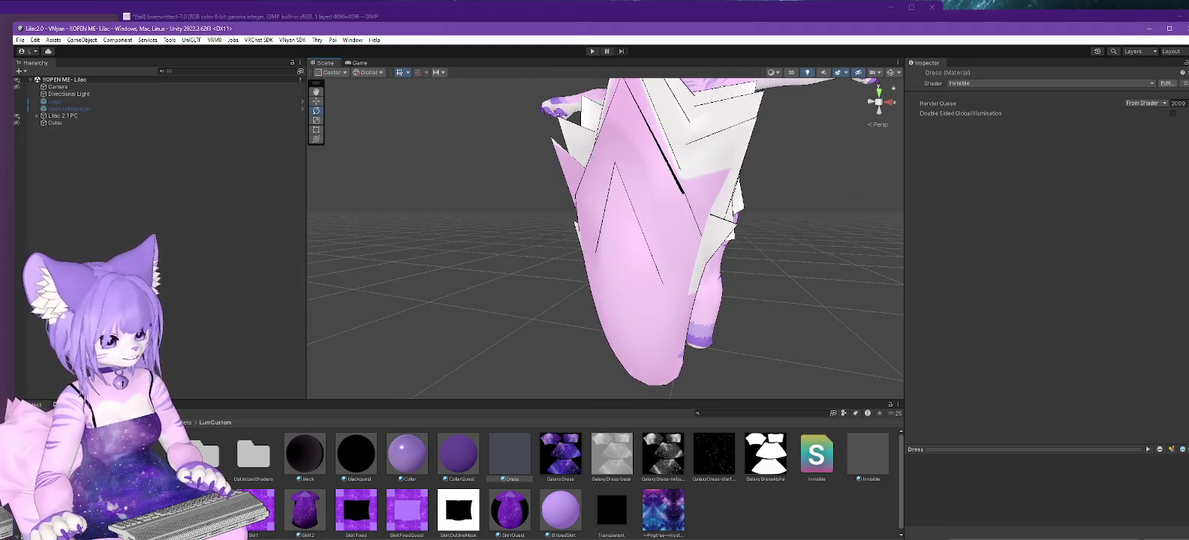
{"action": "key", "text": "alt+Tab"}
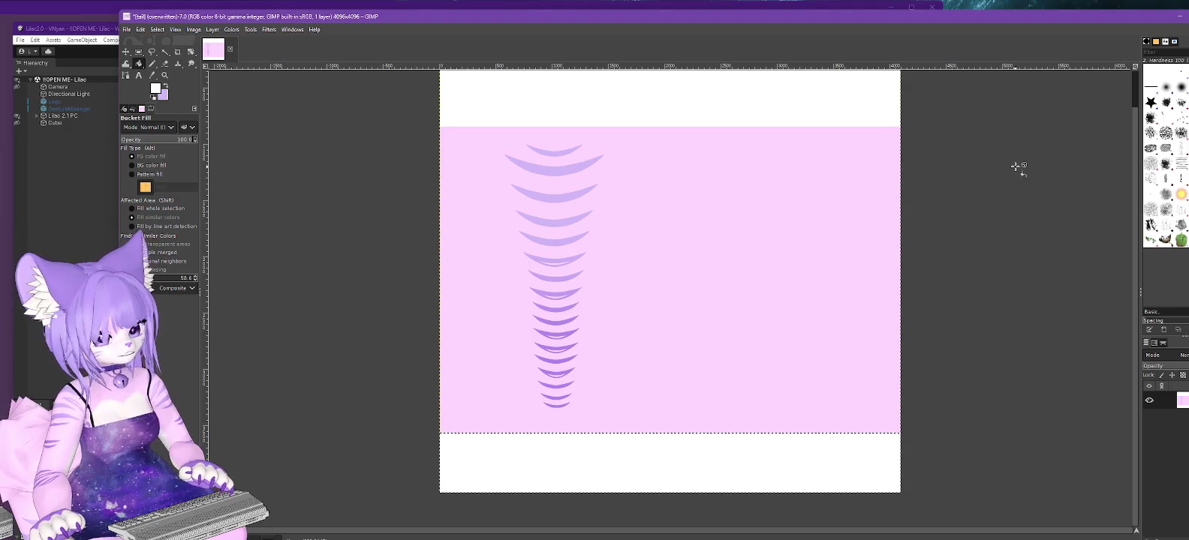
Fill the right half of the pink area white and overwrite tail.png for Unity.
{"action": "key", "text": "r"}
{"action": "left_click_drag", "start_coordinate": [943, 113], "coordinate": [670, 480]}
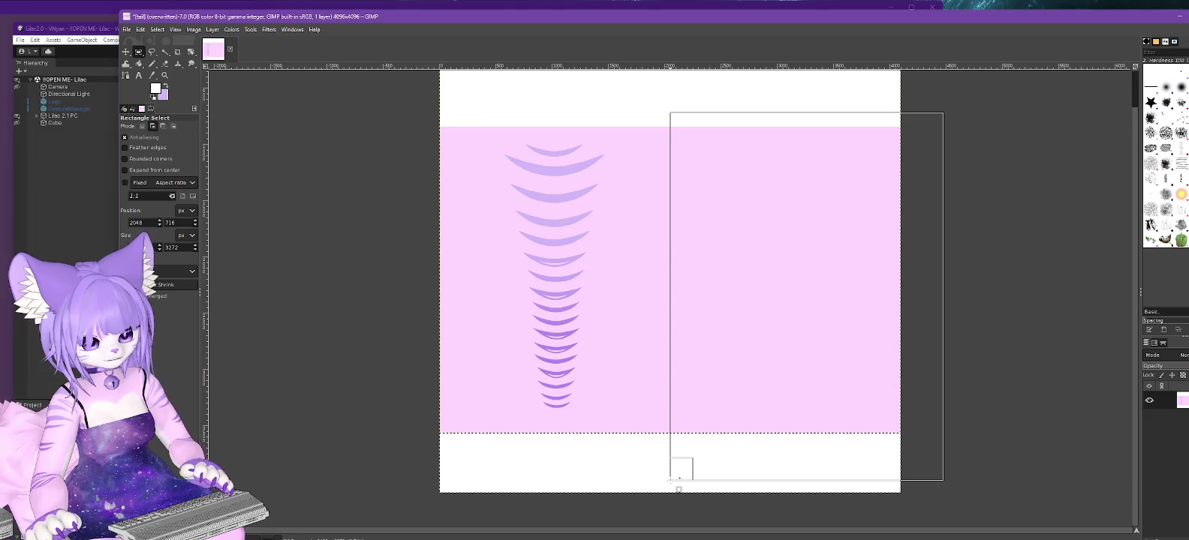
{"action": "key", "text": "shift+b"}
{"action": "left_click", "coordinate": [802, 253]}
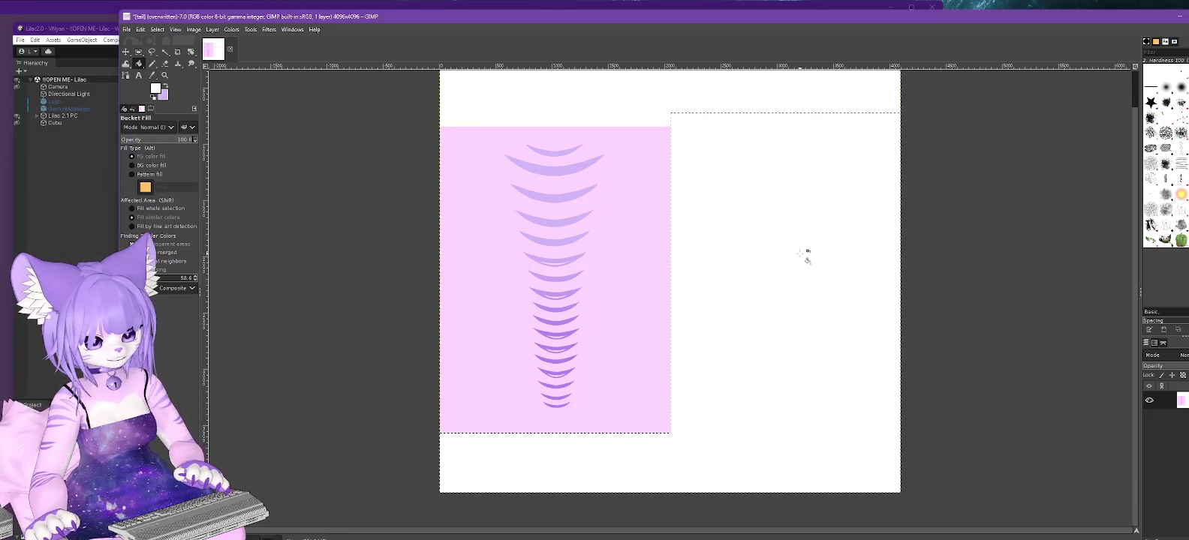
{"action": "left_click", "coordinate": [126, 30]}
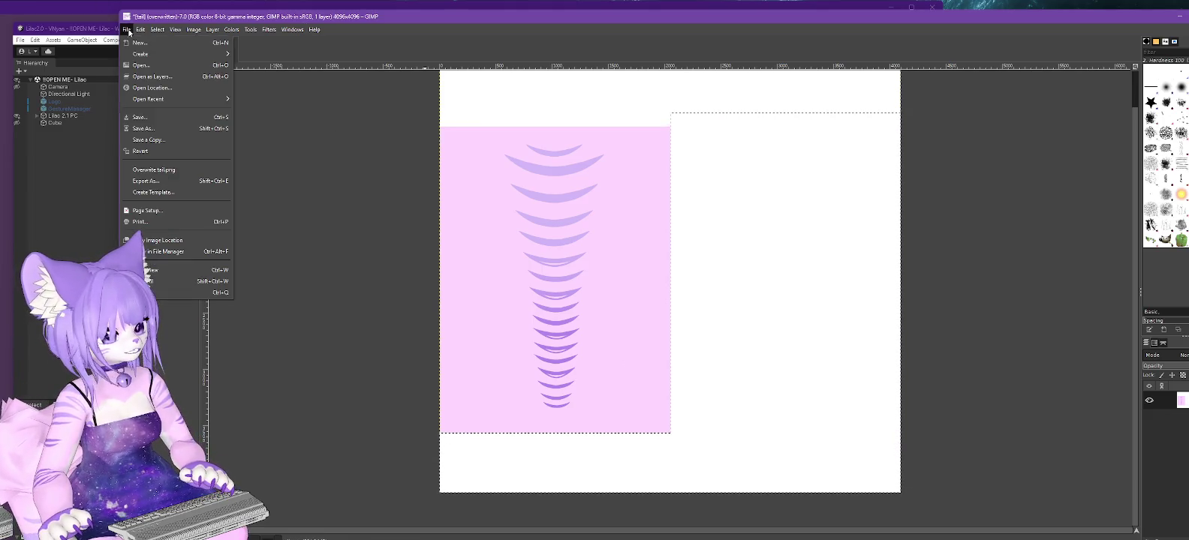
{"action": "left_click", "coordinate": [153, 175]}
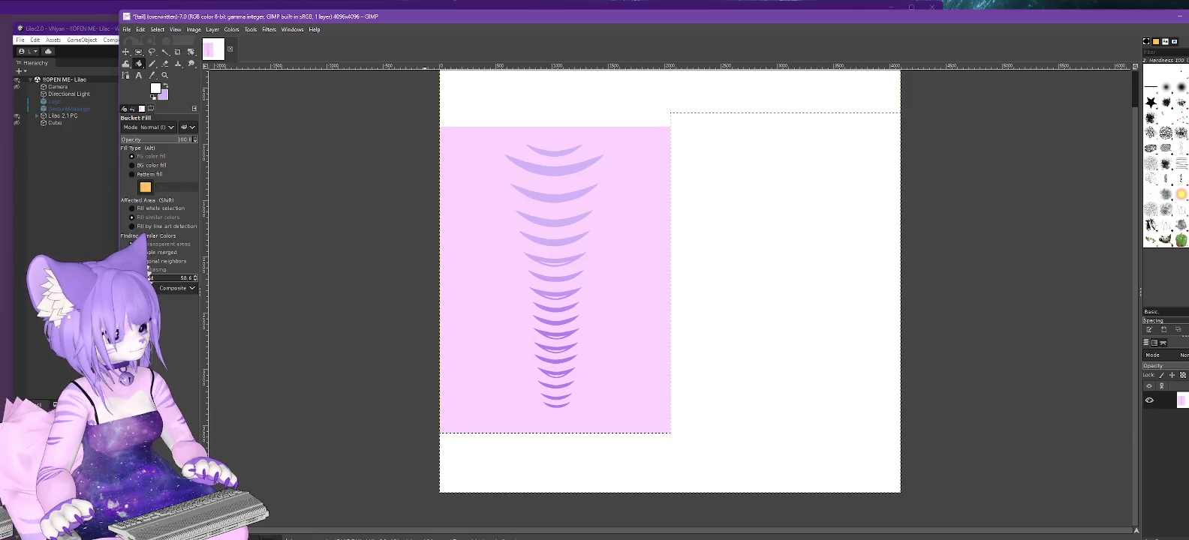
{"action": "key", "text": "alt+Tab"}
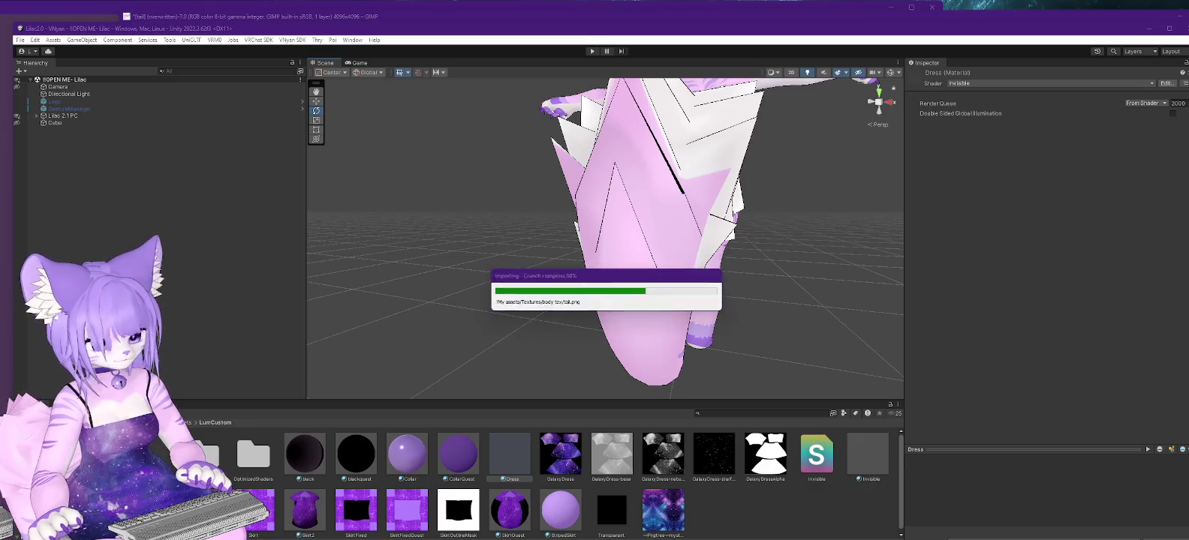
Orbit and zoom around the avatar to view the tail from front-left and behind.
{"action": "left_click_drag", "start_coordinate": [764, 269], "coordinate": [687, 292], "text": "alt"}
{"action": "middle_click_drag", "start_coordinate": [686, 292], "coordinate": [722, 325]}
{"action": "mouse_move", "coordinate": [721, 326]}
{"action": "left_mouse_down", "text": "alt"}
{"action": "mouse_move", "coordinate": [821, 266]}
{"action": "mouse_move", "coordinate": [841, 228]}
{"action": "mouse_move", "coordinate": [839, 281]}
{"action": "mouse_move", "coordinate": [829, 266]}
{"action": "mouse_move", "coordinate": [645, 295]}
{"action": "mouse_move", "coordinate": [624, 268]}
{"action": "mouse_move", "coordinate": [639, 266]}
{"action": "mouse_move", "coordinate": [681, 315]}
{"action": "mouse_move", "coordinate": [684, 254]}
{"action": "mouse_move", "coordinate": [700, 247]}
{"action": "mouse_move", "coordinate": [962, 248]}
{"action": "mouse_move", "coordinate": [727, 306]}
{"action": "mouse_move", "coordinate": [765, 305]}
{"action": "left_mouse_up", "text": "alt"}
{"action": "scroll", "coordinate": [742, 296], "scroll_direction": "down", "scroll_amount": 3}
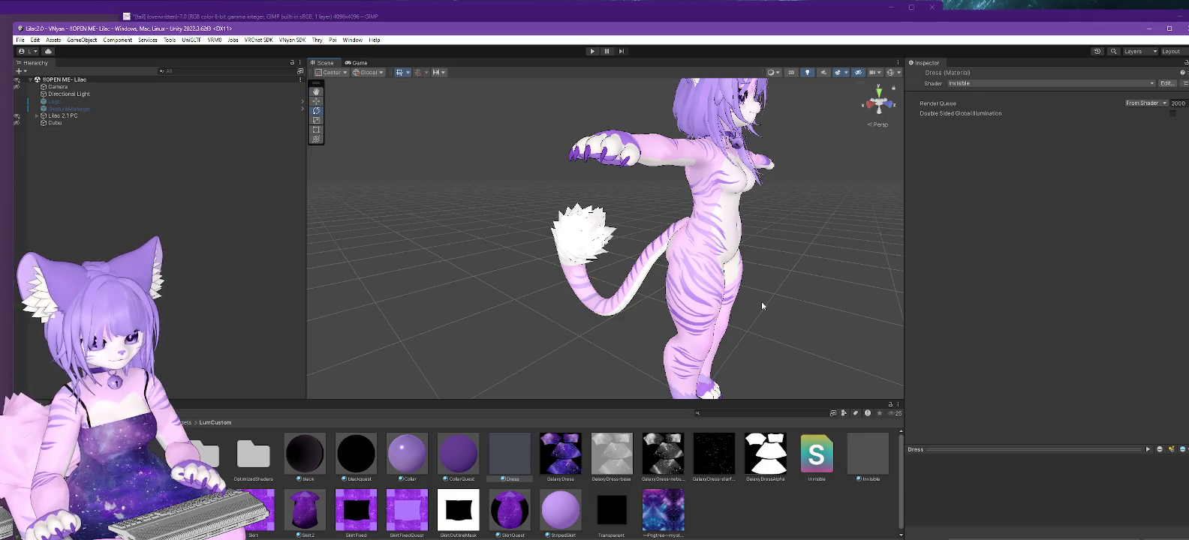
{"action": "mouse_move", "coordinate": [659, 332]}
{"action": "left_mouse_down", "text": "alt"}
{"action": "mouse_move", "coordinate": [452, 342]}
{"action": "mouse_move", "coordinate": [700, 319]}
{"action": "left_mouse_up", "text": "alt"}
{"action": "scroll", "coordinate": [700, 319], "scroll_direction": "up", "scroll_amount": 2}
{"action": "scroll", "coordinate": [700, 319], "scroll_direction": "up", "scroll_amount": 3}
{"action": "scroll", "coordinate": [703, 315], "scroll_direction": "up", "scroll_amount": 2}
{"action": "scroll", "coordinate": [625, 334], "scroll_direction": "down", "scroll_amount": 3}
{"action": "scroll", "coordinate": [631, 345], "scroll_direction": "down", "scroll_amount": 2}
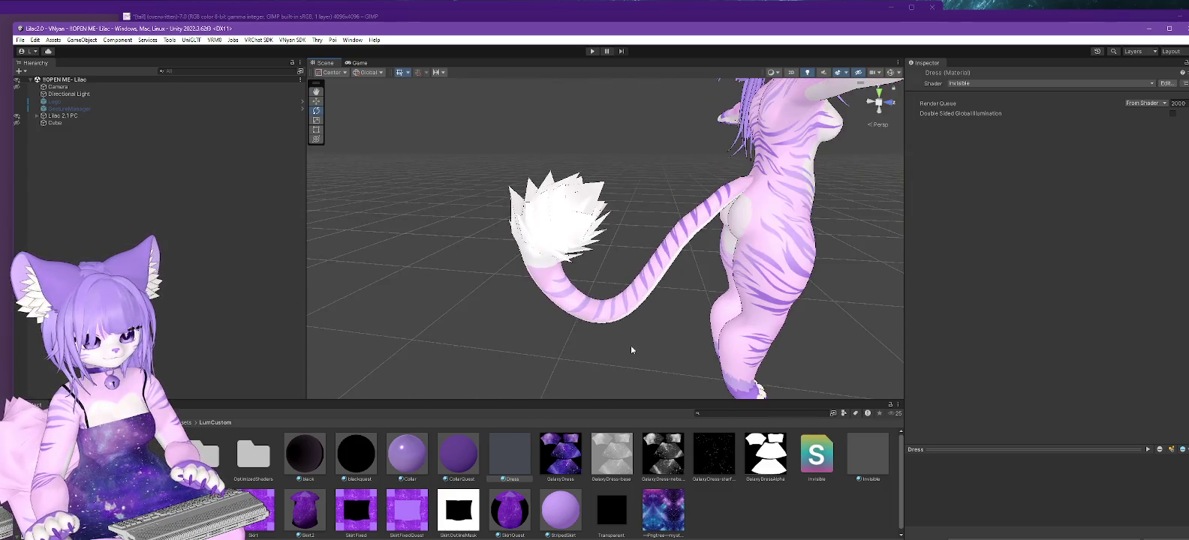
{"action": "left_click_drag", "start_coordinate": [630, 346], "coordinate": [583, 292], "text": "alt"}
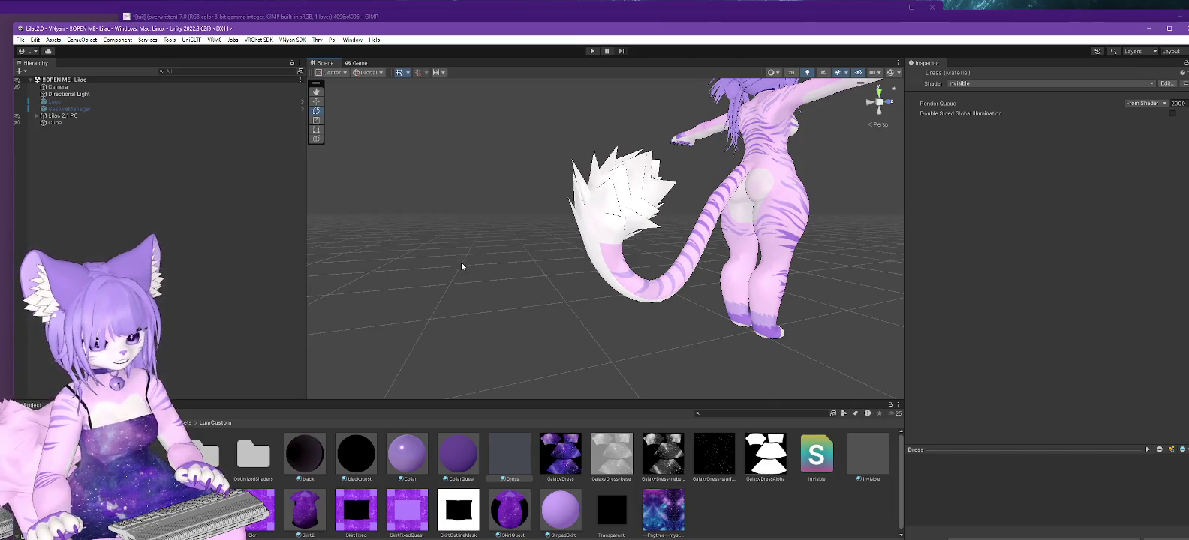
Switch the Dress material's shader to poiyomi > Poiyomi Pro, then return to GIMP.
{"action": "left_click", "coordinate": [1047, 83]}
{"action": "left_click", "coordinate": [978, 114]}
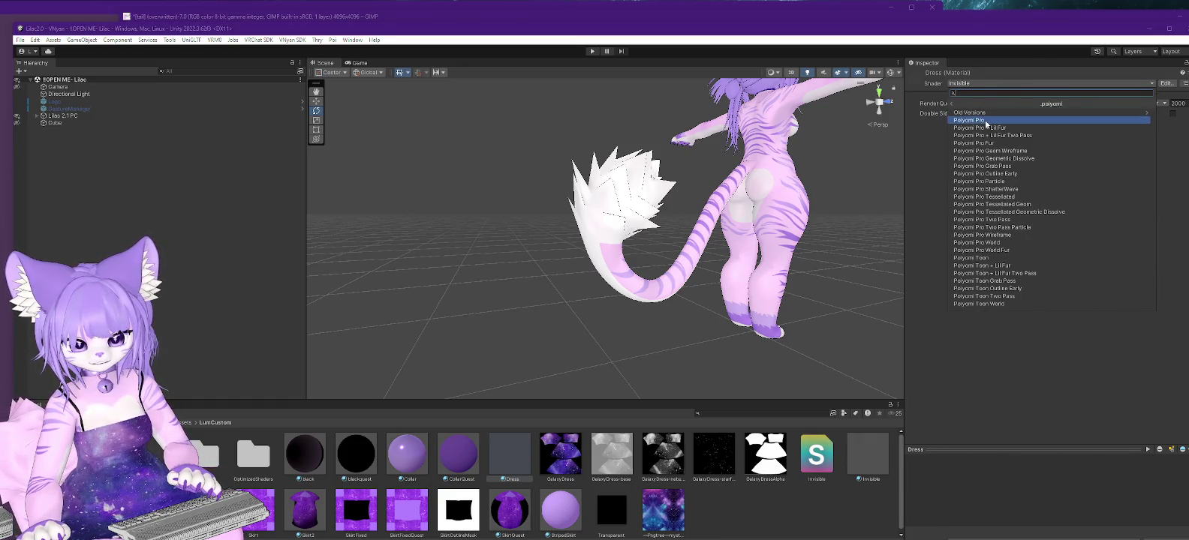
{"action": "left_click", "coordinate": [982, 121]}
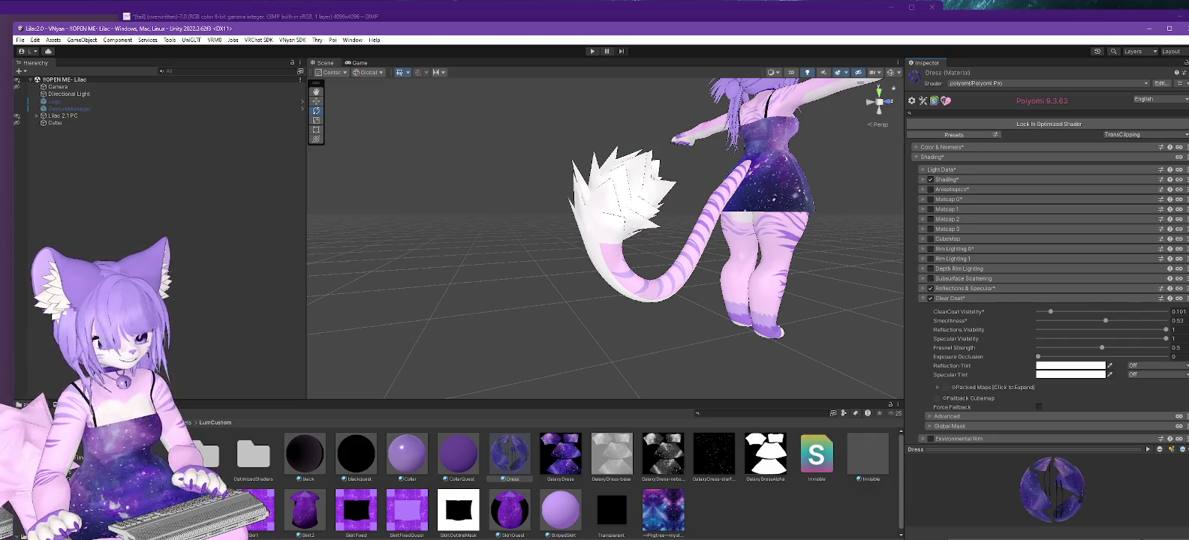
{"action": "key", "text": "alt+Tab"}
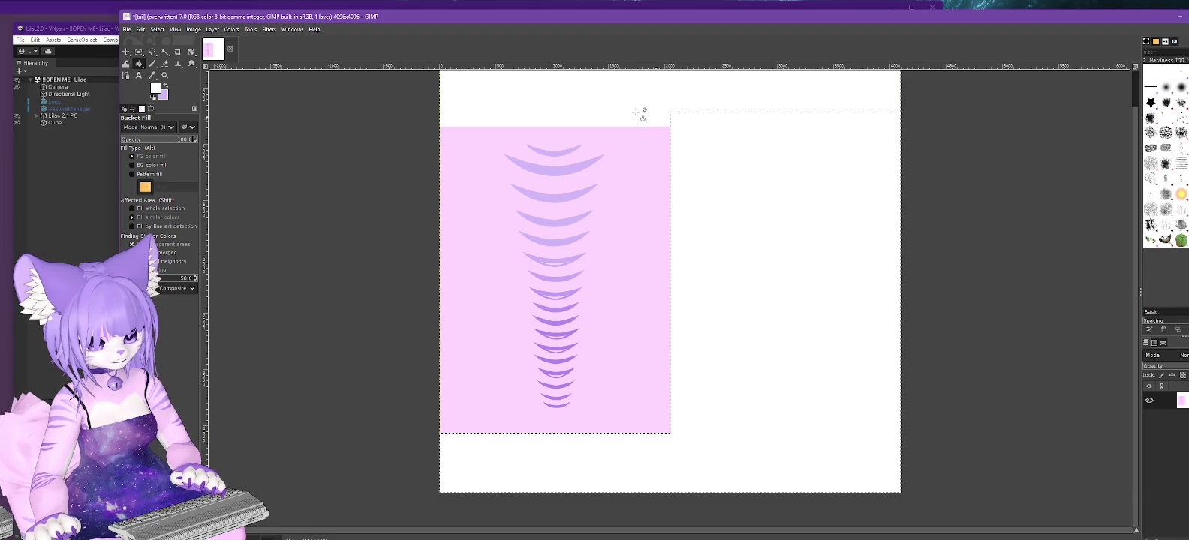
Clear the selection, choose the Pencil tool, use the Edit menu, then bring Unity forward.
{"action": "left_click", "coordinate": [157, 29]}
{"action": "left_click", "coordinate": [167, 54]}
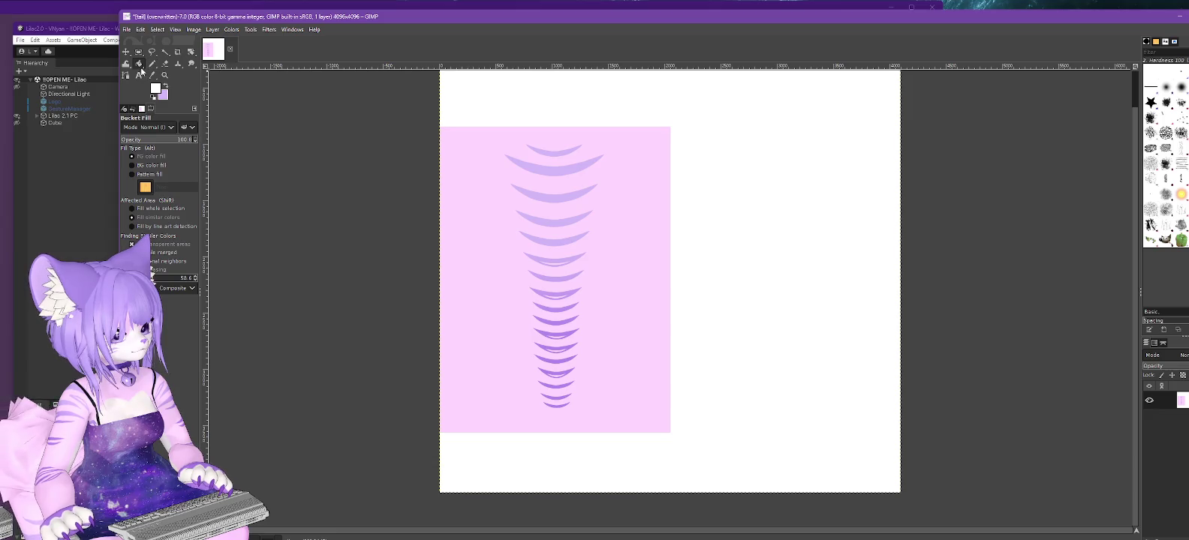
{"action": "left_click", "coordinate": [153, 63]}
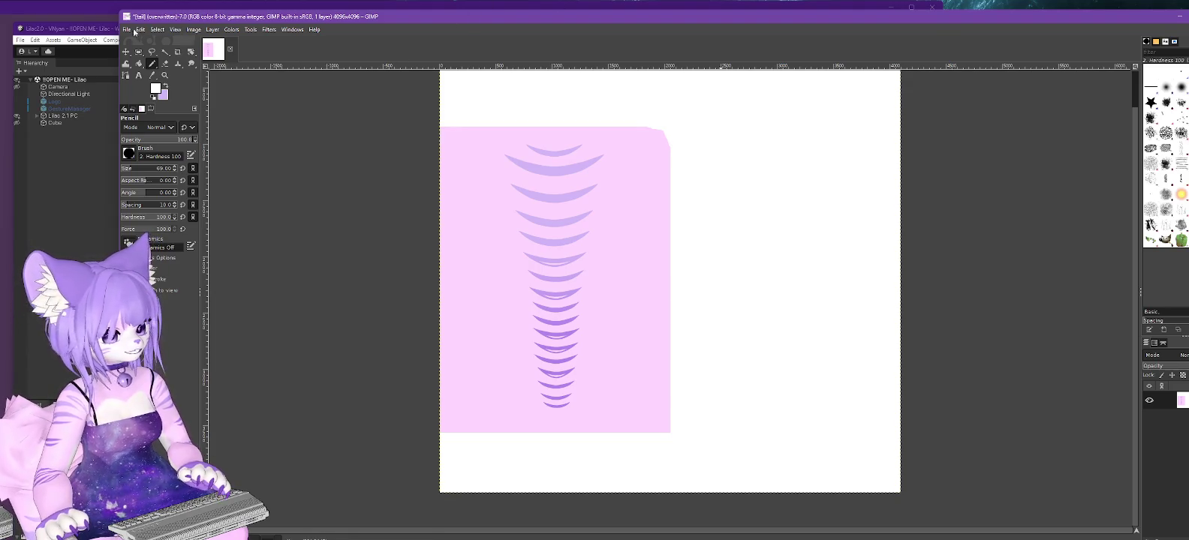
{"action": "left_click", "coordinate": [139, 32]}
{"action": "left_click", "coordinate": [154, 170]}
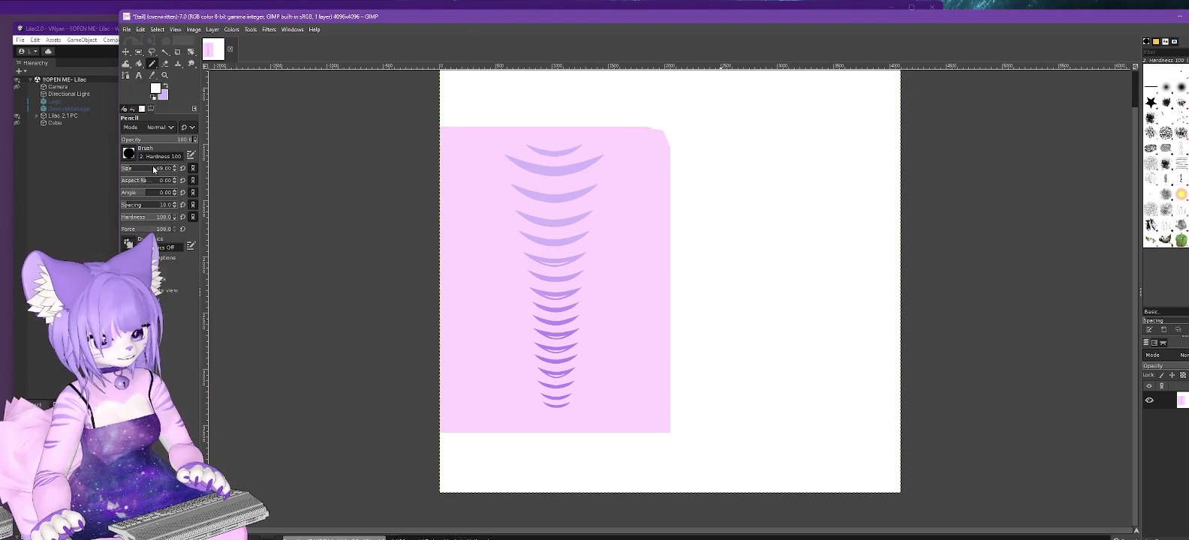
{"action": "left_click", "coordinate": [100, 32]}
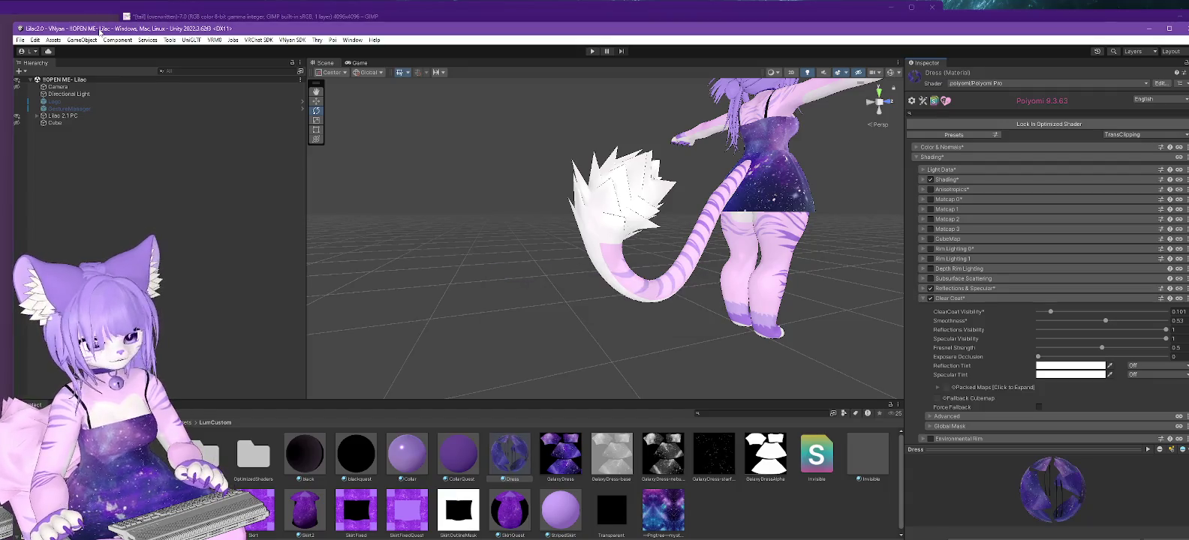
Orbit to view the tail from behind, then back in GIMP open the foreground colour picker.
{"action": "mouse_move", "coordinate": [440, 216]}
{"action": "left_mouse_down", "text": "alt"}
{"action": "mouse_move", "coordinate": [903, 257]}
{"action": "mouse_move", "coordinate": [867, 264]}
{"action": "left_mouse_up", "text": "alt"}
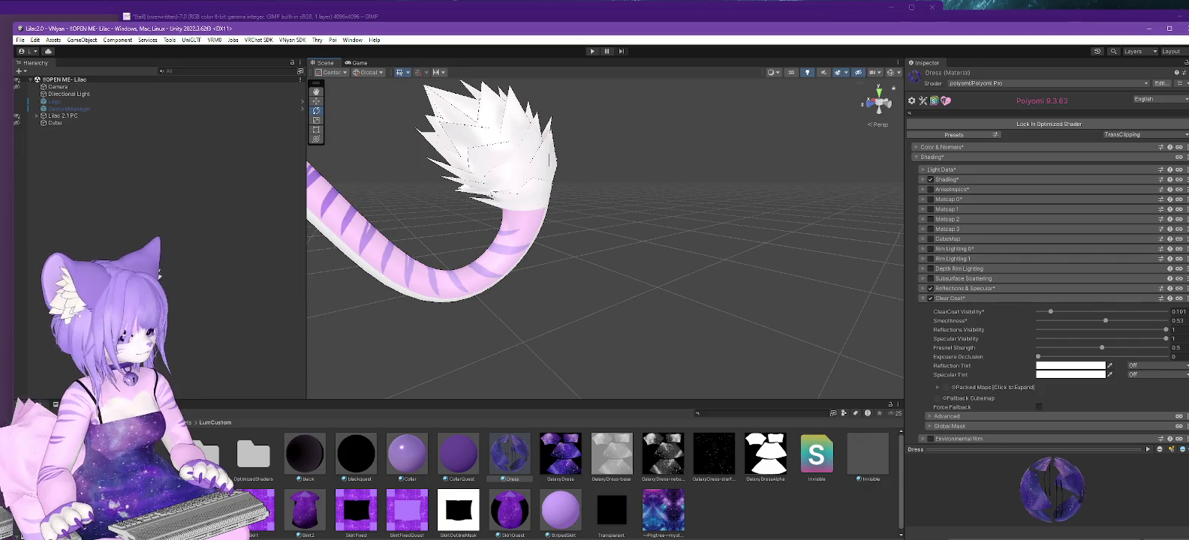
{"action": "key", "text": "alt+Tab"}
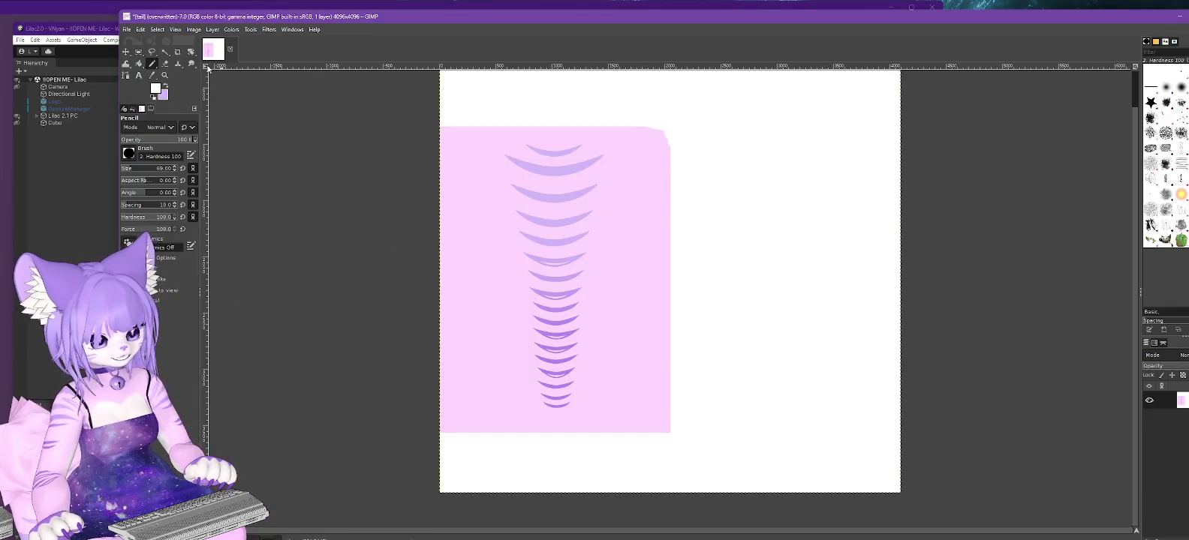
{"action": "left_click", "coordinate": [1104, 225]}
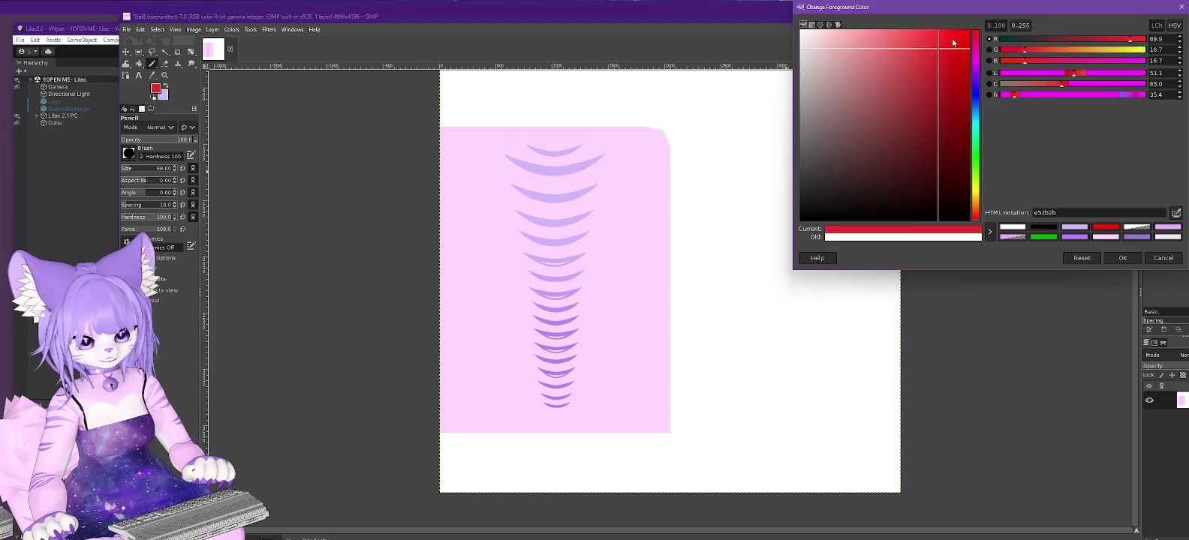
Use a red size-5 pencil for the 123 and 456 labels, overwrite the texture, and return to Unity.
{"action": "left_click", "coordinate": [1120, 256]}
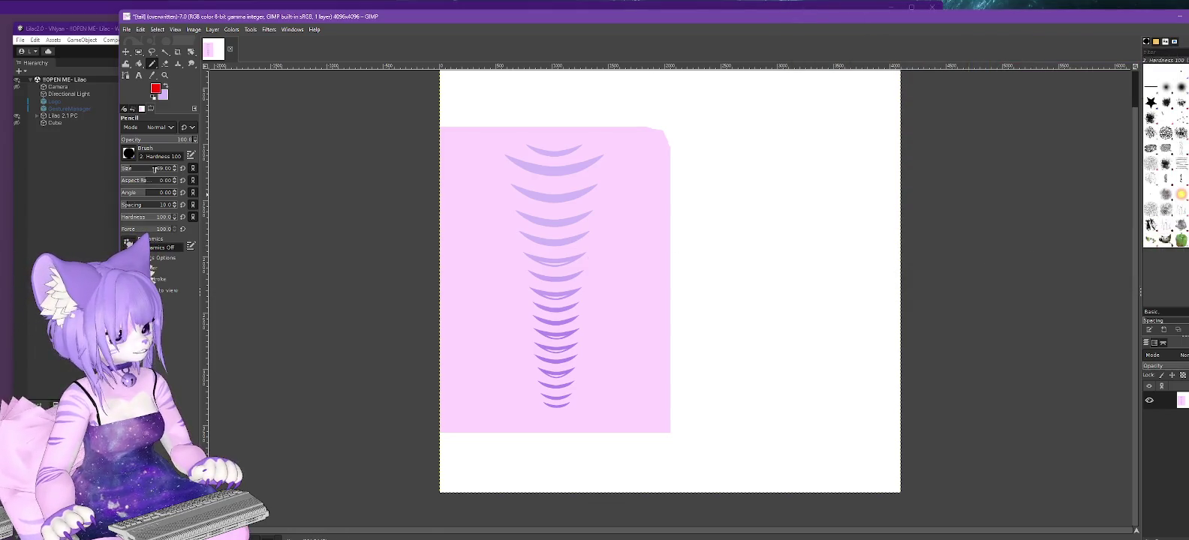
{"action": "type", "text": "5"}
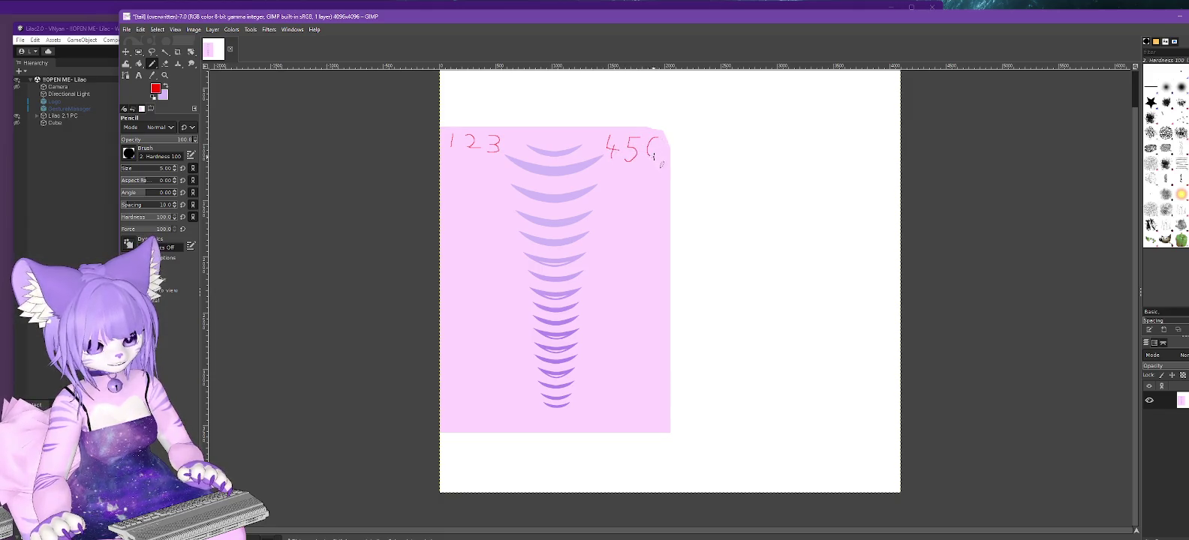
{"action": "left_click", "coordinate": [127, 29]}
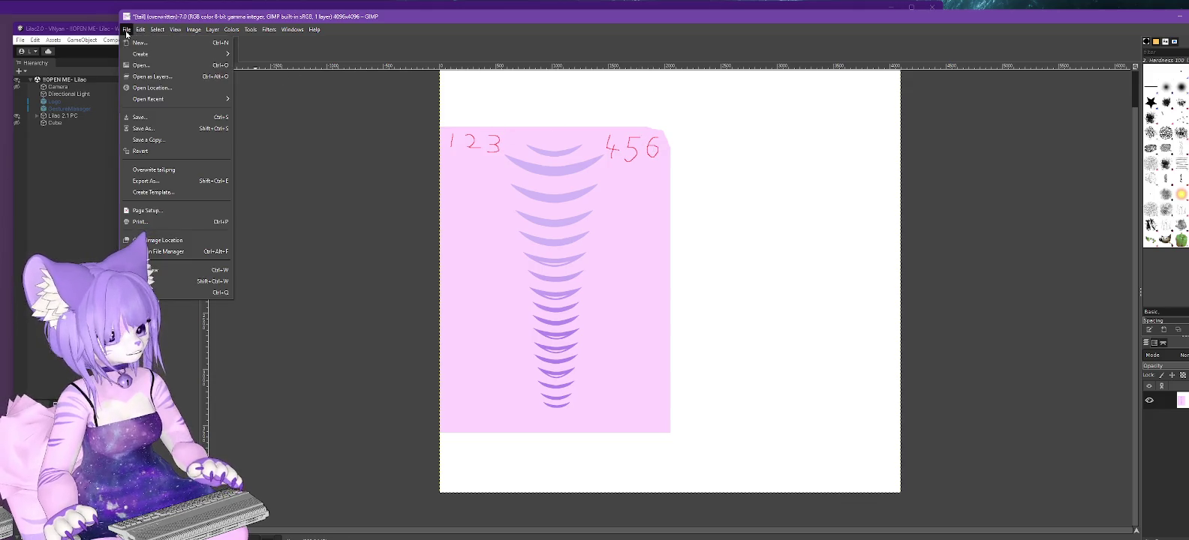
{"action": "left_click", "coordinate": [165, 171]}
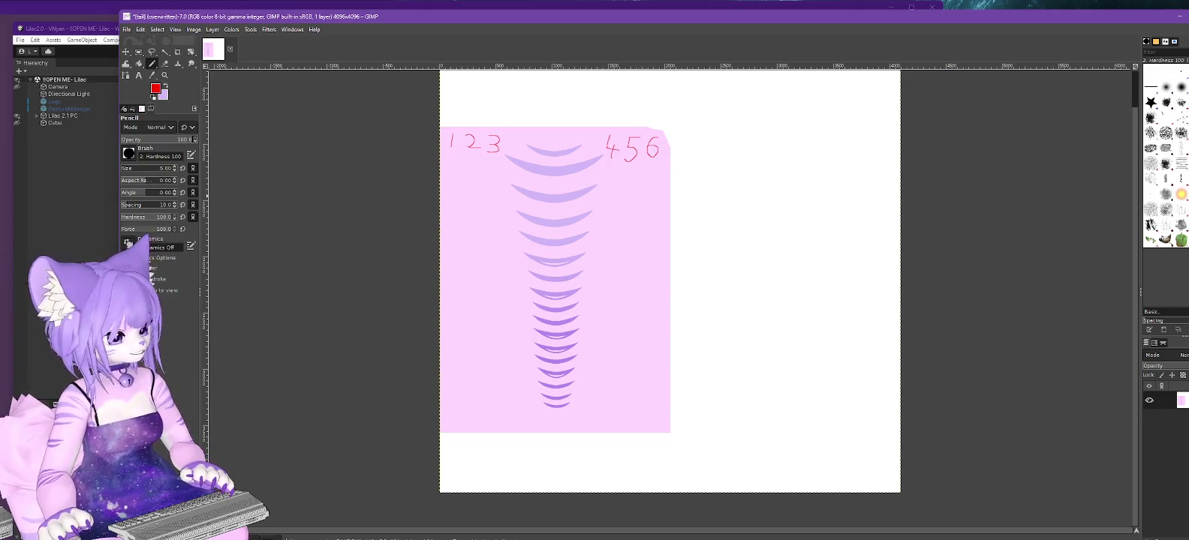
{"action": "left_click", "coordinate": [101, 33]}
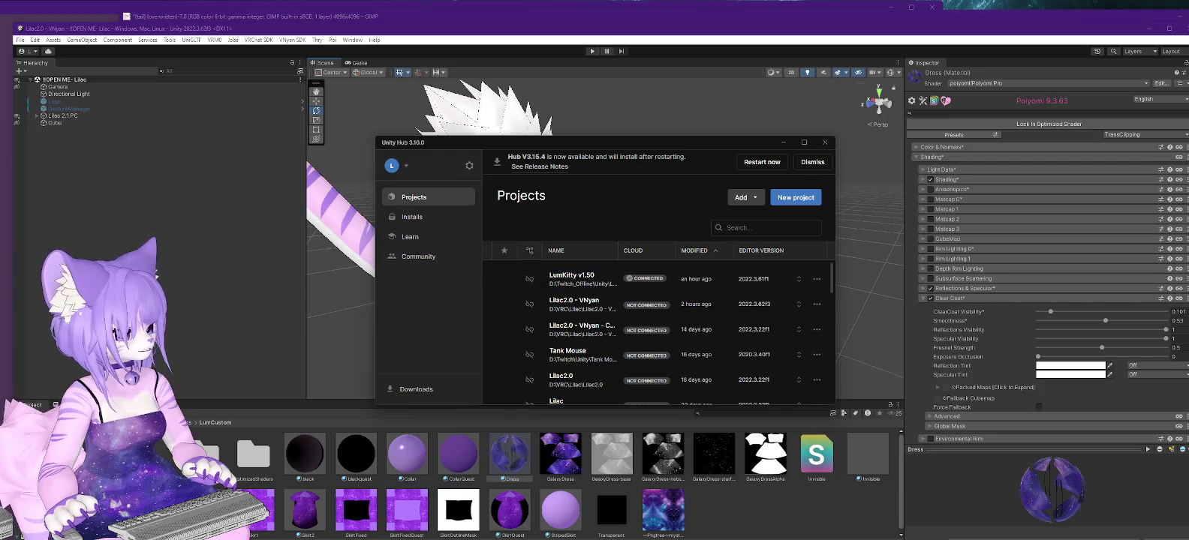
{"action": "left_click", "coordinate": [481, 74]}
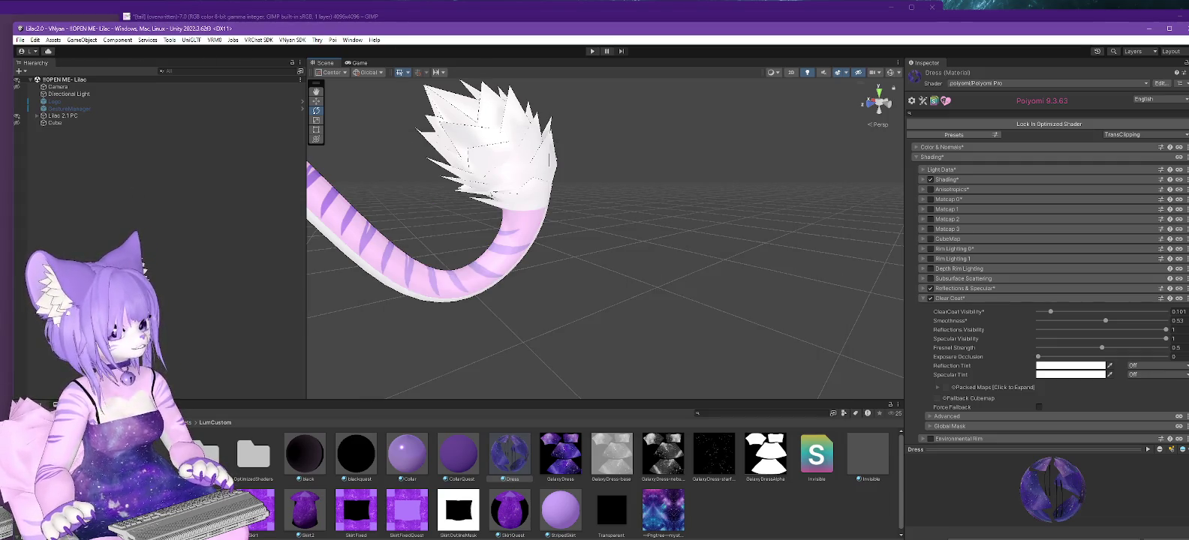
Re-export the numbered tail texture from GIMP using File > Overwrite.
{"action": "key", "text": "alt+Tab"}
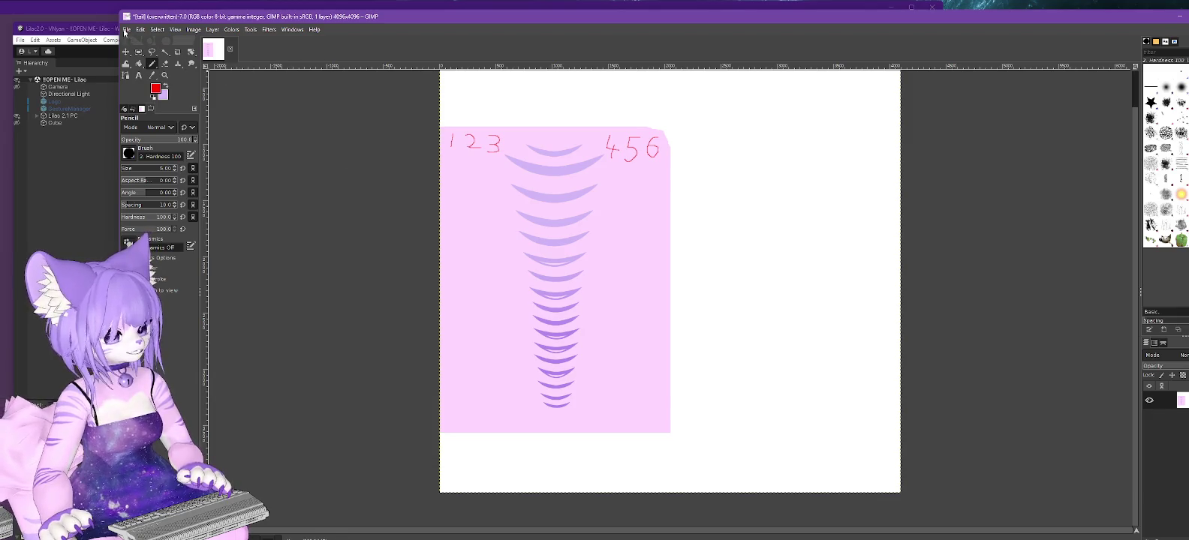
{"action": "key", "text": "alt+f"}
{"action": "left_click", "coordinate": [145, 175]}
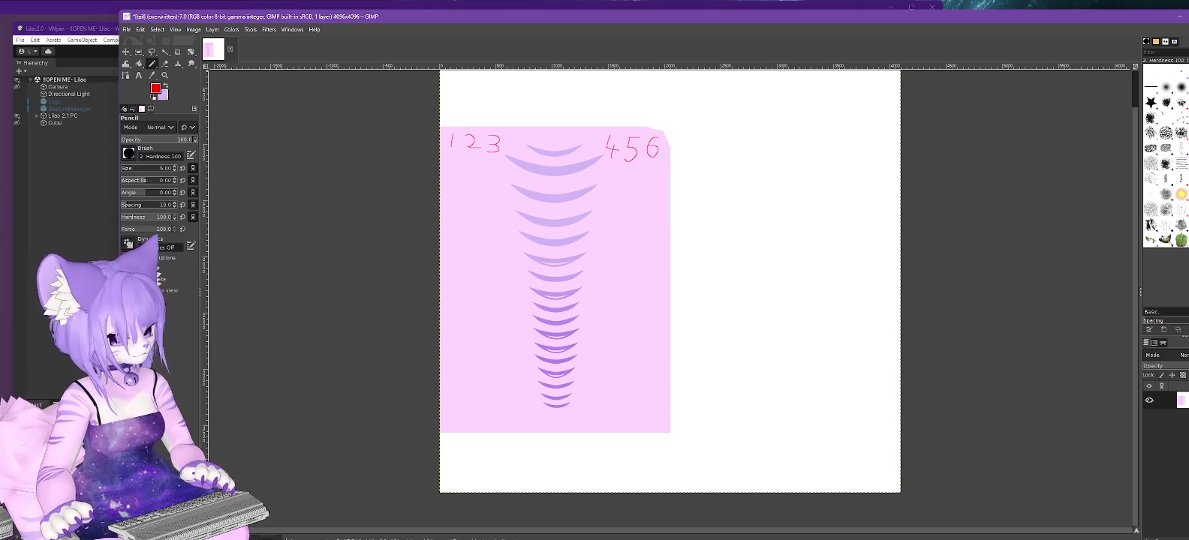
Orbit Unity's Scene view to inspect the whole avatar and tail, then return to GIMP.
{"action": "key", "text": "alt+Tab"}
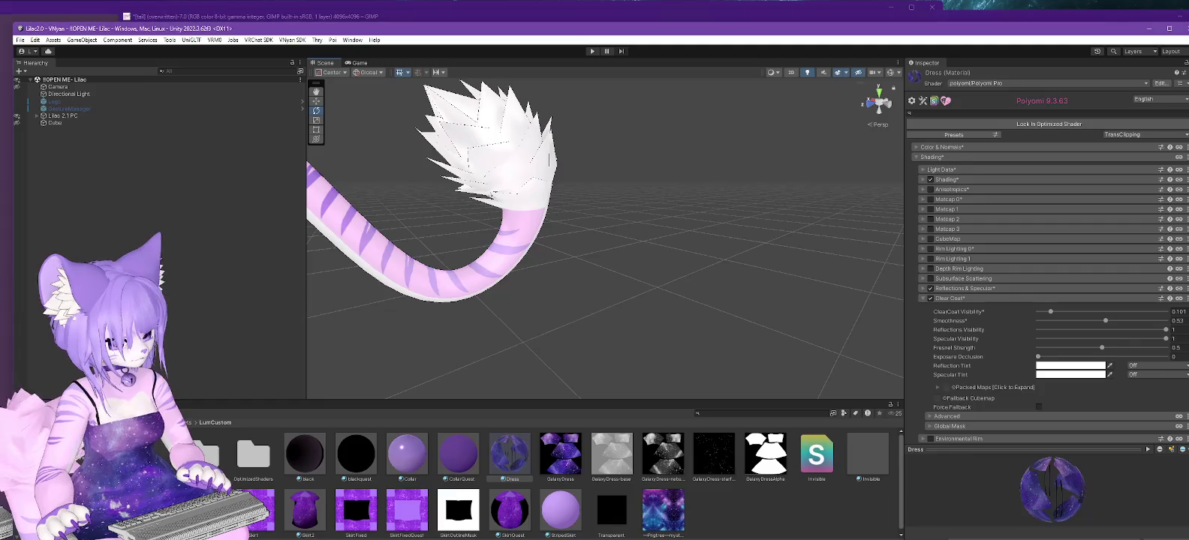
{"action": "scroll", "coordinate": [469, 320], "scroll_direction": "up", "scroll_amount": 3}
{"action": "scroll", "coordinate": [468, 325], "scroll_direction": "down", "scroll_amount": 5}
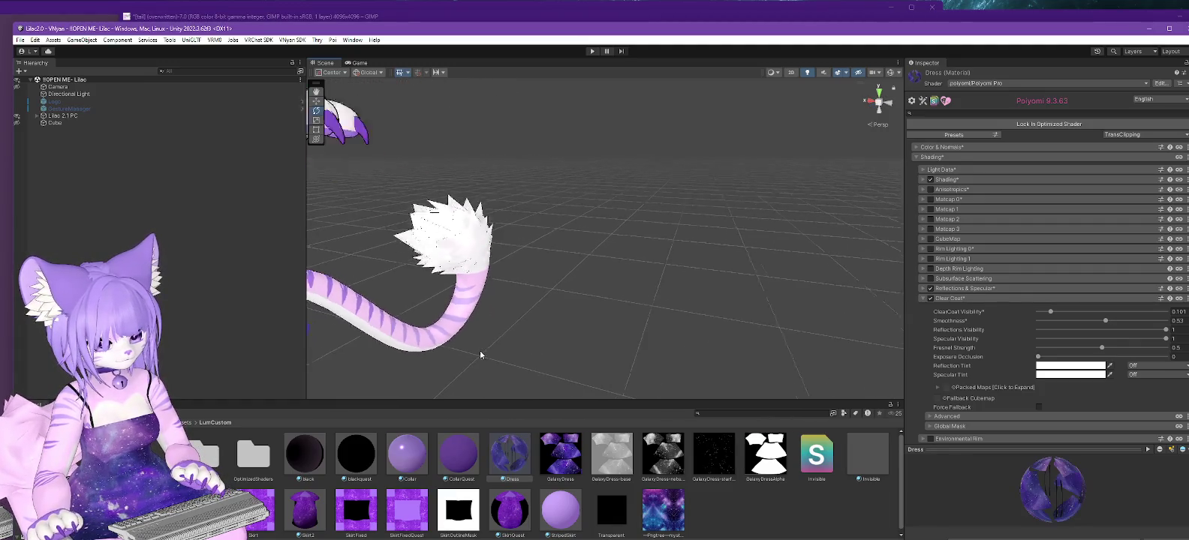
{"action": "mouse_move", "coordinate": [478, 338]}
{"action": "left_mouse_down", "text": "alt"}
{"action": "mouse_move", "coordinate": [307, 229]}
{"action": "mouse_move", "coordinate": [603, 313]}
{"action": "mouse_move", "coordinate": [526, 298]}
{"action": "left_mouse_up", "text": "alt"}
{"action": "scroll", "coordinate": [376, 285], "scroll_direction": "up", "scroll_amount": 5}
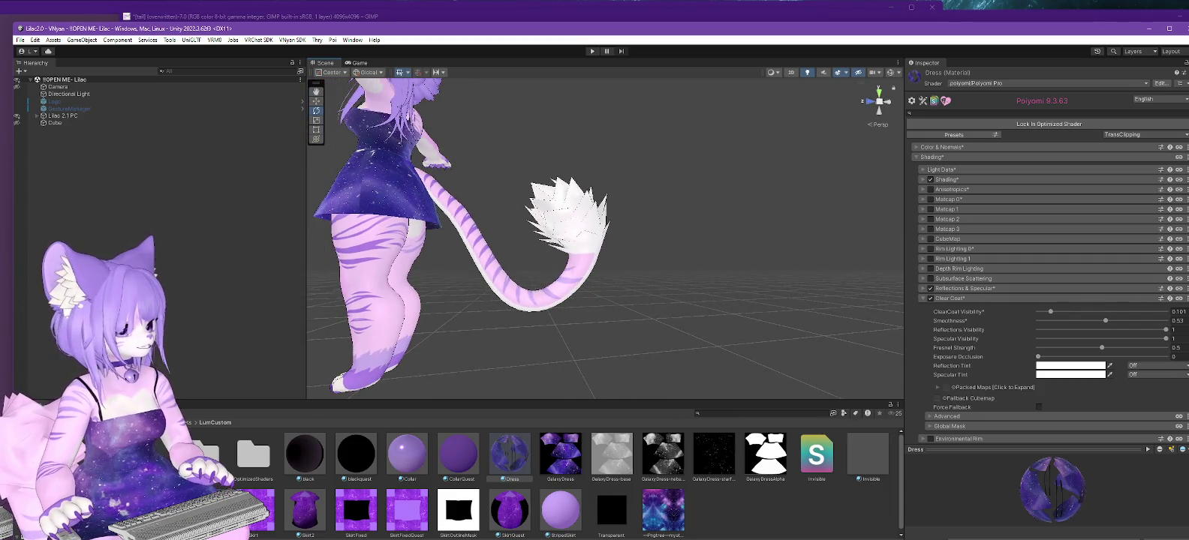
{"action": "key", "text": "alt+Tab"}
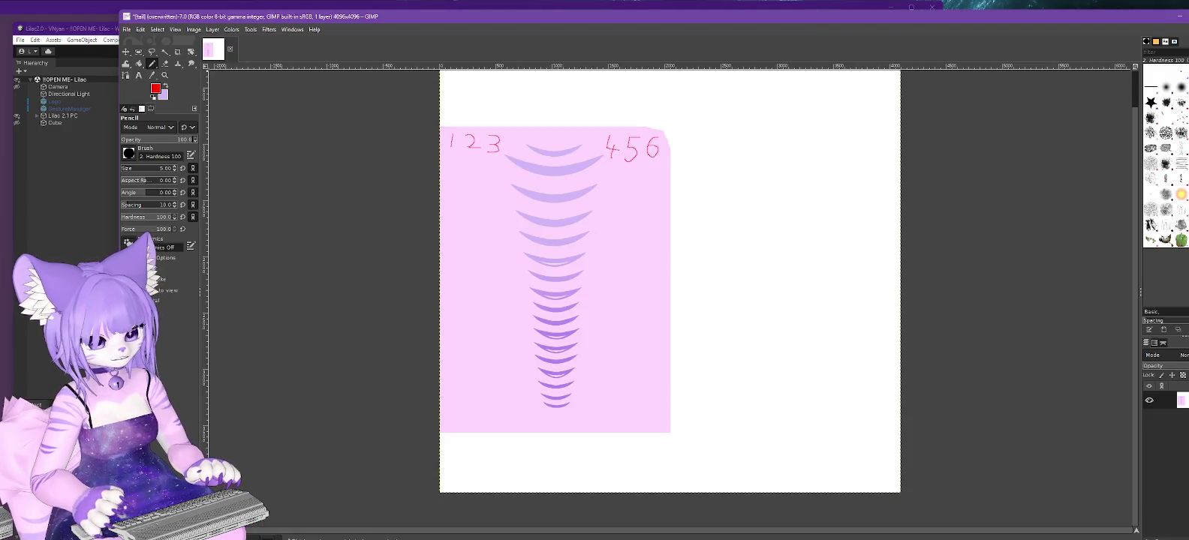
Undo the old red digits and redraw red numbers above the top stripe.
{"action": "key", "text": "ctrl+z"}
{"action": "key", "text": "ctrl+z"}
{"action": "key", "text": "ctrl+z"}
{"action": "key", "text": "ctrl+z"}
{"action": "key", "text": "ctrl+z"}
{"action": "key", "text": "ctrl+z"}
{"action": "key", "text": "ctrl+z"}
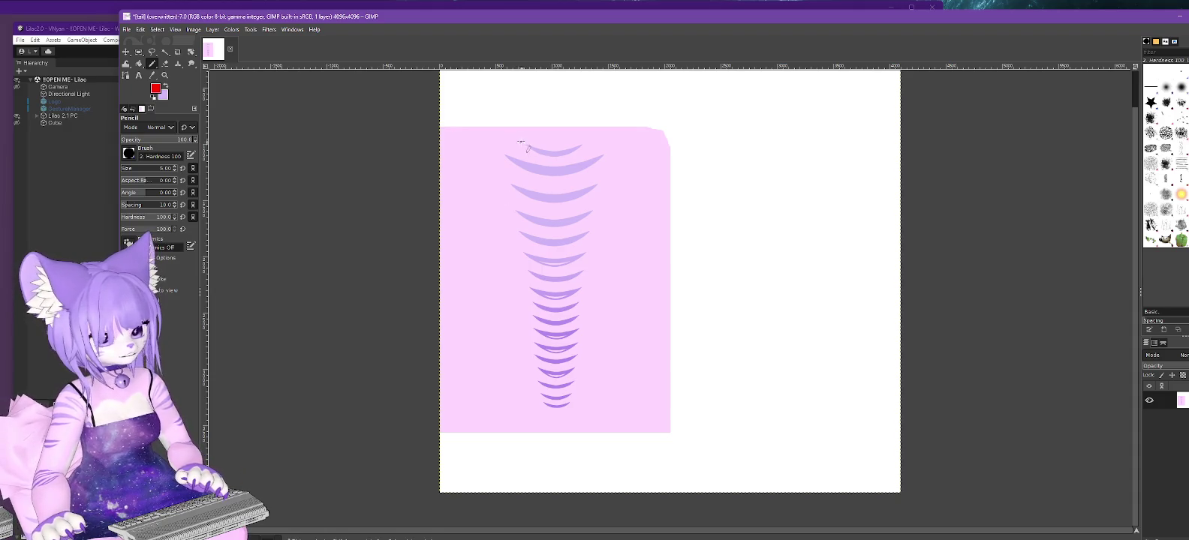
{"action": "left_click_drag", "start_coordinate": [511, 135], "coordinate": [512, 157]}
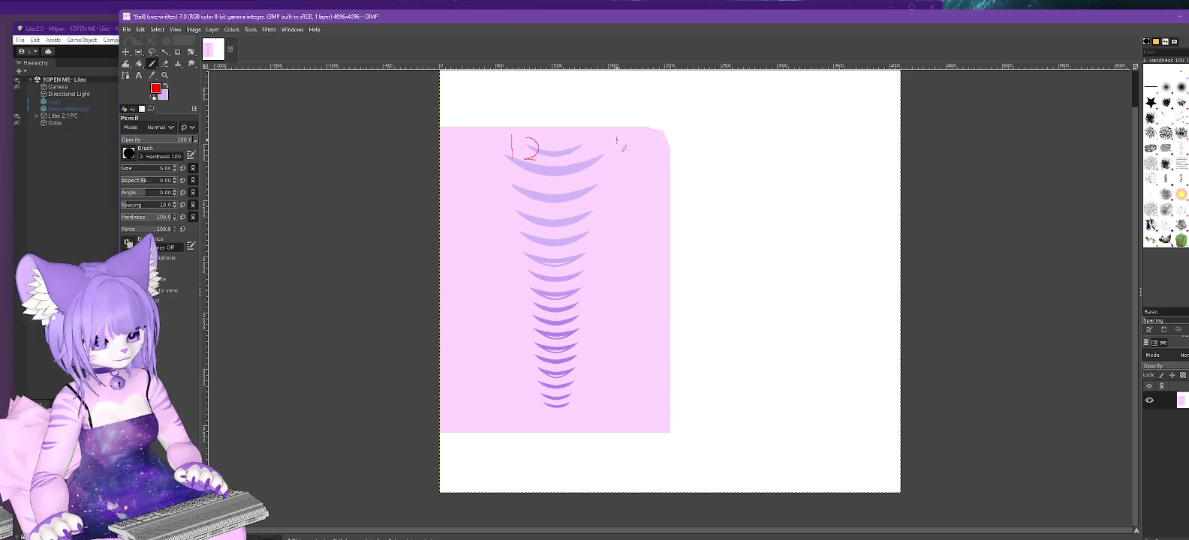
{"action": "mouse_move", "coordinate": [576, 139]}
{"action": "left_mouse_down"}
{"action": "mouse_move", "coordinate": [575, 159]}
{"action": "mouse_move", "coordinate": [596, 160]}
{"action": "left_mouse_up"}
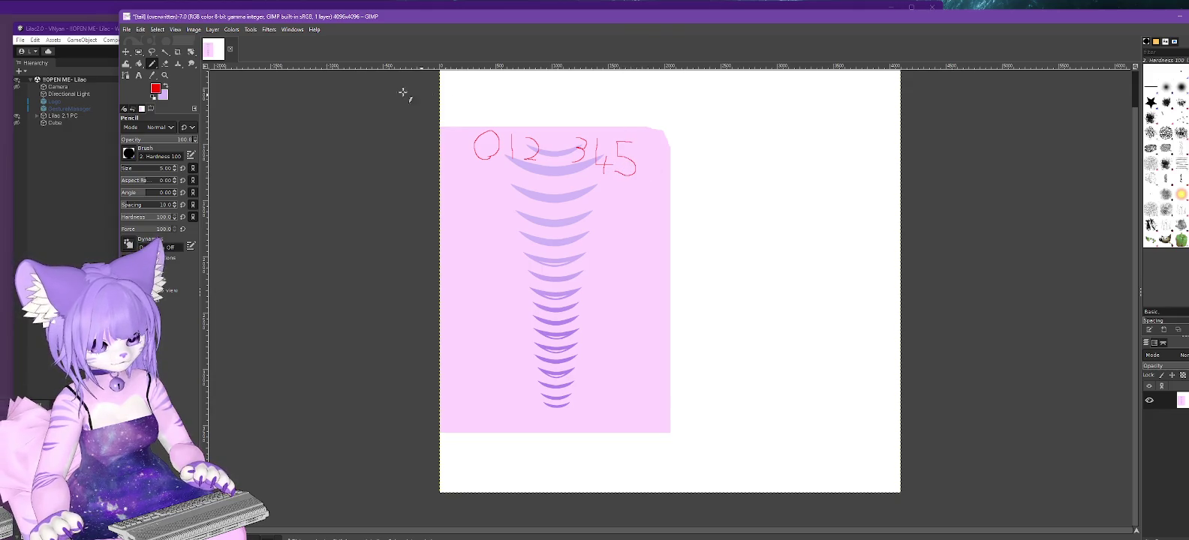
Overwrite the exported tail texture and zoom in on the red digits in Unity.
{"action": "left_click", "coordinate": [126, 29]}
{"action": "left_click", "coordinate": [234, 176]}
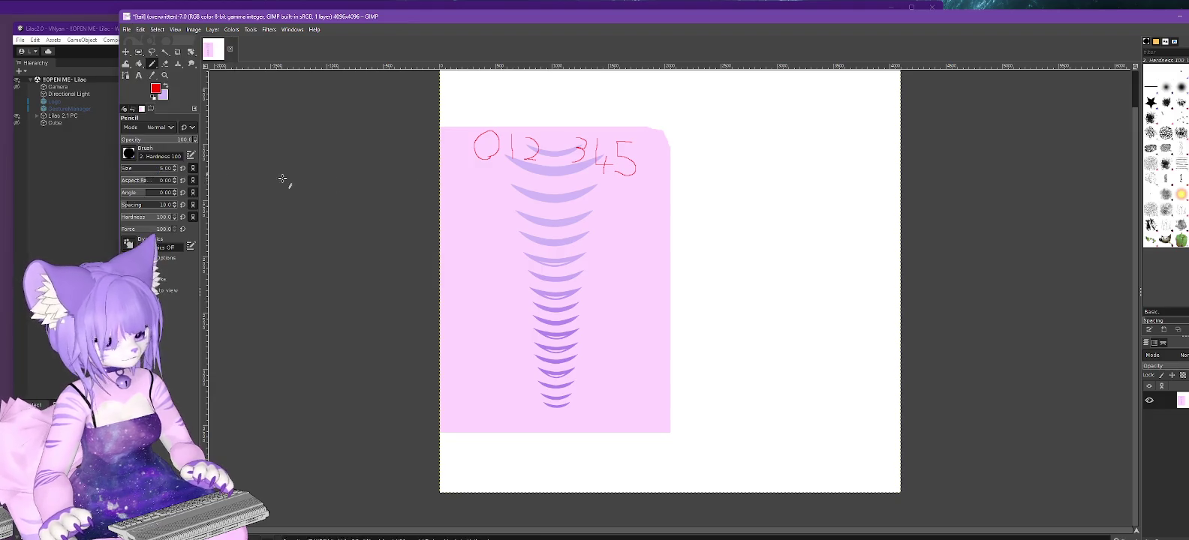
{"action": "left_click", "coordinate": [102, 28]}
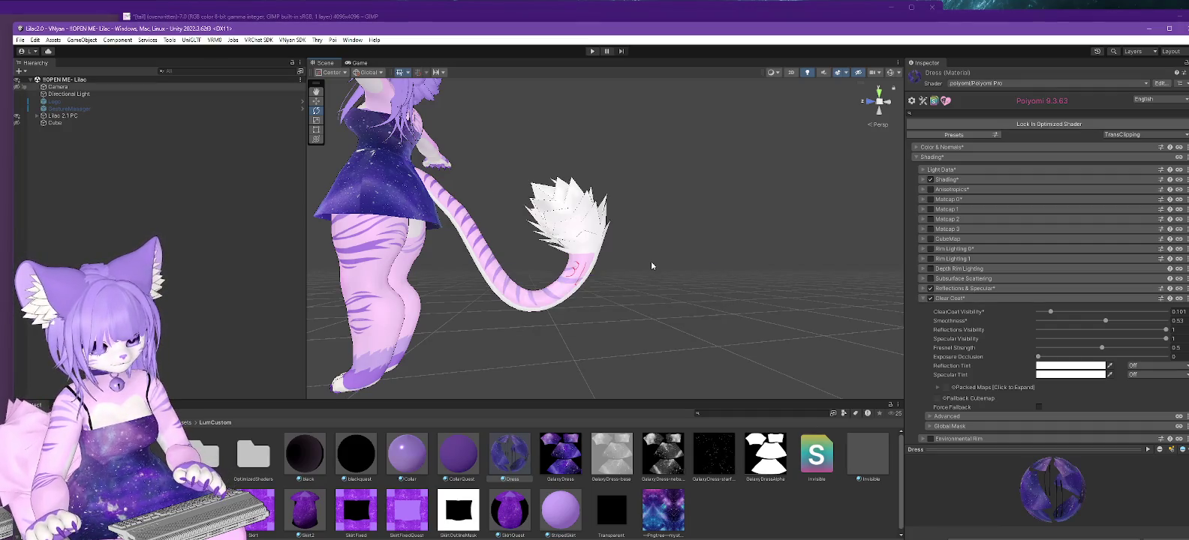
{"action": "mouse_move", "coordinate": [636, 264]}
{"action": "right_mouse_down"}
{"action": "mouse_move", "coordinate": [579, 311]}
{"action": "mouse_move", "coordinate": [629, 287]}
{"action": "right_mouse_up"}
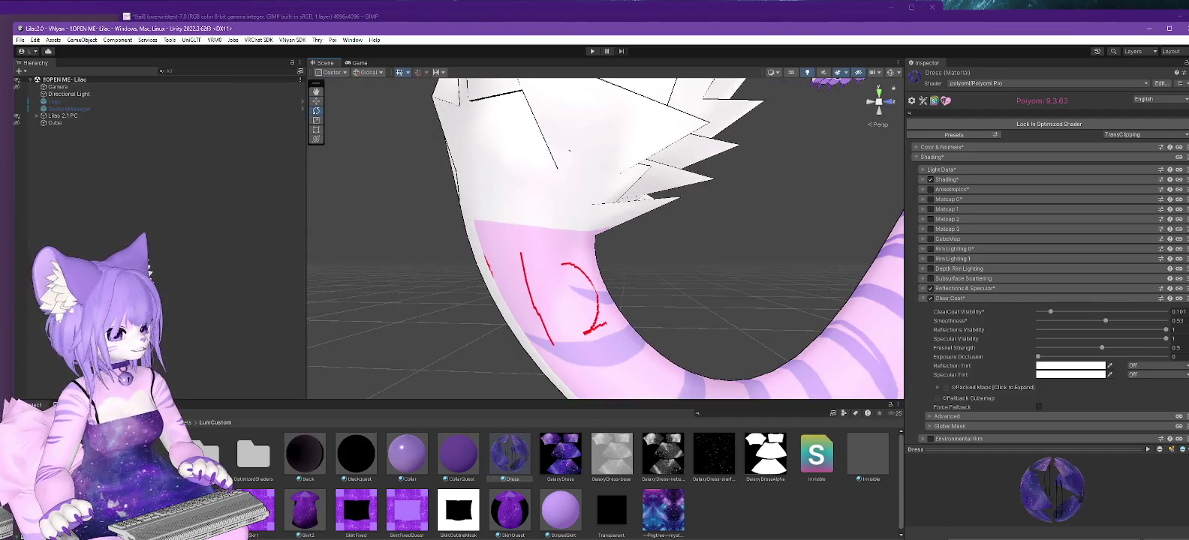
Back in GIMP, undo the red '012 345' digits on the tail texture.
{"action": "key", "text": "alt+Tab"}
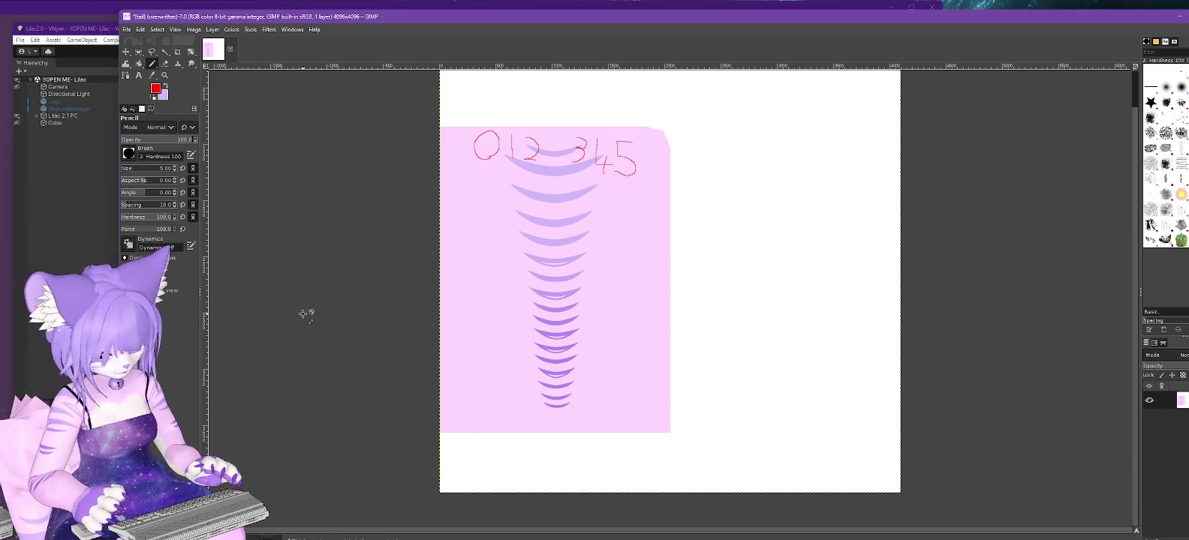
{"action": "key", "text": "ctrl+z"}
{"action": "key", "text": "ctrl+z"}
{"action": "key", "text": "ctrl+z"}
{"action": "key", "text": "ctrl+z"}
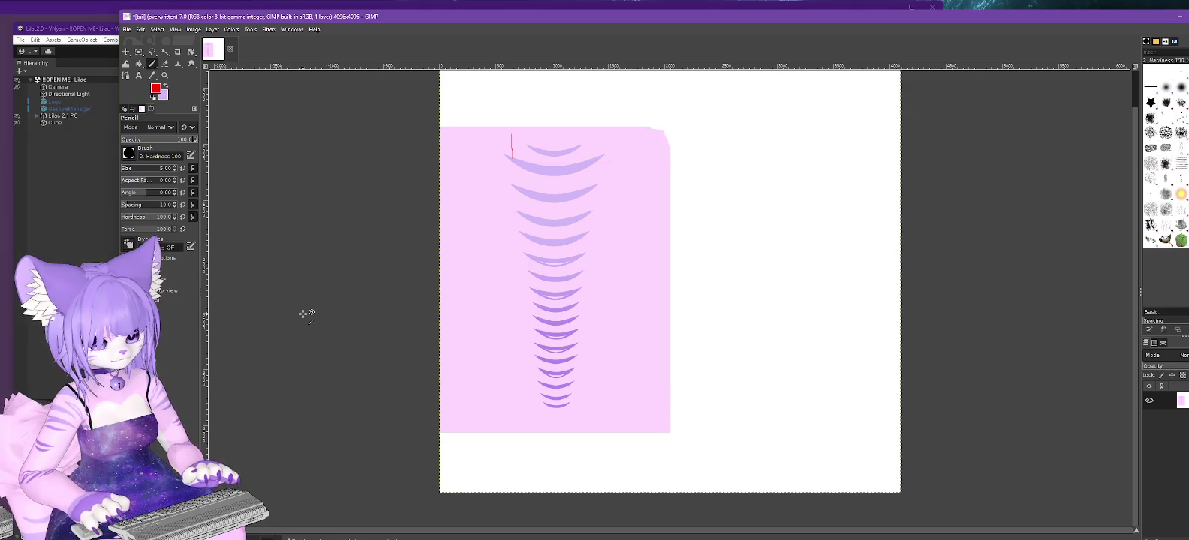
Select an oval around the top stripes and invert the selection.
{"action": "mouse_move", "coordinate": [139, 52]}
{"action": "left_click", "coordinate": [161, 63]}
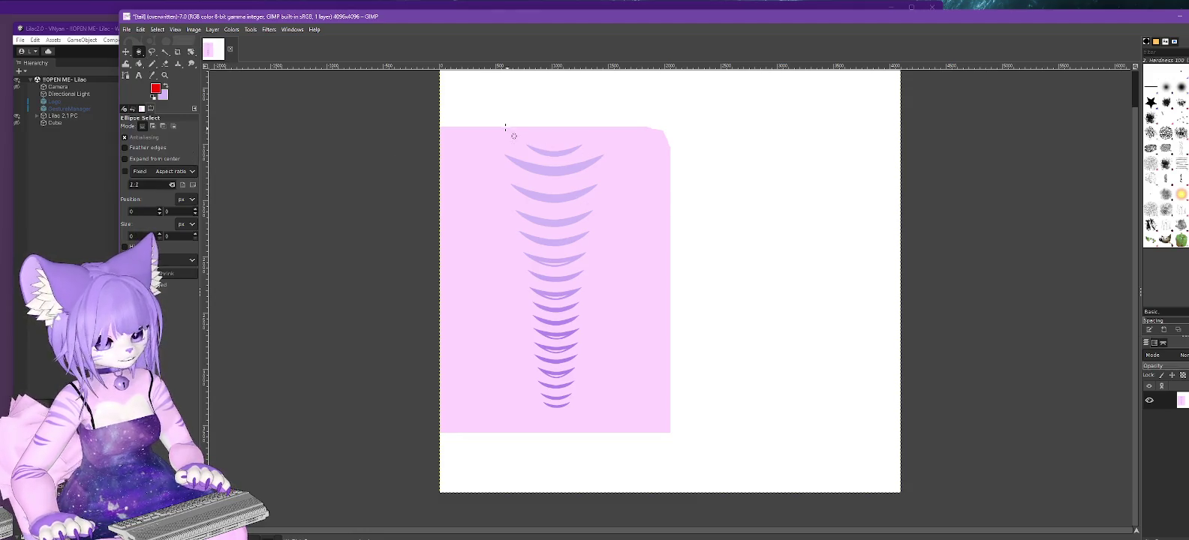
{"action": "left_click_drag", "start_coordinate": [496, 121], "coordinate": [608, 193]}
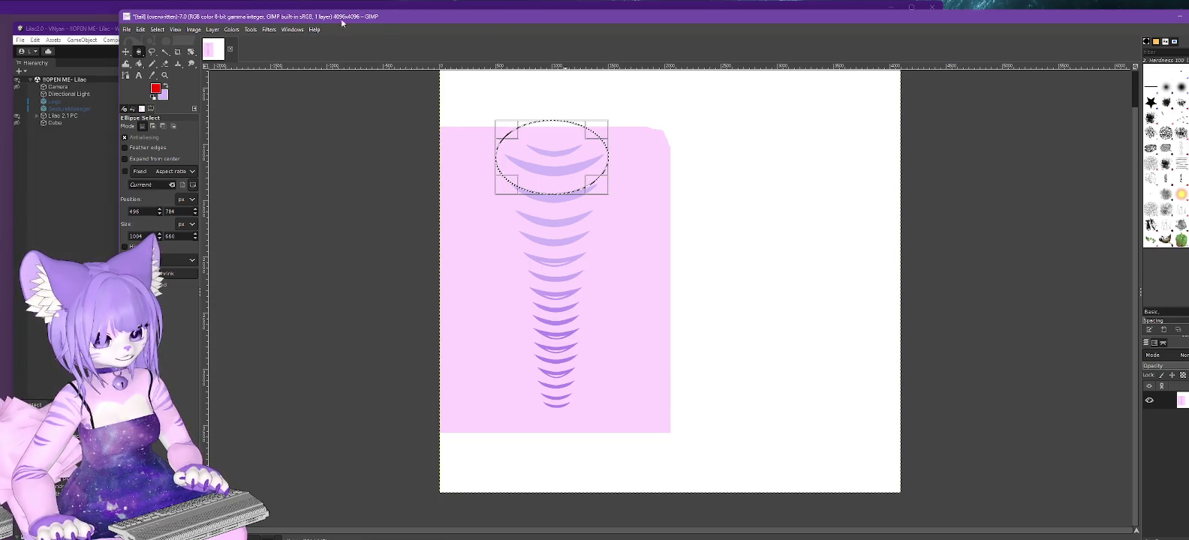
{"action": "left_click", "coordinate": [154, 30]}
{"action": "left_click", "coordinate": [180, 72]}
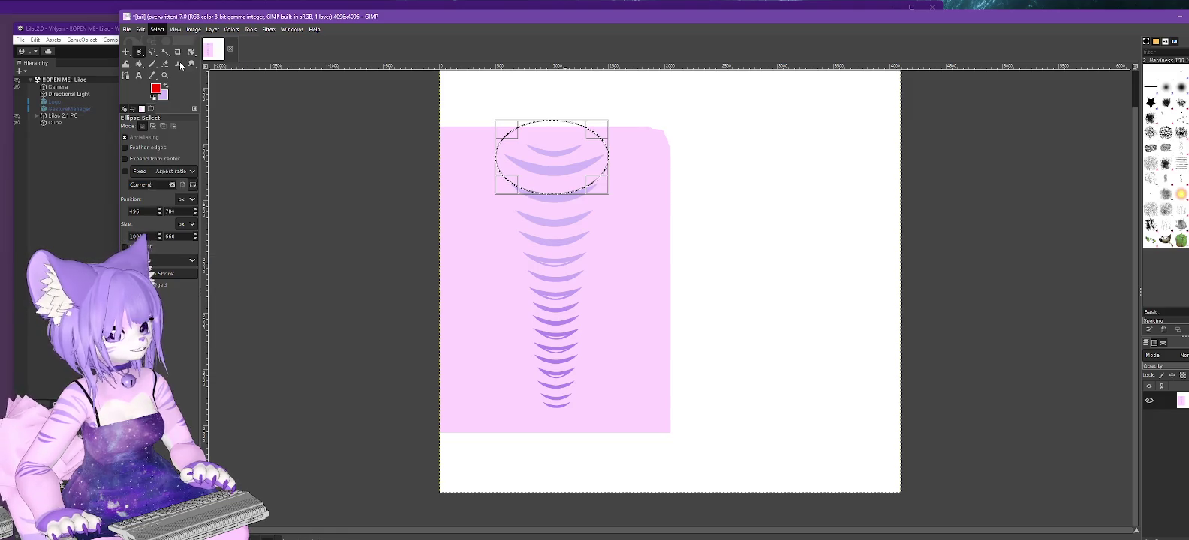
Set the foreground colour to white, undo a test pencil stroke, and clear the selection.
{"action": "left_click", "coordinate": [155, 89]}
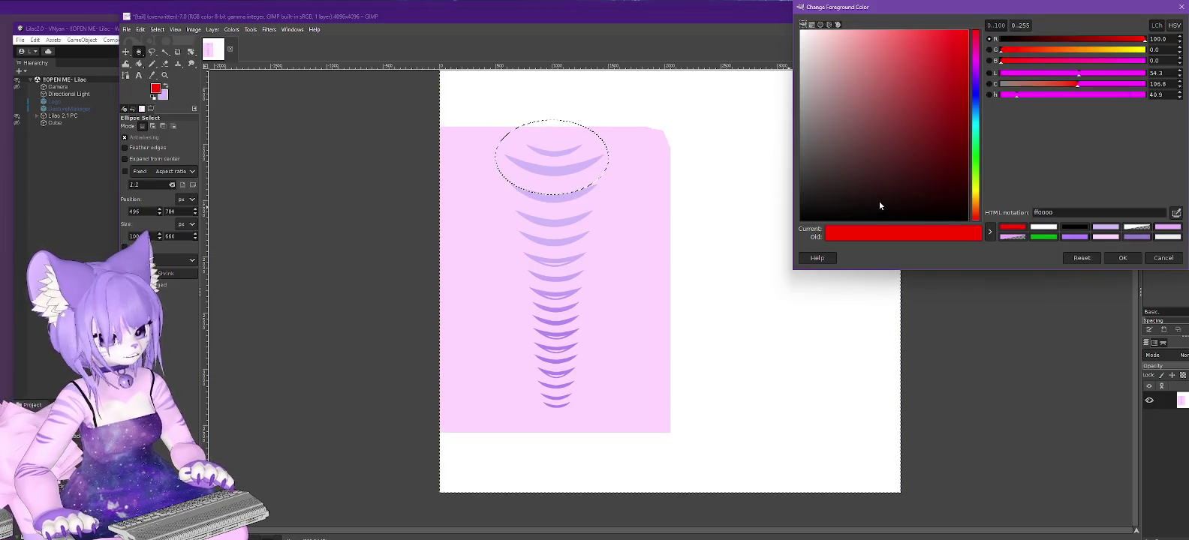
{"action": "left_click", "coordinate": [1042, 226]}
{"action": "left_click", "coordinate": [1121, 259]}
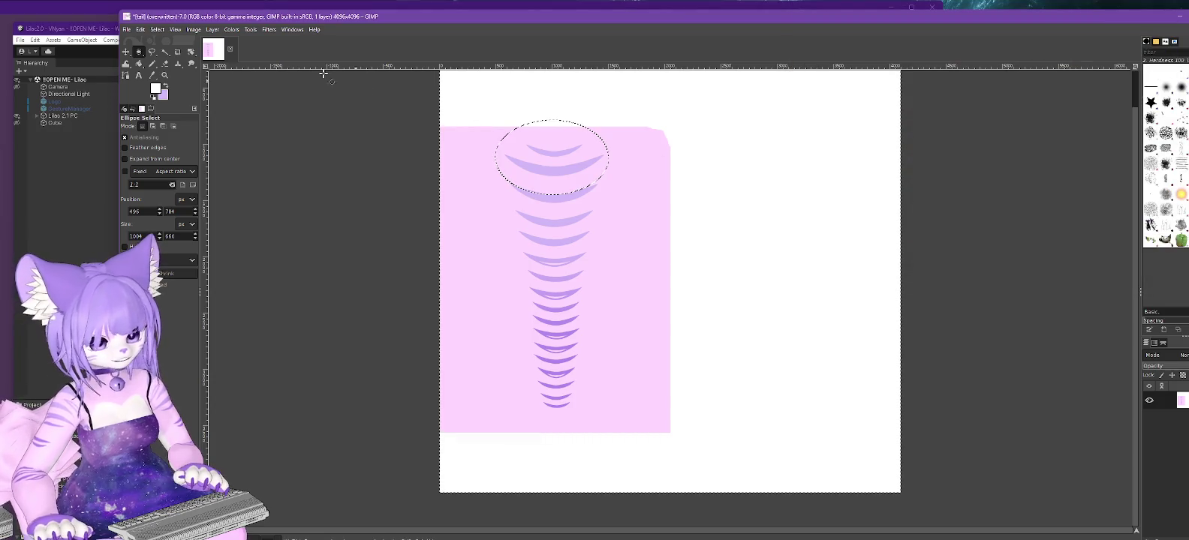
{"action": "left_click", "coordinate": [152, 64]}
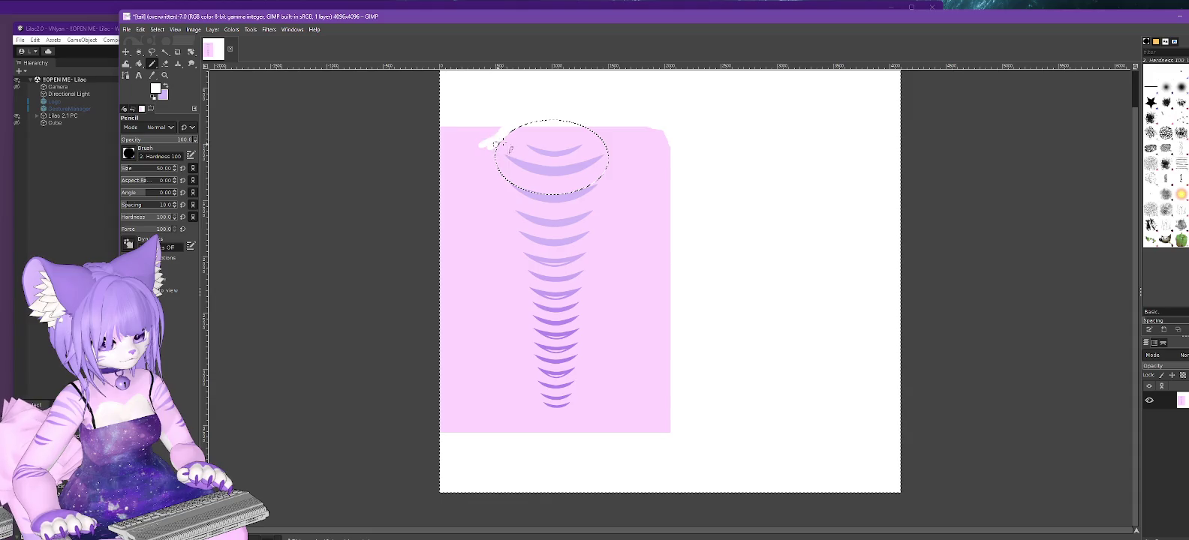
{"action": "left_click_drag", "start_coordinate": [507, 121], "coordinate": [448, 139]}
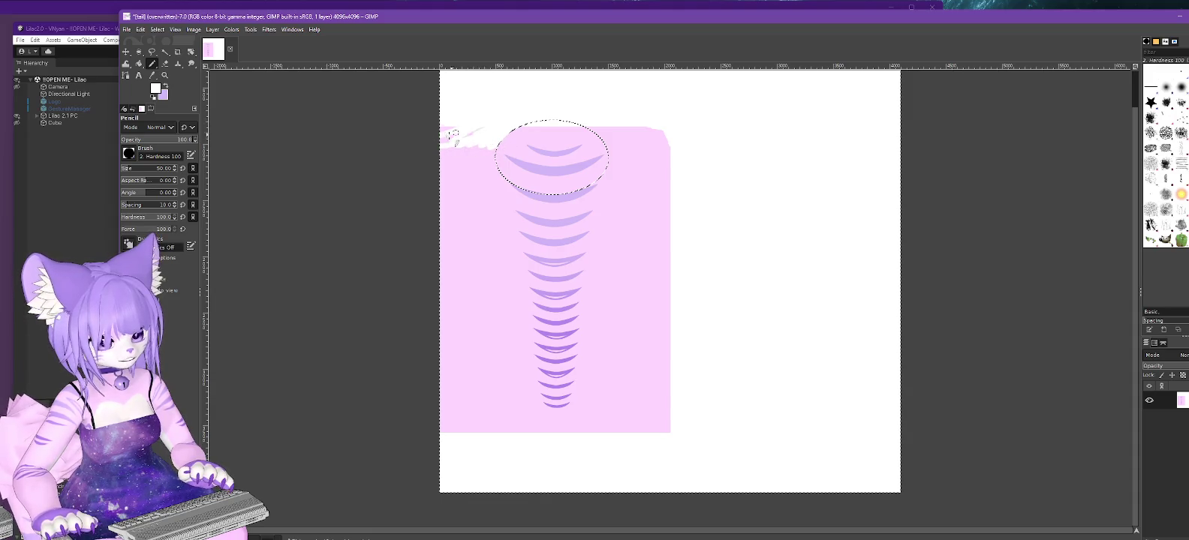
{"action": "key", "text": "ctrl+z"}
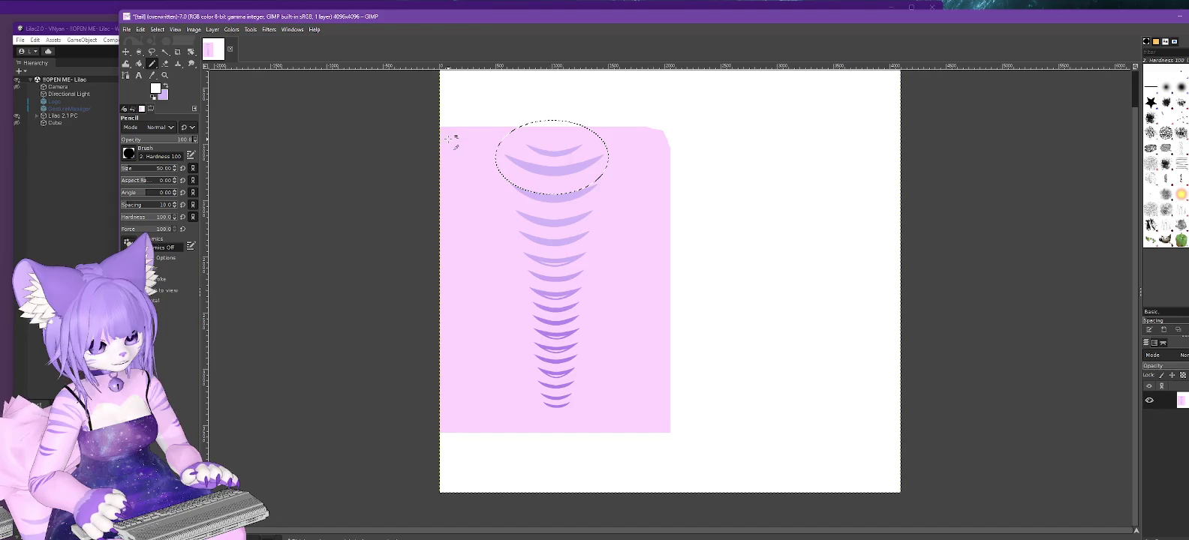
{"action": "key", "text": "ctrl+shift+a"}
{"action": "key", "text": "e"}
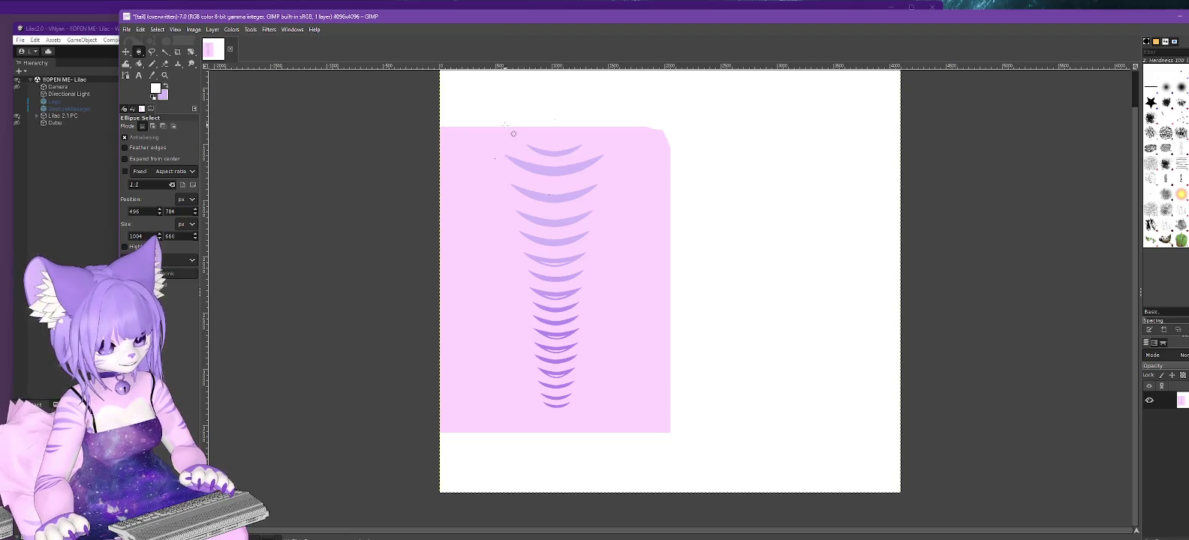
Protect a smaller oval around the top stripes and pencil white scallops along the top edge.
{"action": "left_click_drag", "start_coordinate": [503, 126], "coordinate": [605, 179]}
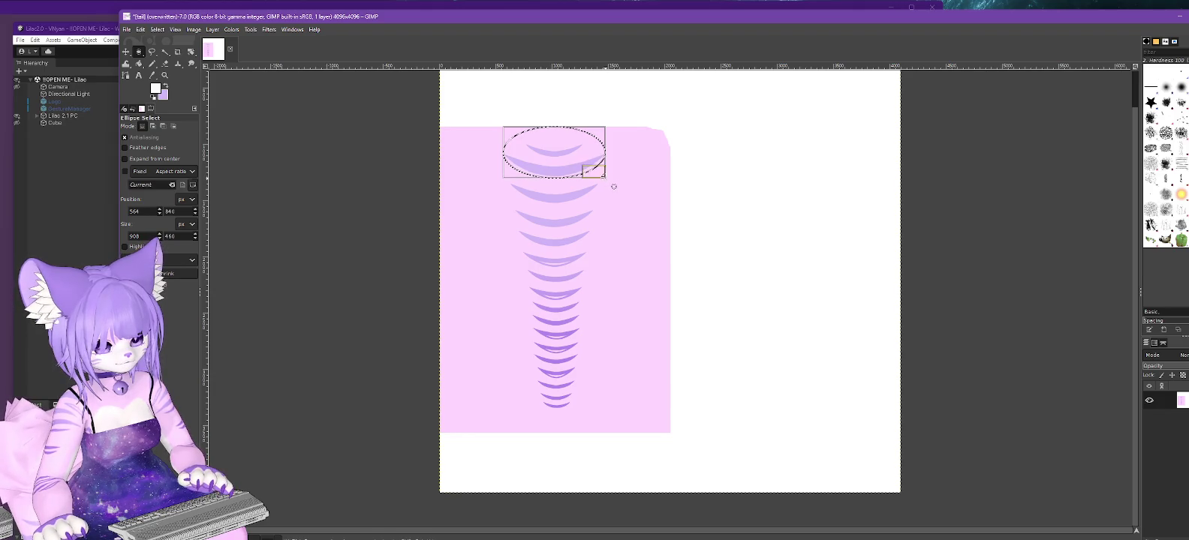
{"action": "mouse_move", "coordinate": [157, 30]}
{"action": "left_click", "coordinate": [175, 29]}
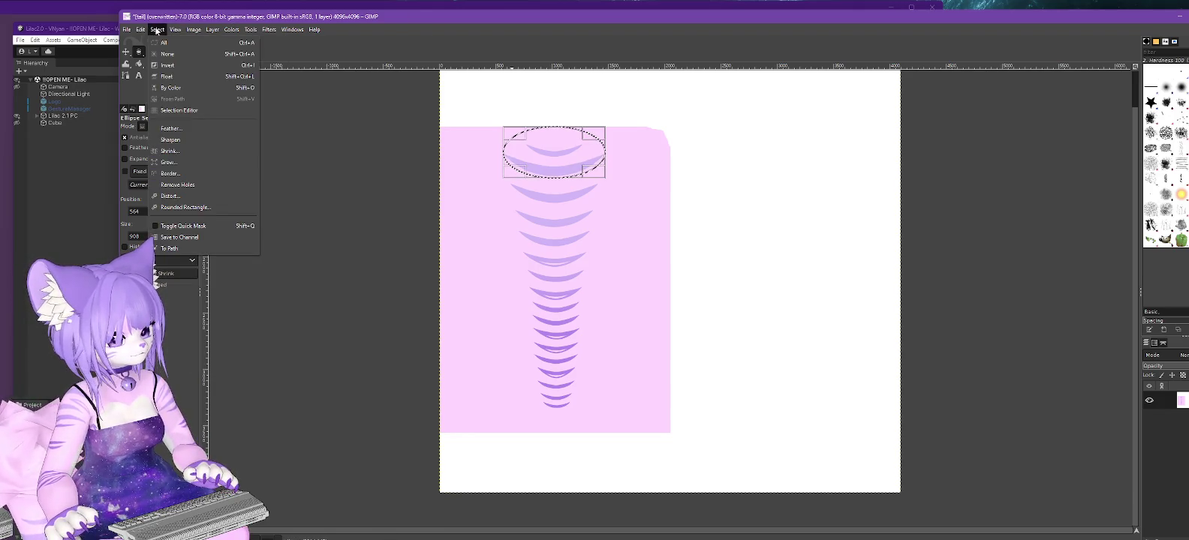
{"action": "left_click", "coordinate": [523, 136]}
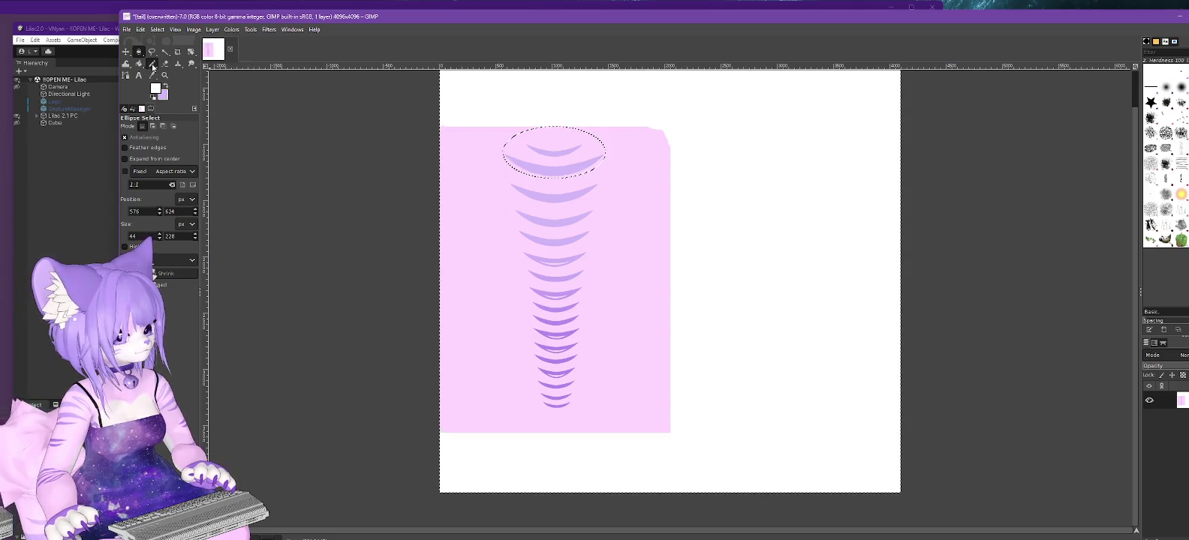
{"action": "left_click", "coordinate": [152, 63]}
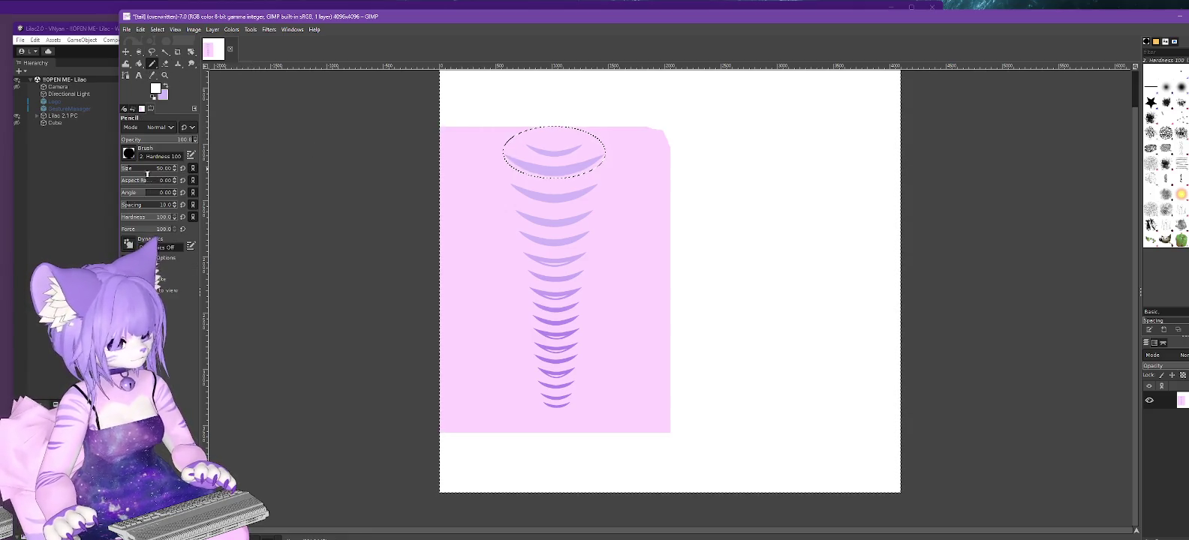
{"action": "mouse_move", "coordinate": [525, 126]}
{"action": "left_mouse_down"}
{"action": "mouse_move", "coordinate": [494, 138]}
{"action": "mouse_move", "coordinate": [543, 122]}
{"action": "left_mouse_up"}
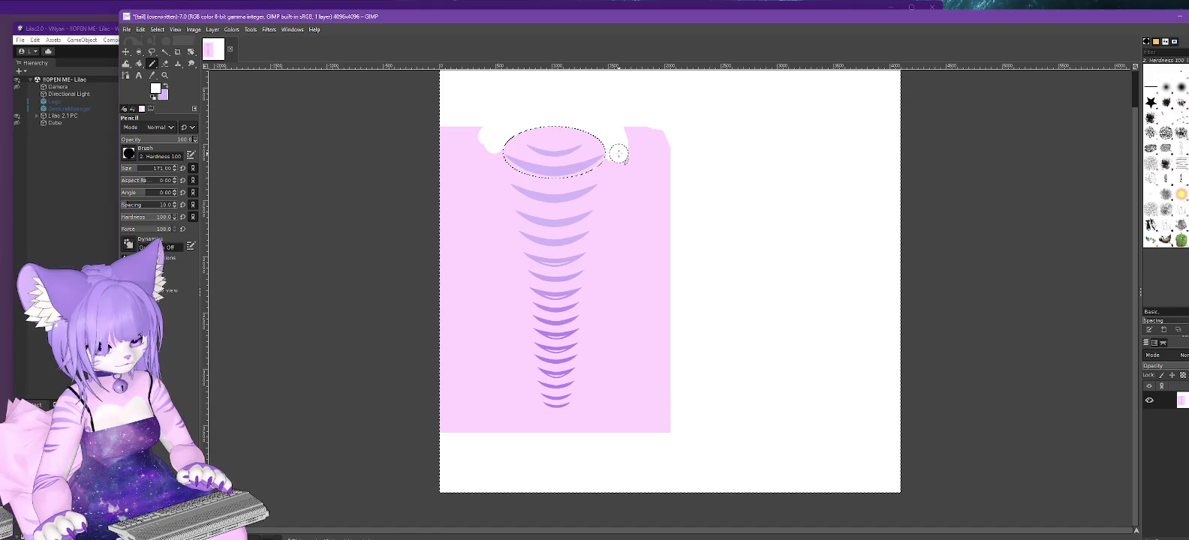
{"action": "mouse_move", "coordinate": [491, 139]}
{"action": "left_mouse_down"}
{"action": "mouse_move", "coordinate": [481, 128]}
{"action": "mouse_move", "coordinate": [407, 136]}
{"action": "left_mouse_up"}
{"action": "mouse_move", "coordinate": [676, 102]}
{"action": "left_mouse_down"}
{"action": "mouse_move", "coordinate": [669, 133]}
{"action": "mouse_move", "coordinate": [632, 145]}
{"action": "mouse_move", "coordinate": [679, 119]}
{"action": "left_mouse_up"}
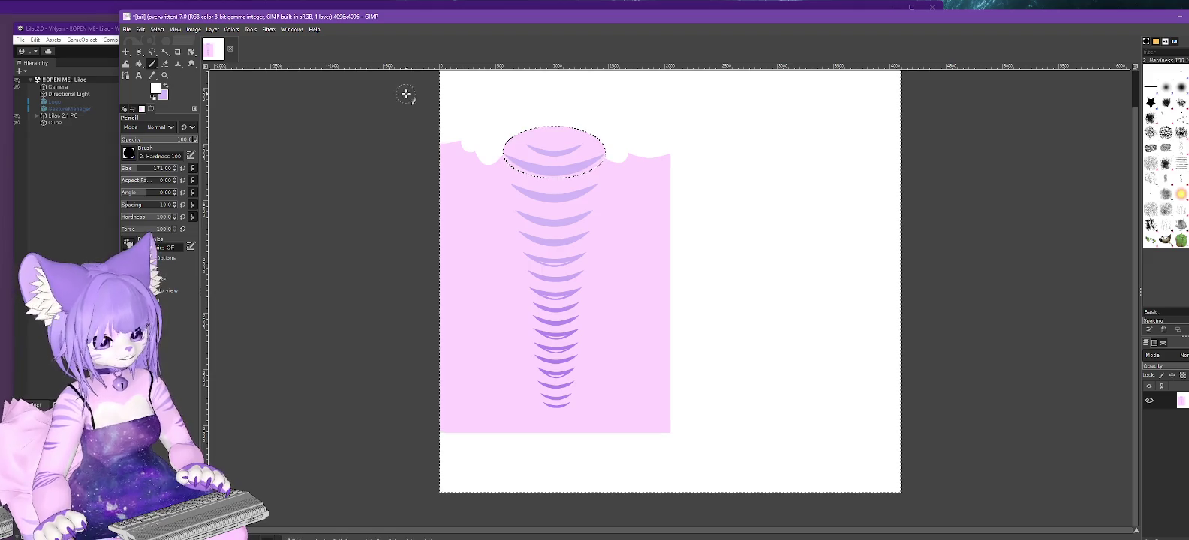
Overwrite tail.png with the edited texture and switch to Unity.
{"action": "left_click", "coordinate": [127, 30]}
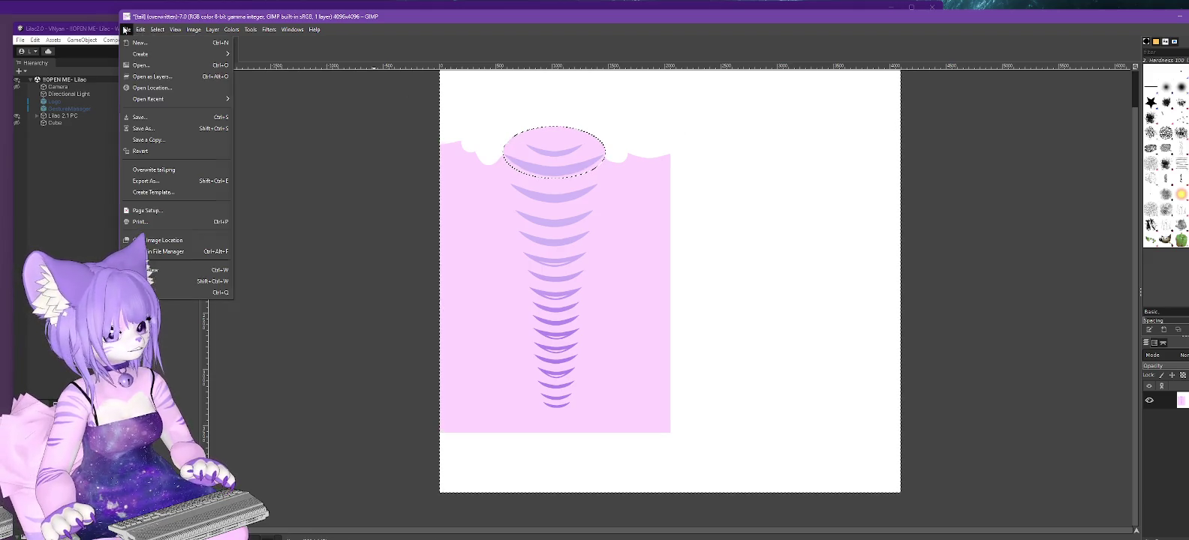
{"action": "left_click", "coordinate": [160, 171]}
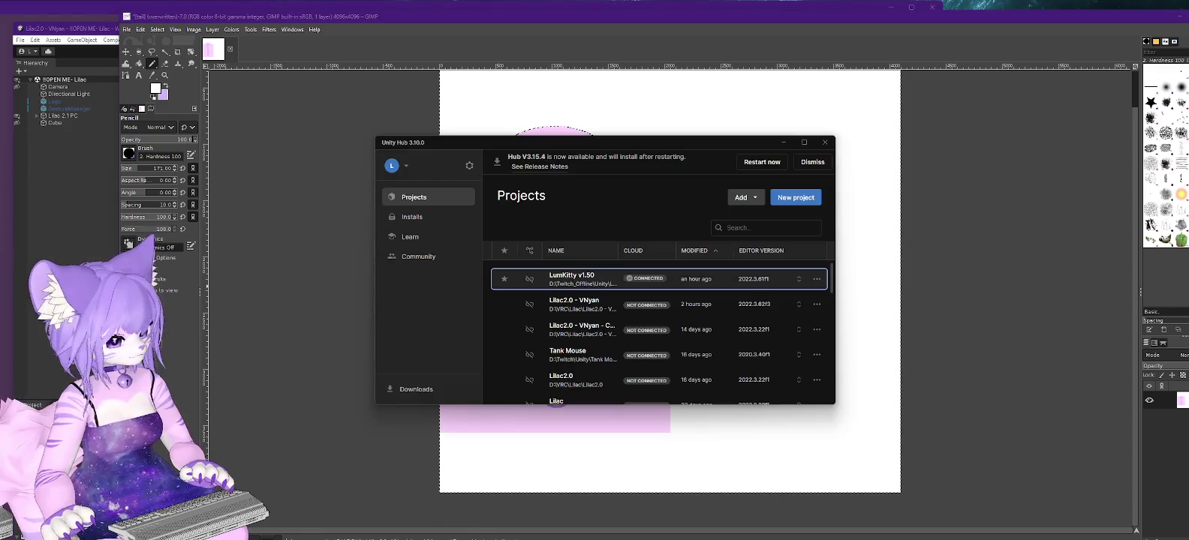
{"action": "key", "text": "alt+Tab"}
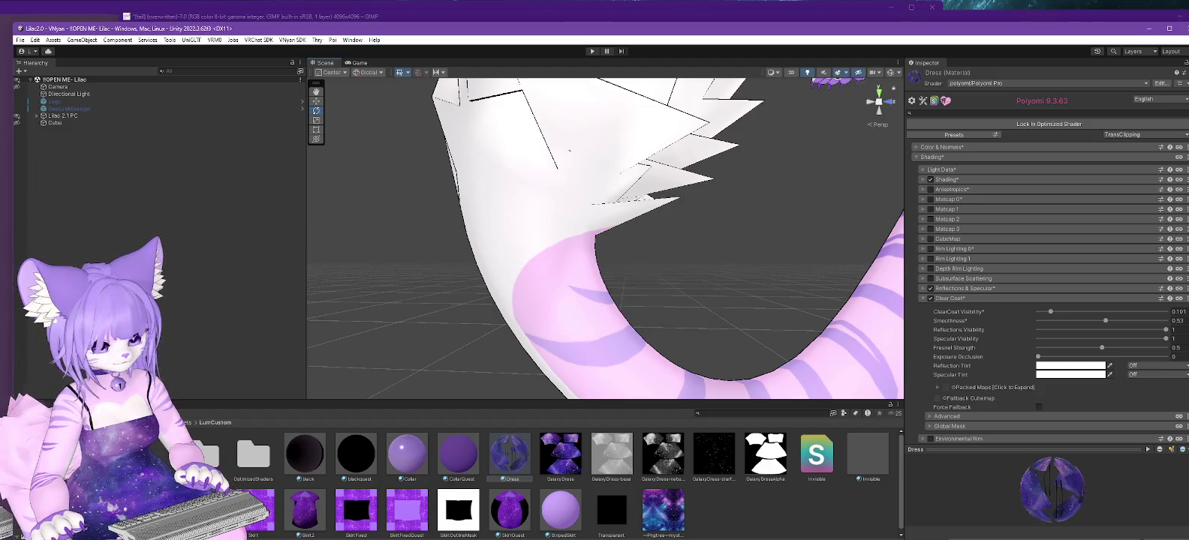
Orbit and zoom the Scene view to see the whole avatar with its tail.
{"action": "mouse_move", "coordinate": [473, 306]}
{"action": "right_mouse_down"}
{"action": "mouse_move", "coordinate": [416, 309]}
{"action": "mouse_move", "coordinate": [464, 310]}
{"action": "right_mouse_up"}
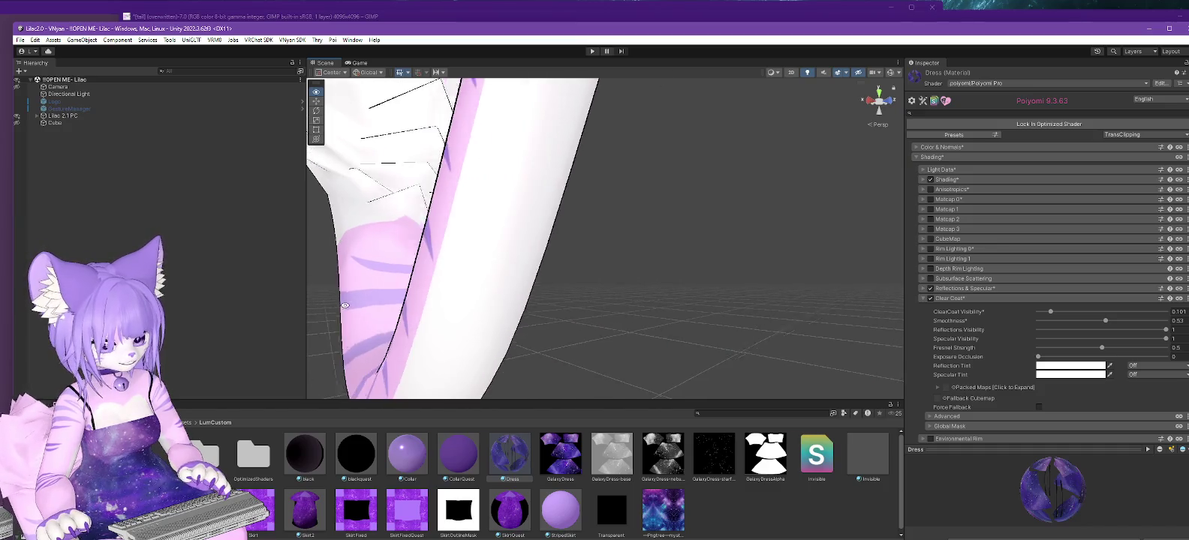
{"action": "scroll", "coordinate": [465, 310], "scroll_direction": "down", "scroll_amount": 5}
{"action": "right_click_drag", "start_coordinate": [465, 310], "coordinate": [733, 316]}
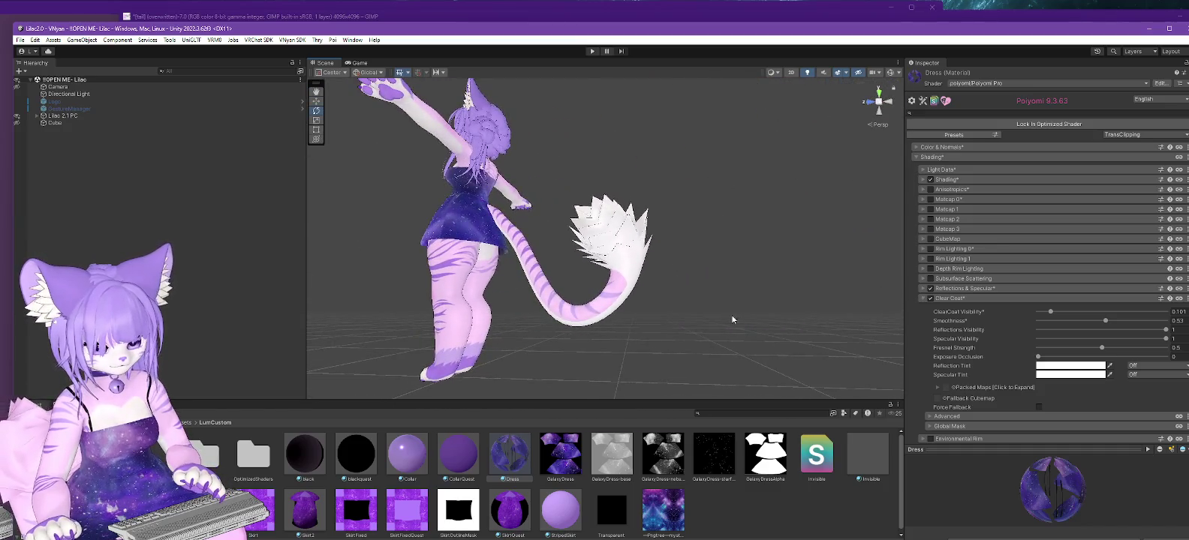
{"action": "scroll", "coordinate": [699, 299], "scroll_direction": "up", "scroll_amount": 2}
{"action": "scroll", "coordinate": [728, 292], "scroll_direction": "up", "scroll_amount": 2}
{"action": "scroll", "coordinate": [715, 314], "scroll_direction": "up", "scroll_amount": 2}
{"action": "scroll", "coordinate": [709, 320], "scroll_direction": "up", "scroll_amount": 3}
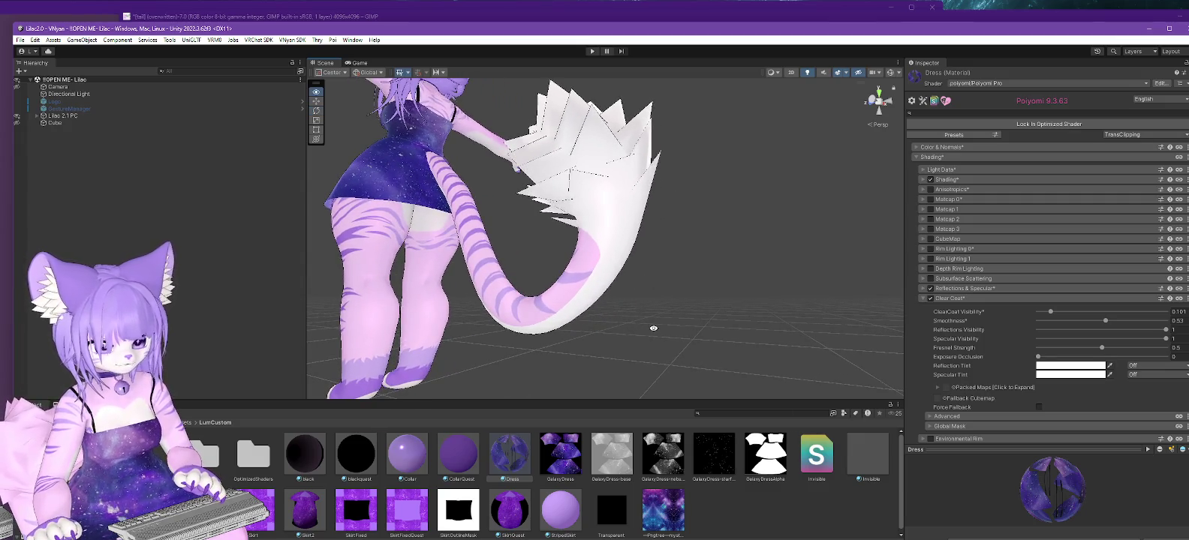
Orbit around the avatar from behind and front to inspect the white-tipped tail.
{"action": "right_click_drag", "start_coordinate": [653, 328], "coordinate": [650, 330]}
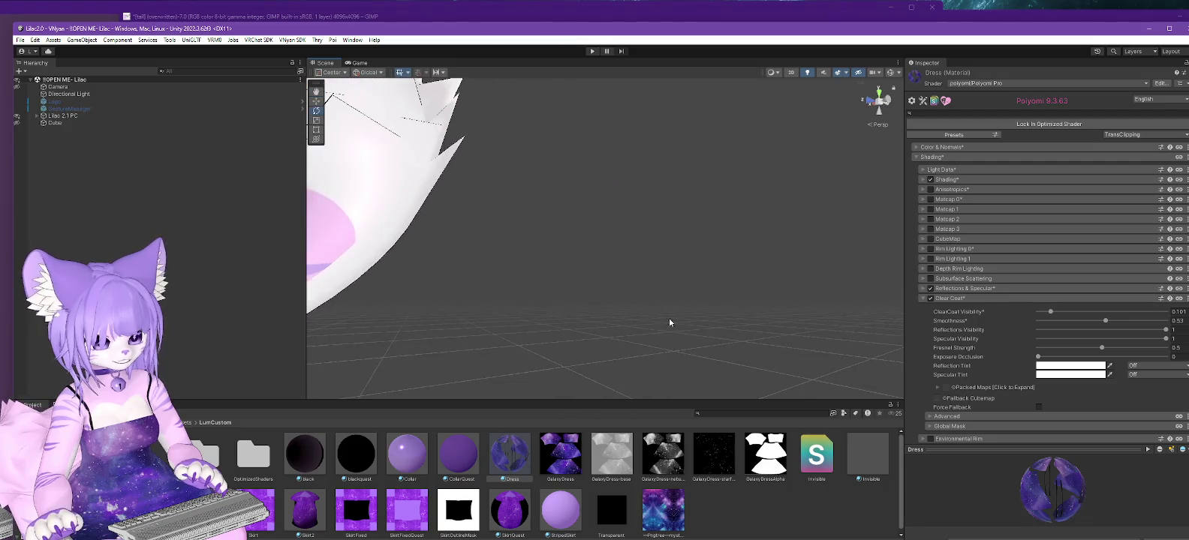
{"action": "mouse_move", "coordinate": [651, 329]}
{"action": "right_mouse_down"}
{"action": "mouse_move", "coordinate": [675, 315]}
{"action": "mouse_move", "coordinate": [575, 369]}
{"action": "mouse_move", "coordinate": [608, 261]}
{"action": "mouse_move", "coordinate": [605, 330]}
{"action": "mouse_move", "coordinate": [545, 316]}
{"action": "right_mouse_up"}
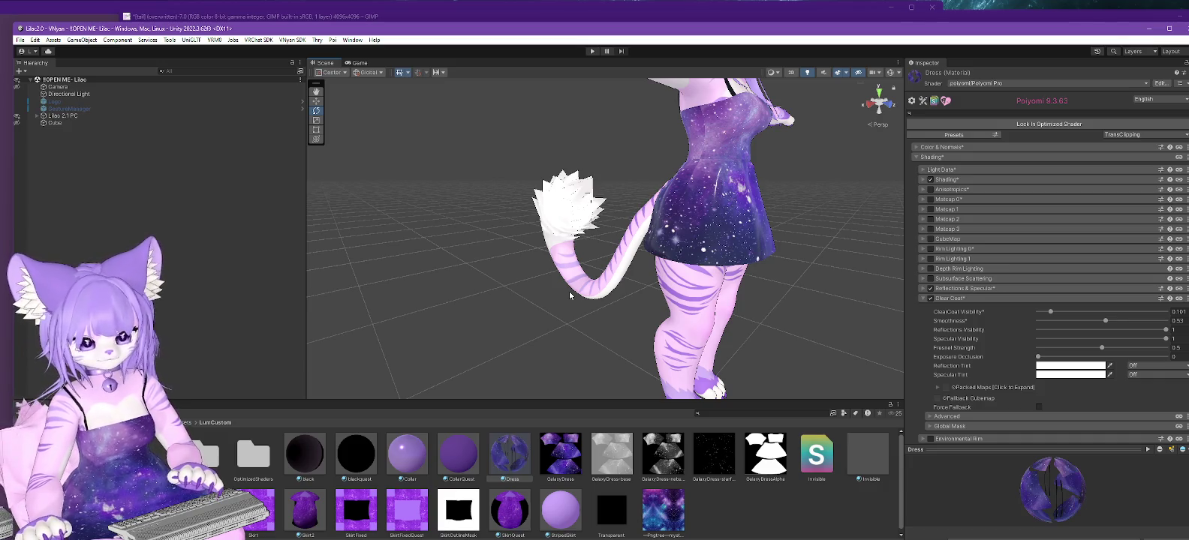
{"action": "mouse_move", "coordinate": [593, 302]}
{"action": "left_mouse_down", "text": "alt"}
{"action": "mouse_move", "coordinate": [757, 263]}
{"action": "mouse_move", "coordinate": [623, 317]}
{"action": "left_mouse_up", "text": "alt"}
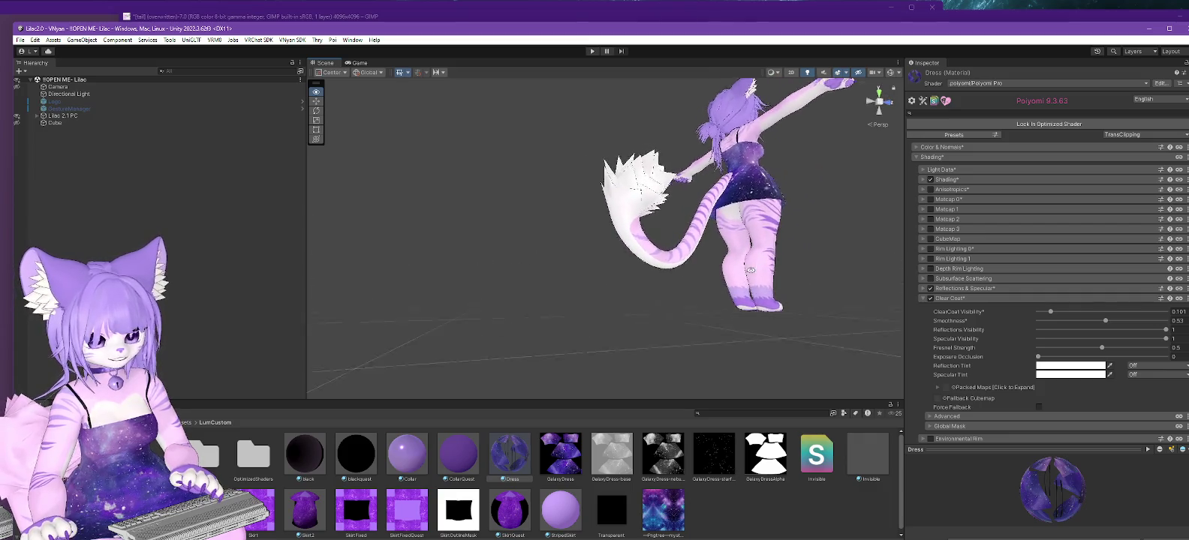
{"action": "scroll", "coordinate": [649, 302], "scroll_direction": "up", "scroll_amount": 4}
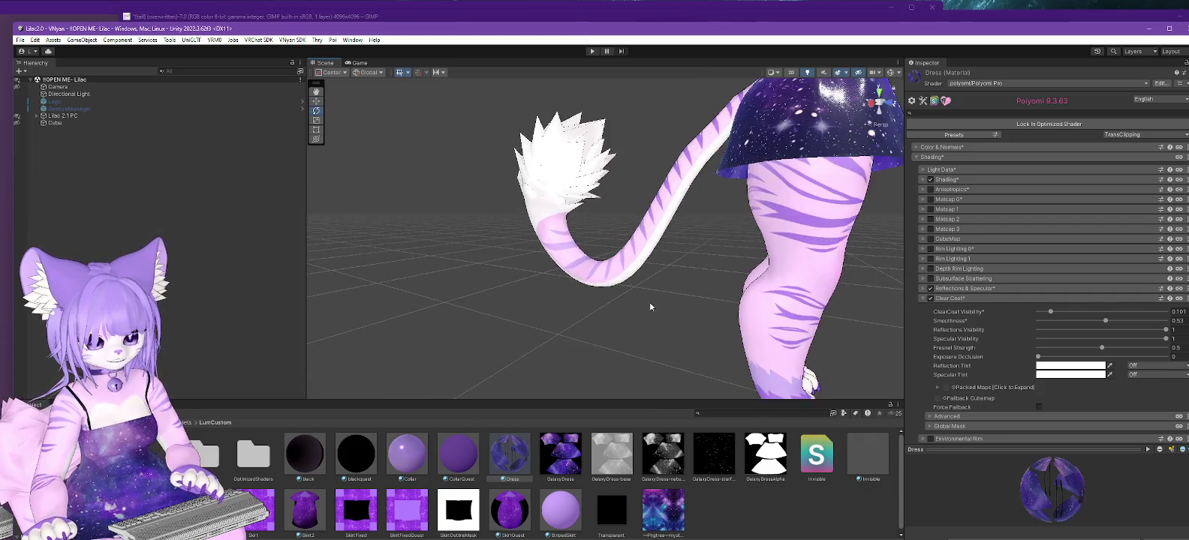
{"action": "scroll", "coordinate": [653, 315], "scroll_direction": "down", "scroll_amount": 2}
{"action": "scroll", "coordinate": [666, 326], "scroll_direction": "down", "scroll_amount": 4}
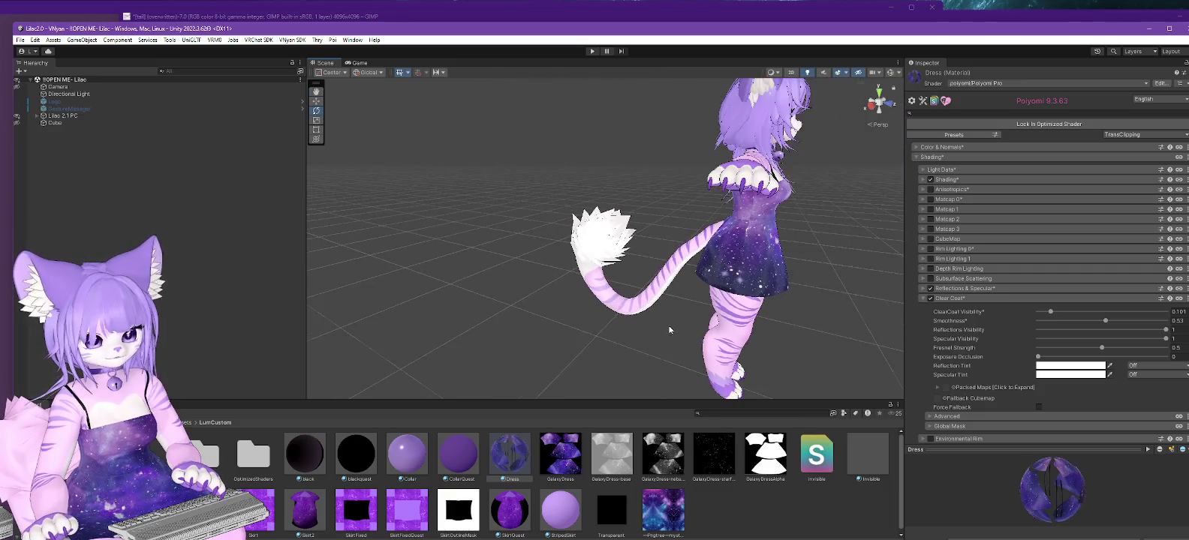
{"action": "left_click_drag", "start_coordinate": [668, 325], "coordinate": [601, 325], "text": "alt"}
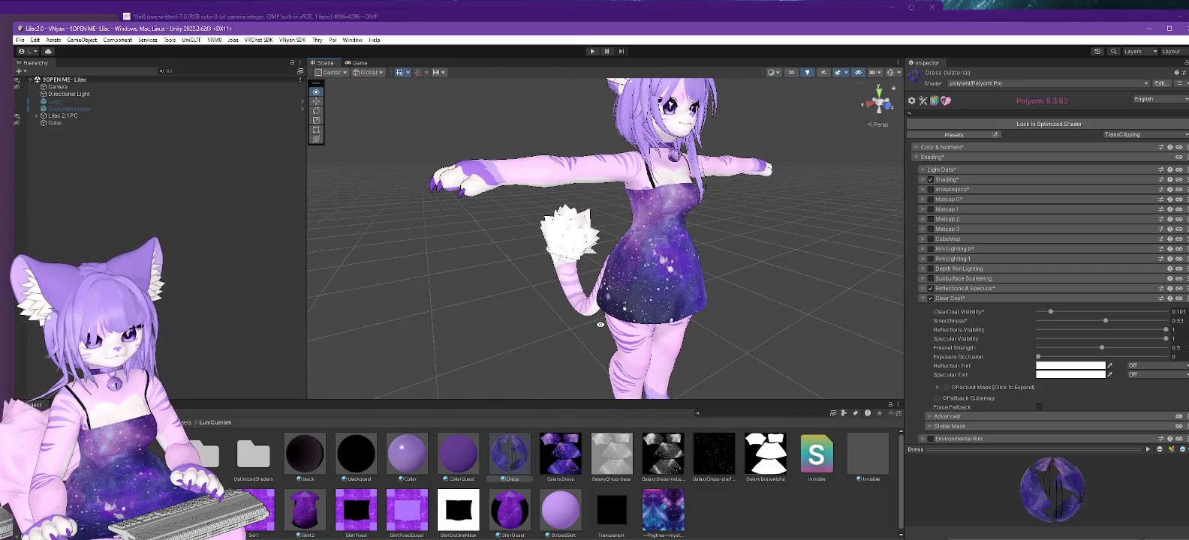
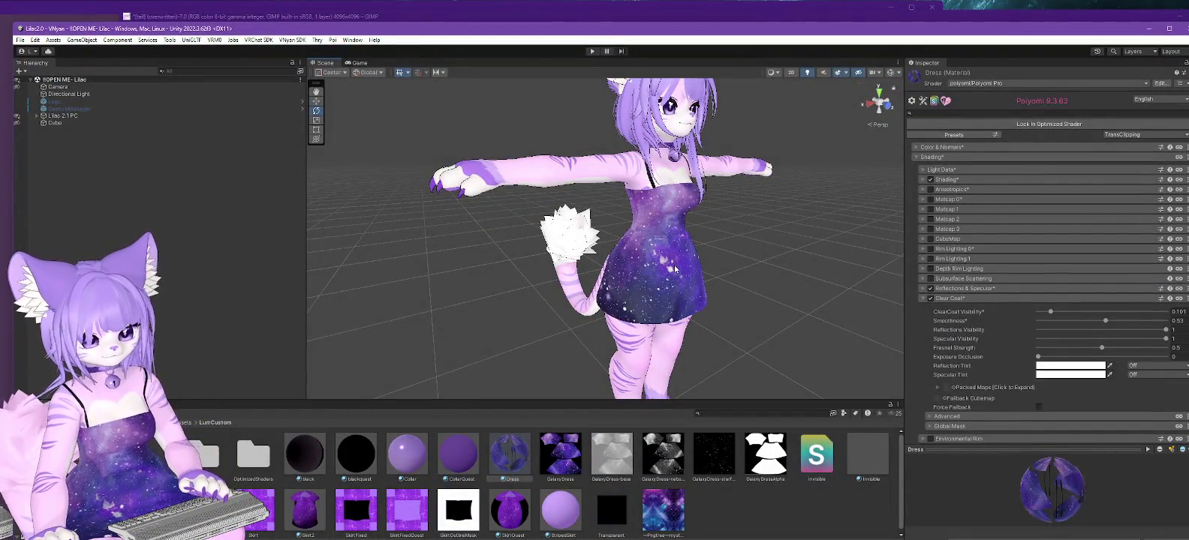
Use Thry's Lock All to lock every material on the Lilac 2.1 PC avatar.
{"action": "left_click_drag", "start_coordinate": [664, 256], "coordinate": [615, 294], "text": "alt"}
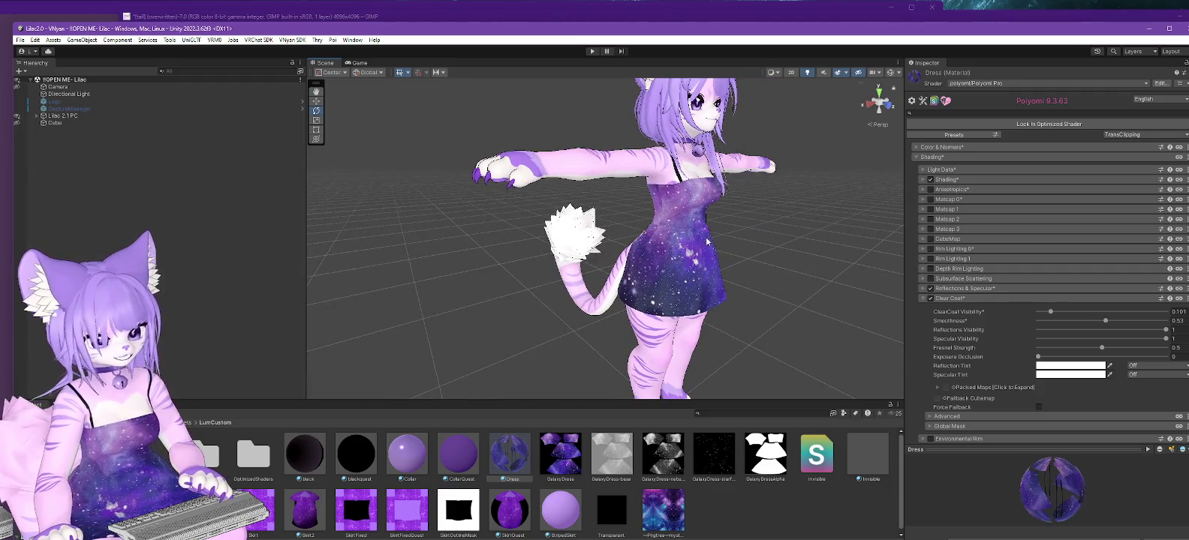
{"action": "left_click", "coordinate": [60, 116]}
{"action": "right_click", "coordinate": [61, 116]}
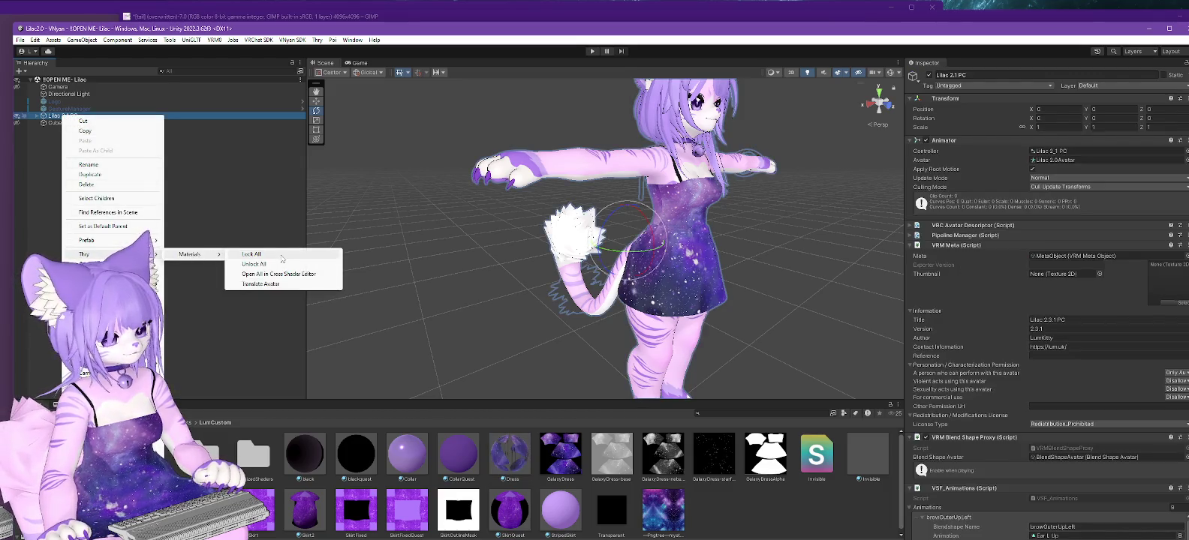
{"action": "left_click", "coordinate": [280, 255]}
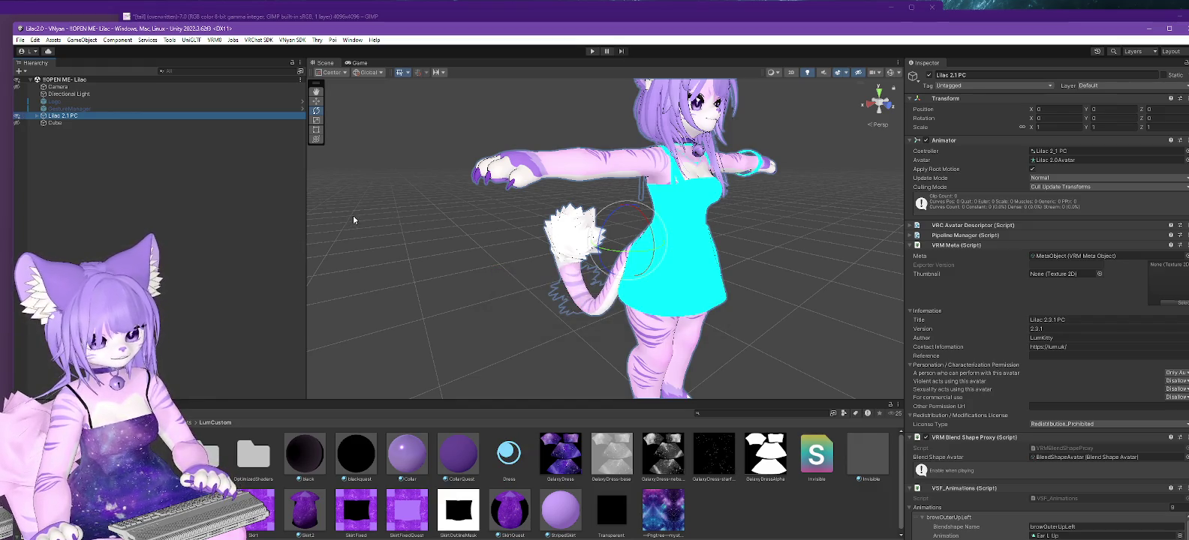
Export a VSFAvatar that overwrites the existing Lilac 2.1 PC file, then bring up VNyan.
{"action": "left_click", "coordinate": [292, 40]}
{"action": "left_click", "coordinate": [409, 60]}
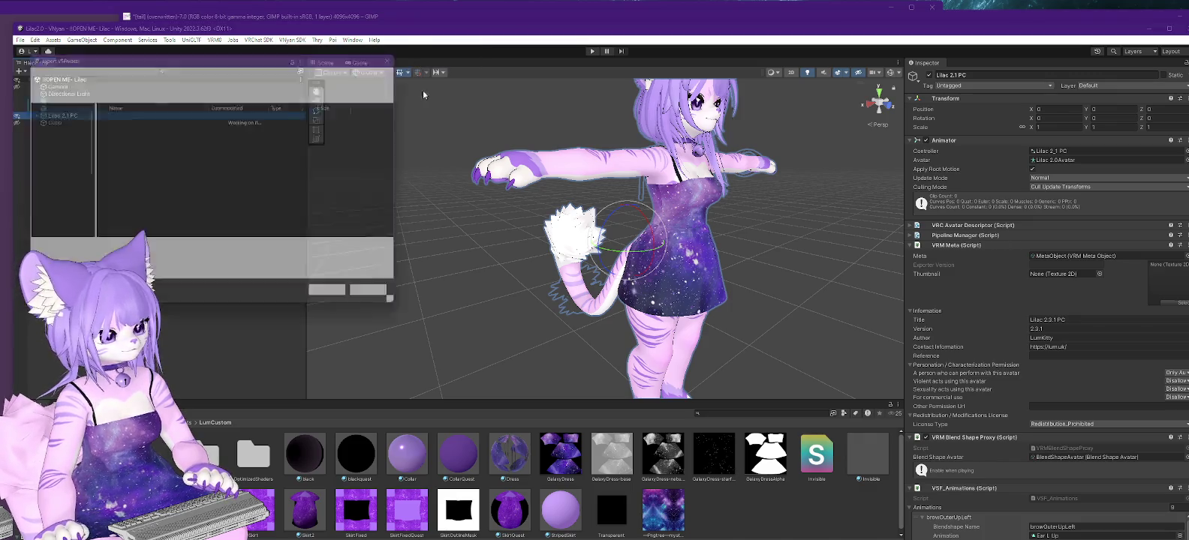
{"action": "double_click", "coordinate": [132, 117]}
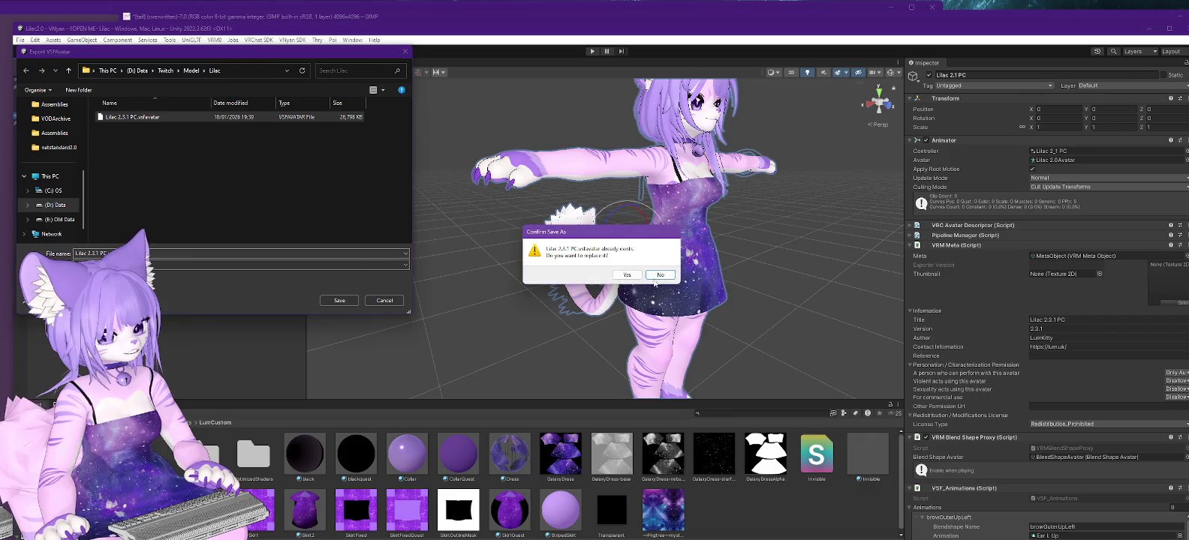
{"action": "left_click", "coordinate": [621, 275]}
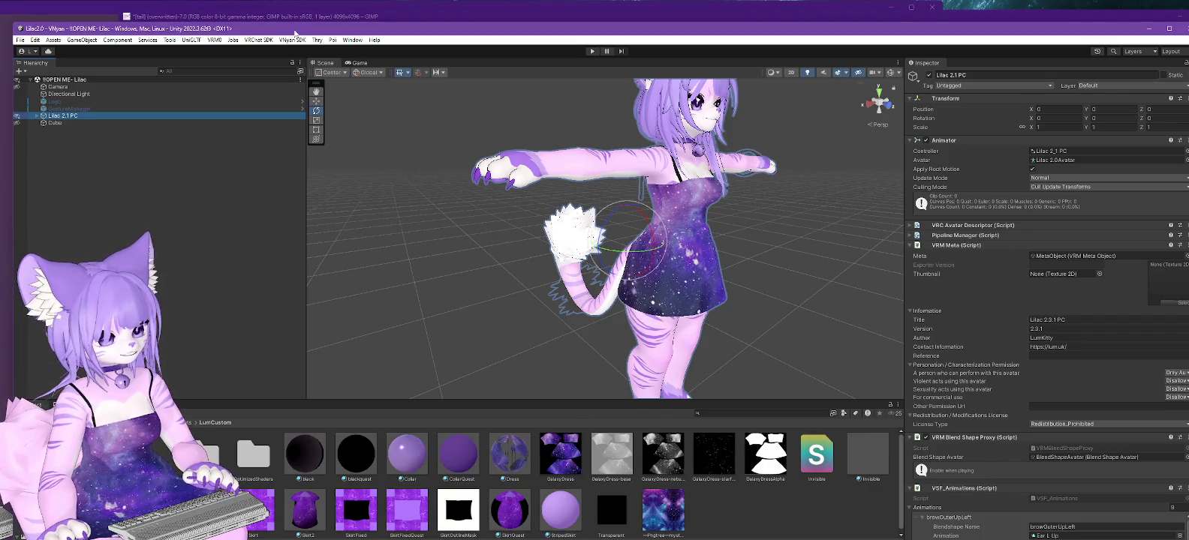
{"action": "left_click", "coordinate": [12, 14]}
{"action": "left_click", "coordinate": [902, 57]}
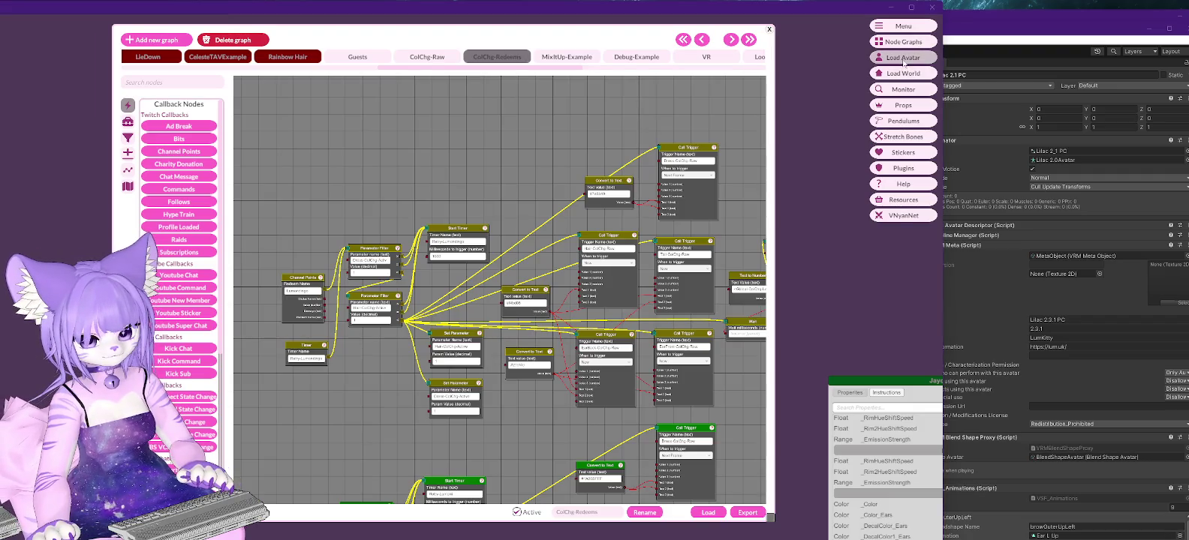
Load the exported Lilac 2.1 PC .vsfavatar into VNyan, then switch to GIMP.
{"action": "double_click", "coordinate": [45, 86]}
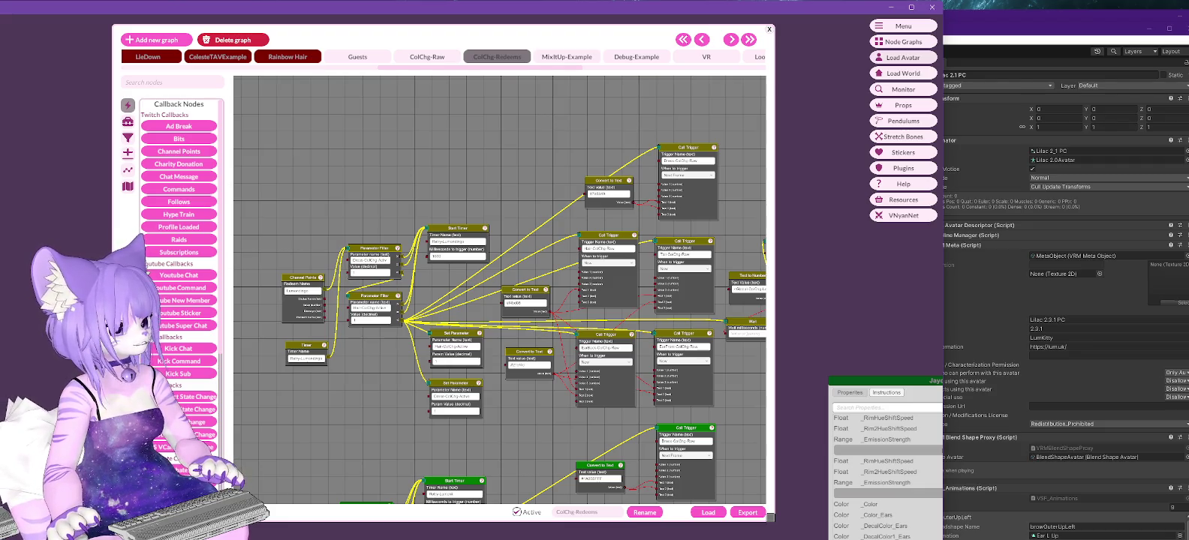
{"action": "key", "text": "alt+Tab"}
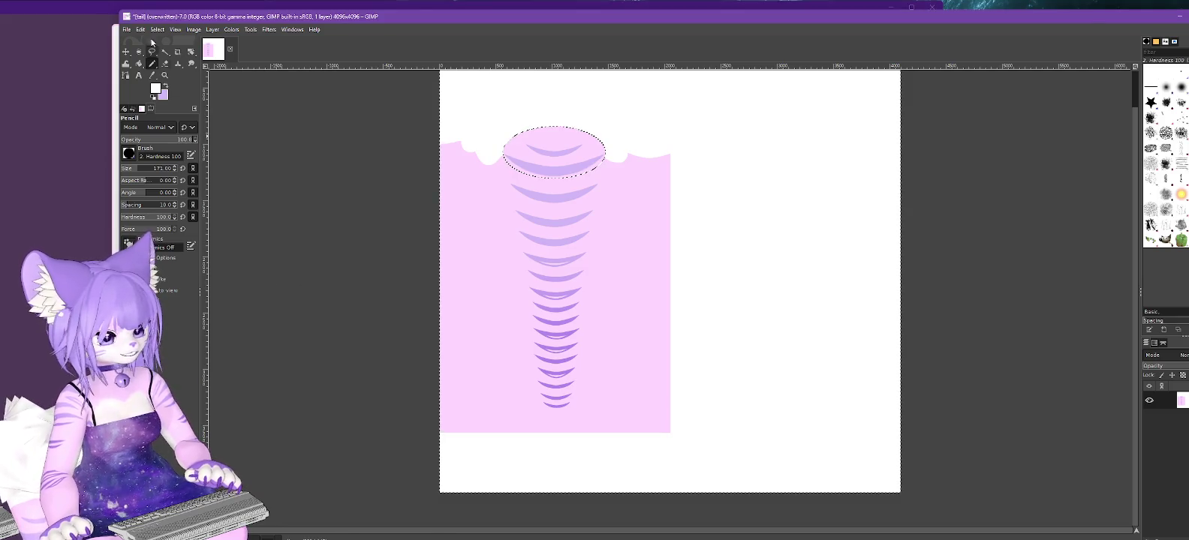
Erase the two black left strips from GalaxyDress-nebulae.png and overwrite the file.
{"action": "left_click", "coordinate": [127, 30]}
{"action": "mouse_move", "coordinate": [153, 99]}
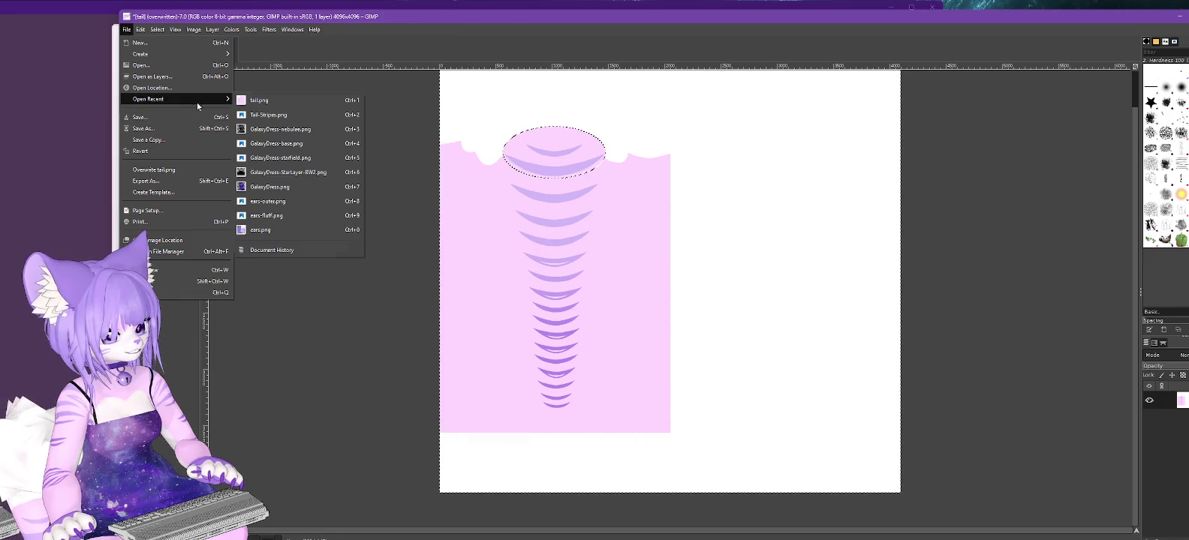
{"action": "left_click", "coordinate": [276, 129]}
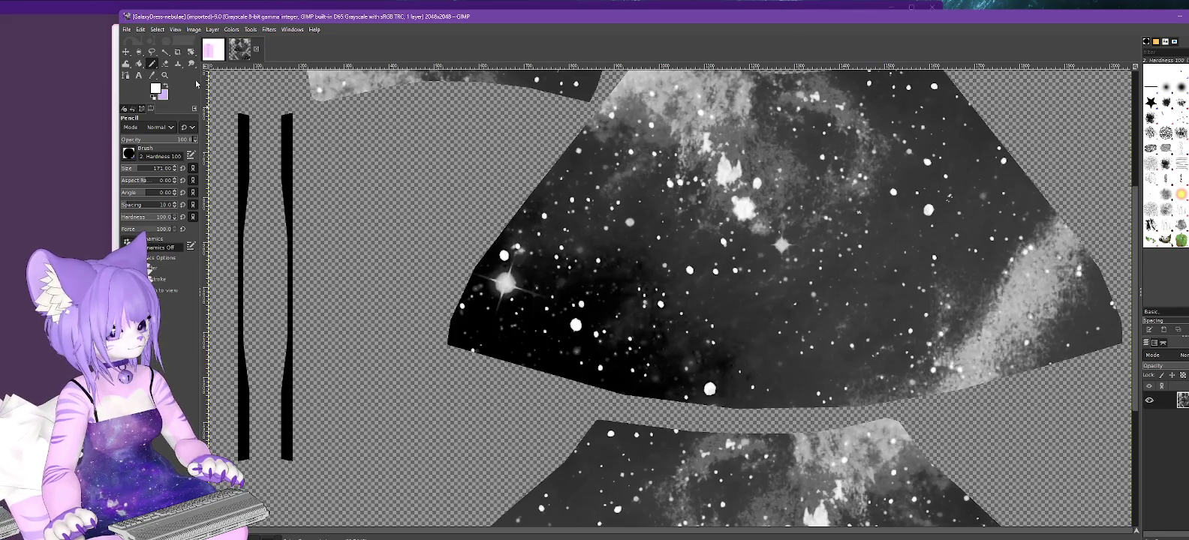
{"action": "left_click", "coordinate": [165, 64]}
{"action": "left_click_drag", "start_coordinate": [247, 133], "coordinate": [279, 454]}
{"action": "left_click", "coordinate": [127, 29]}
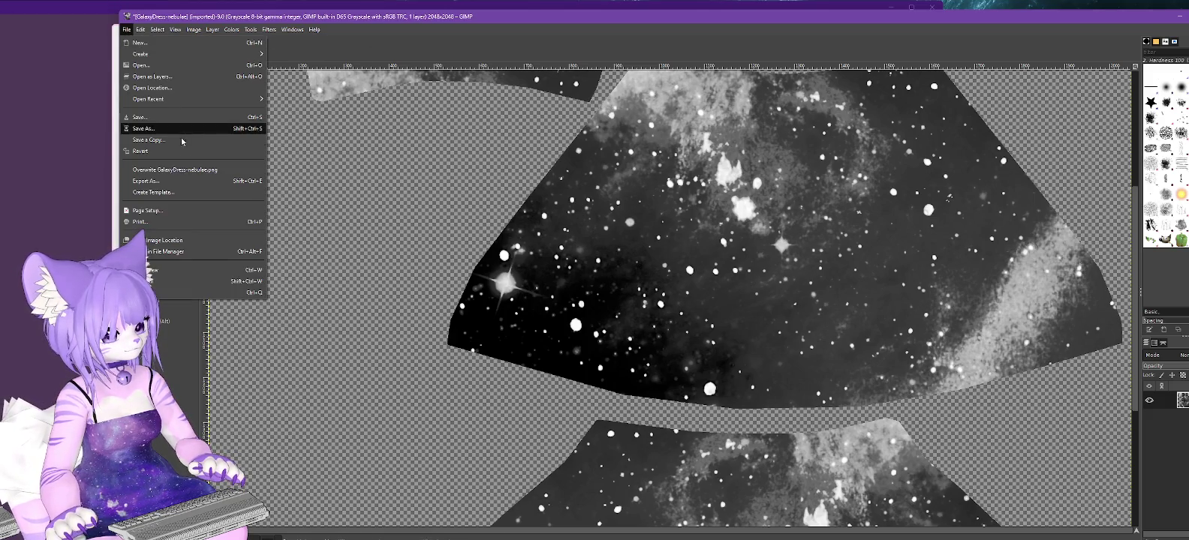
{"action": "left_click", "coordinate": [175, 170]}
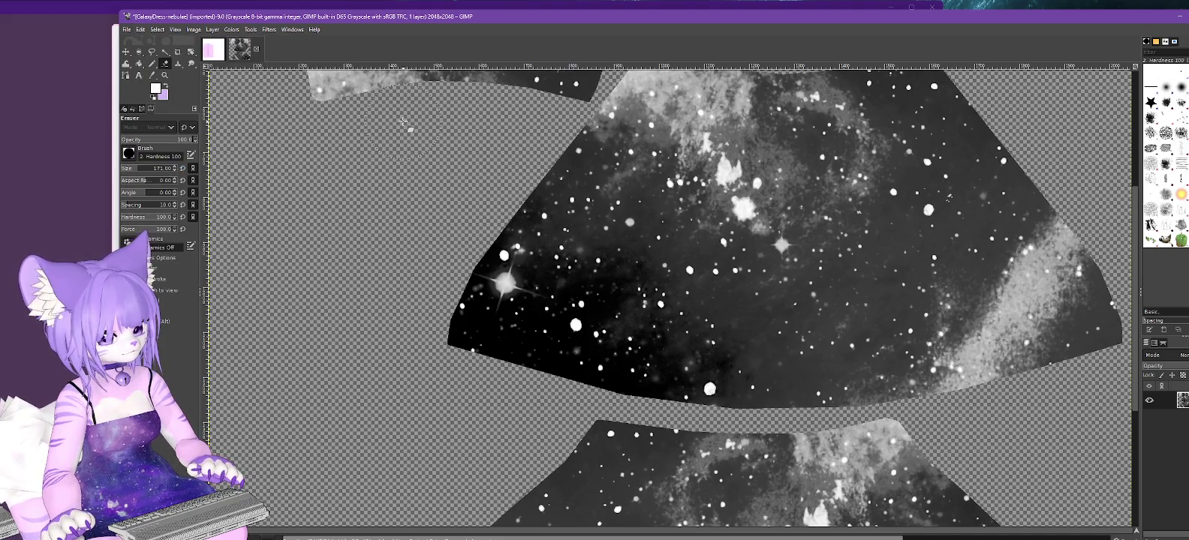
Erase the gray left strips from GalaxyDress-base.png and overwrite the file.
{"action": "left_click", "coordinate": [126, 30]}
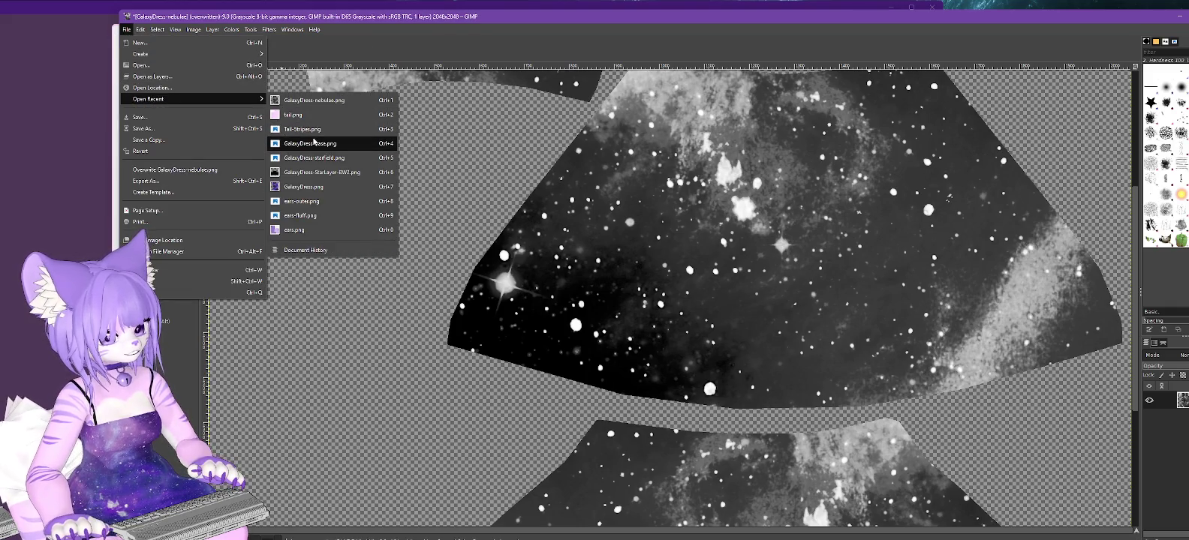
{"action": "left_click", "coordinate": [313, 142]}
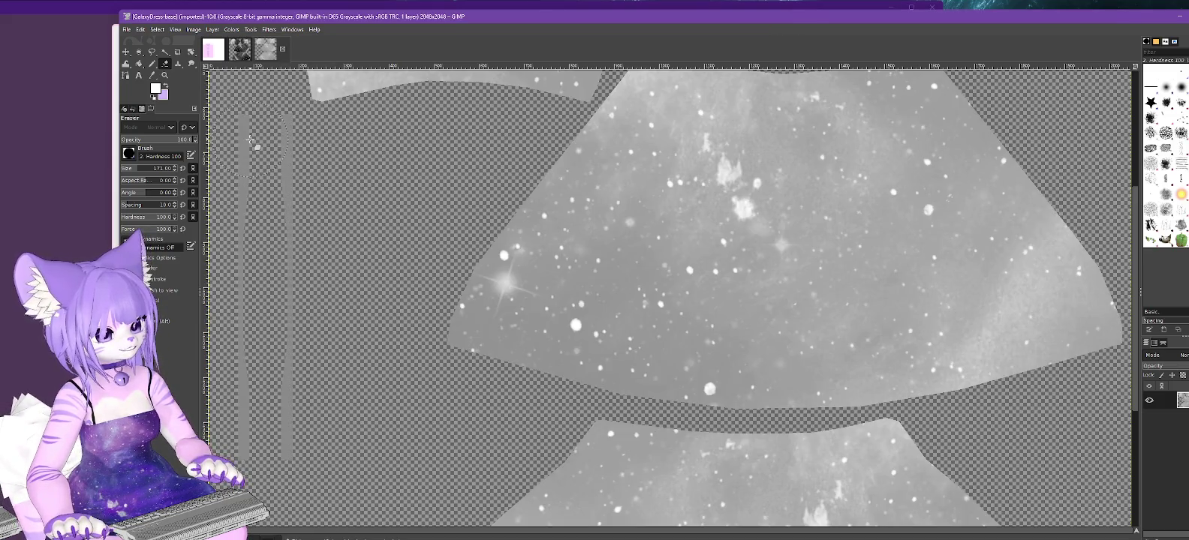
{"action": "mouse_move", "coordinate": [250, 139]}
{"action": "left_mouse_down"}
{"action": "mouse_move", "coordinate": [280, 415]}
{"action": "mouse_move", "coordinate": [247, 451]}
{"action": "left_mouse_up"}
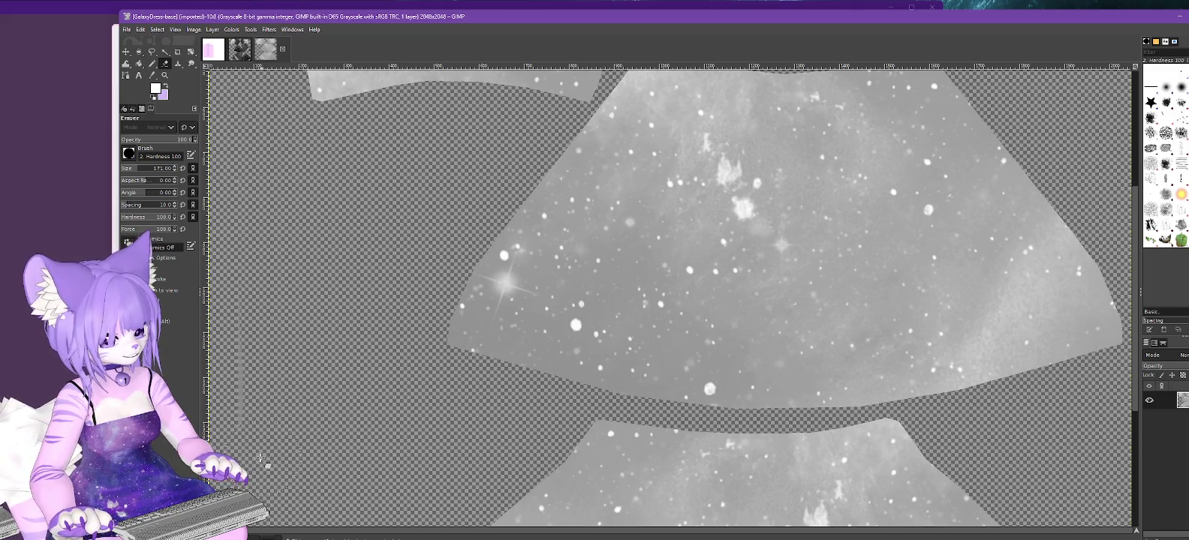
{"action": "left_click", "coordinate": [128, 31]}
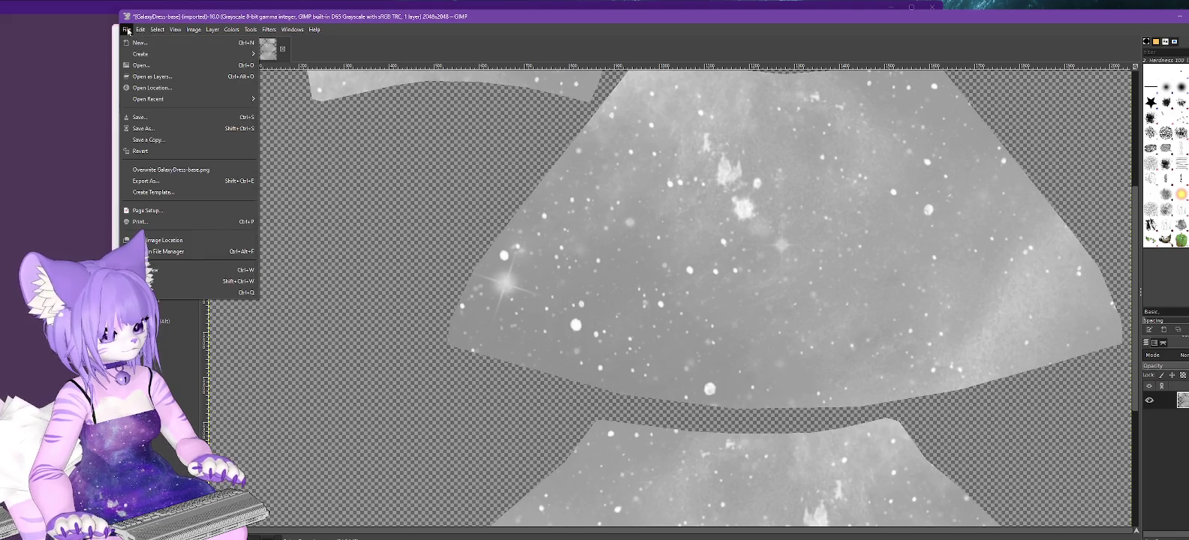
{"action": "left_click", "coordinate": [158, 171]}
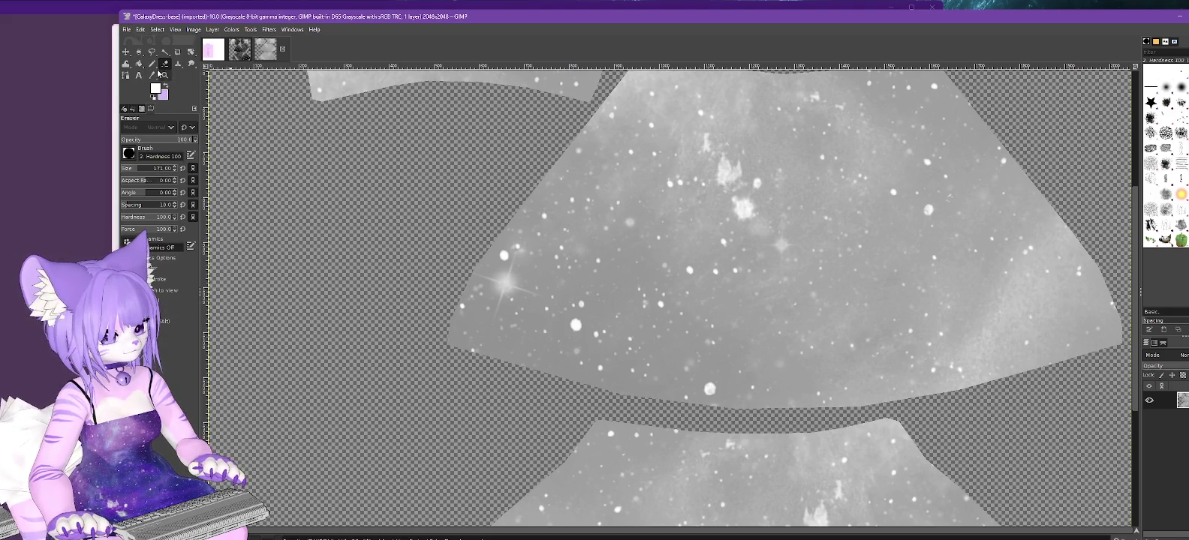
Erase the black left strips from GalaxyDress-starfield.png and overwrite the file.
{"action": "left_click", "coordinate": [127, 31]}
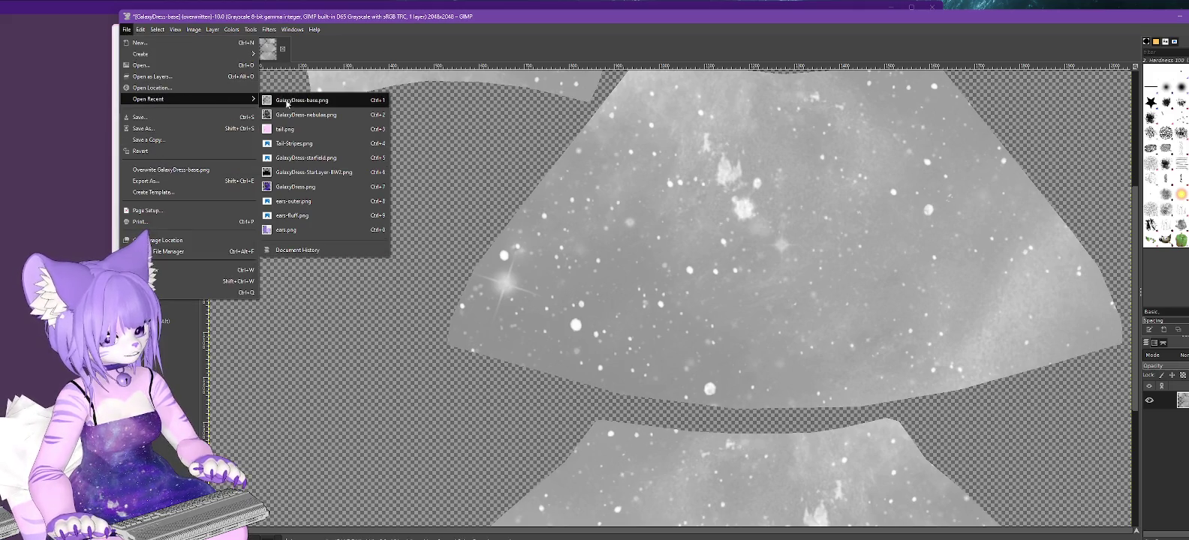
{"action": "left_click", "coordinate": [309, 159]}
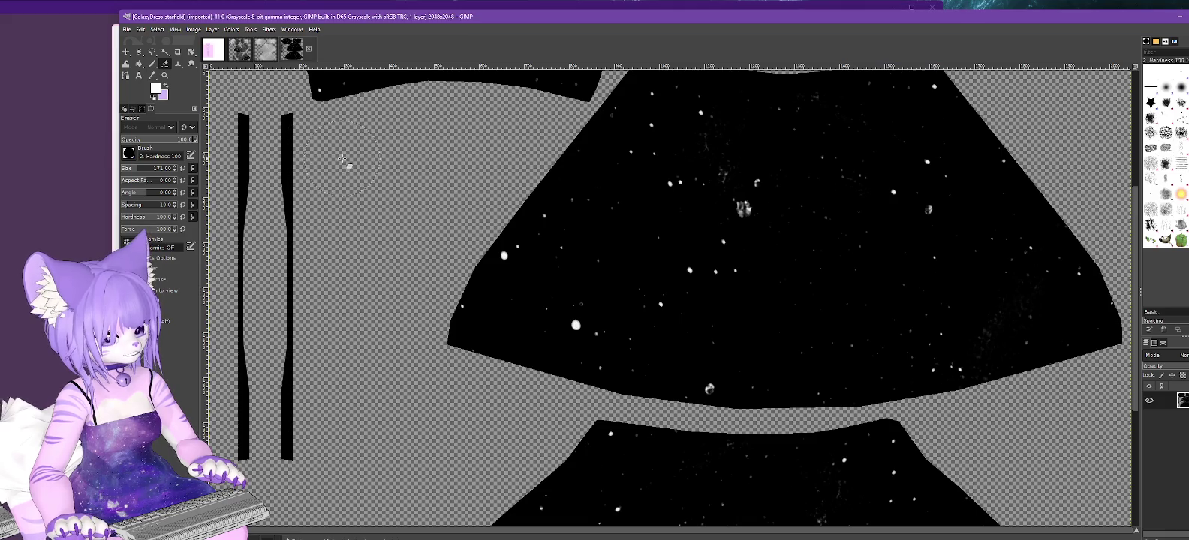
{"action": "mouse_move", "coordinate": [266, 121]}
{"action": "left_mouse_down"}
{"action": "mouse_move", "coordinate": [285, 414]}
{"action": "mouse_move", "coordinate": [240, 422]}
{"action": "mouse_move", "coordinate": [240, 171]}
{"action": "left_mouse_up"}
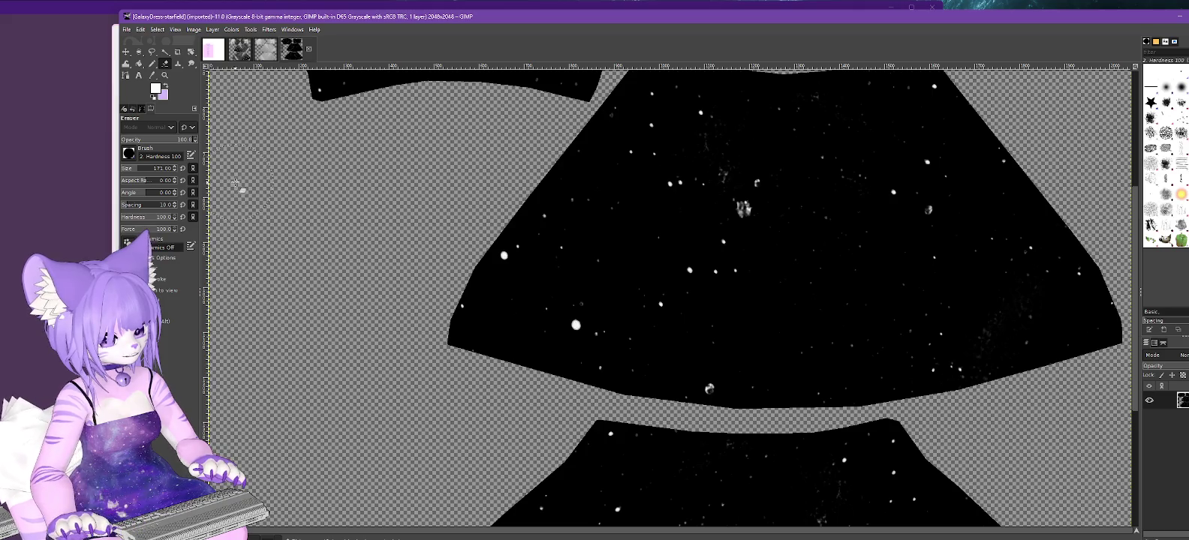
{"action": "left_click", "coordinate": [129, 30]}
{"action": "left_click", "coordinate": [158, 169]}
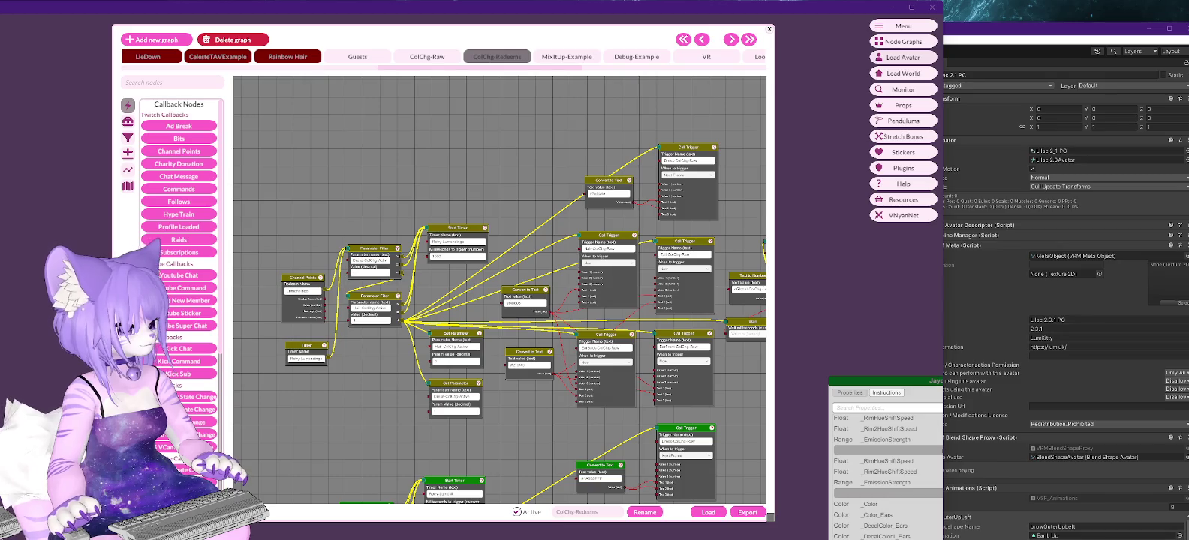
Back in Unity, deselect the avatar and open the My assets > Materials > body mat folder.
{"action": "key", "text": "alt+Tab"}
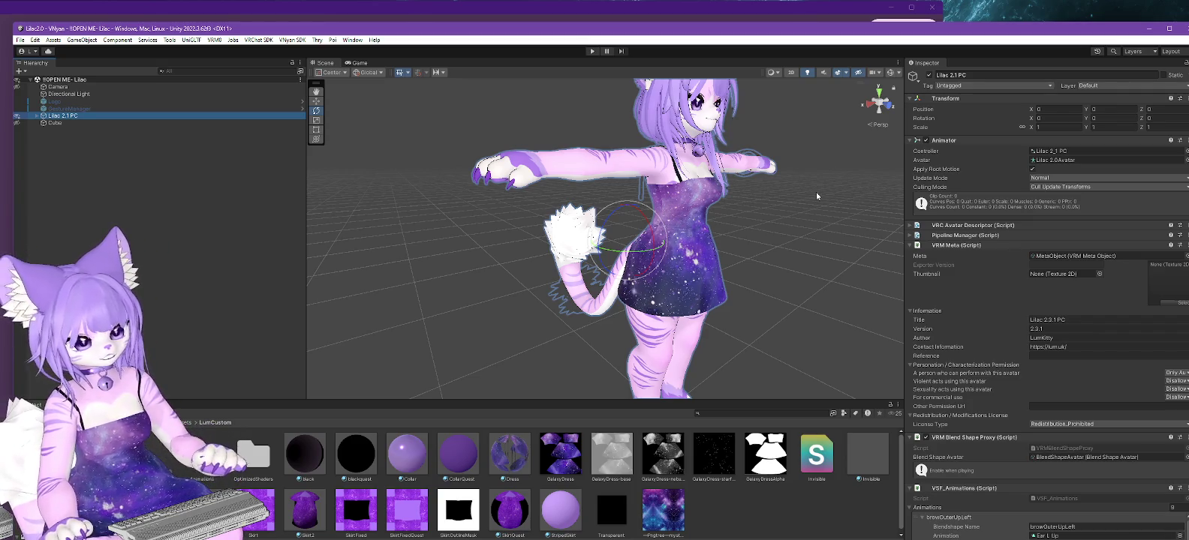
{"action": "scroll", "coordinate": [492, 161], "scroll_direction": "up", "scroll_amount": 3}
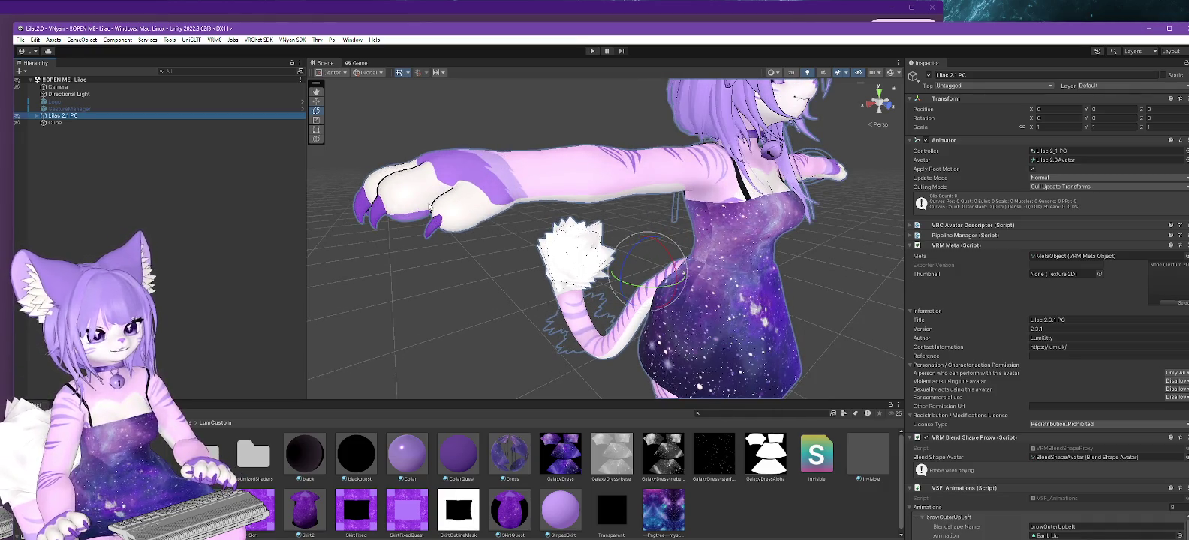
{"action": "left_click", "coordinate": [463, 274]}
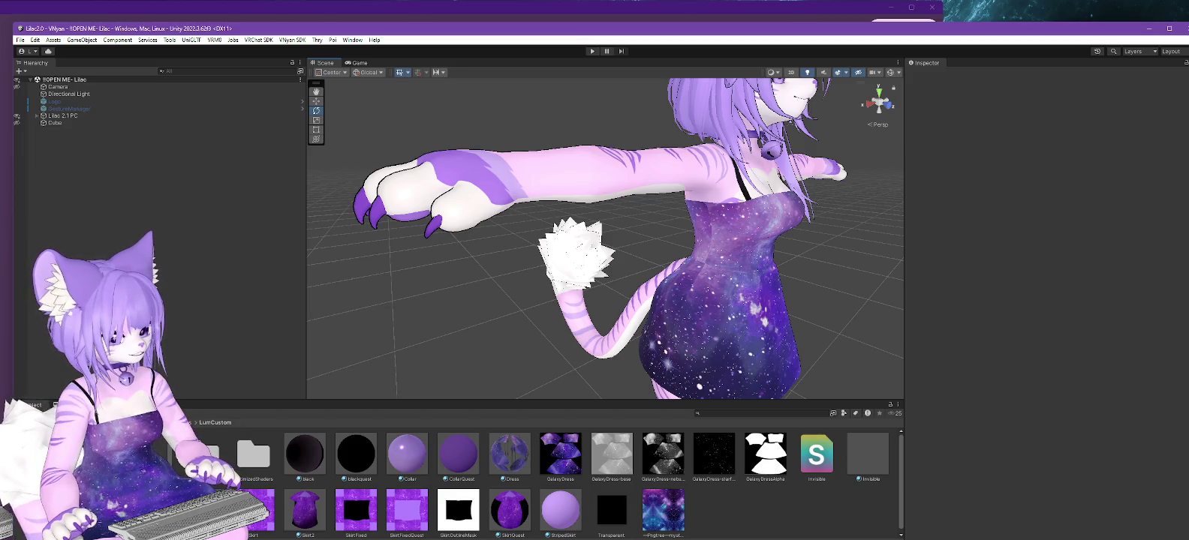
{"action": "left_click", "coordinate": [113, 480]}
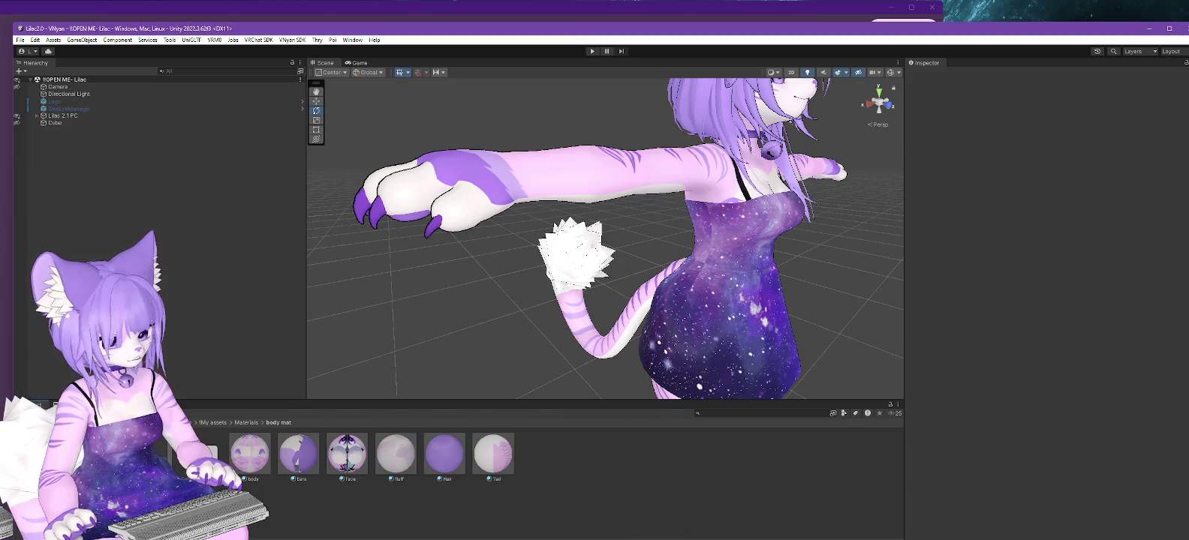
Unlock the body material's shader and switch it to Poiyomi Pro.
{"action": "left_click", "coordinate": [261, 475]}
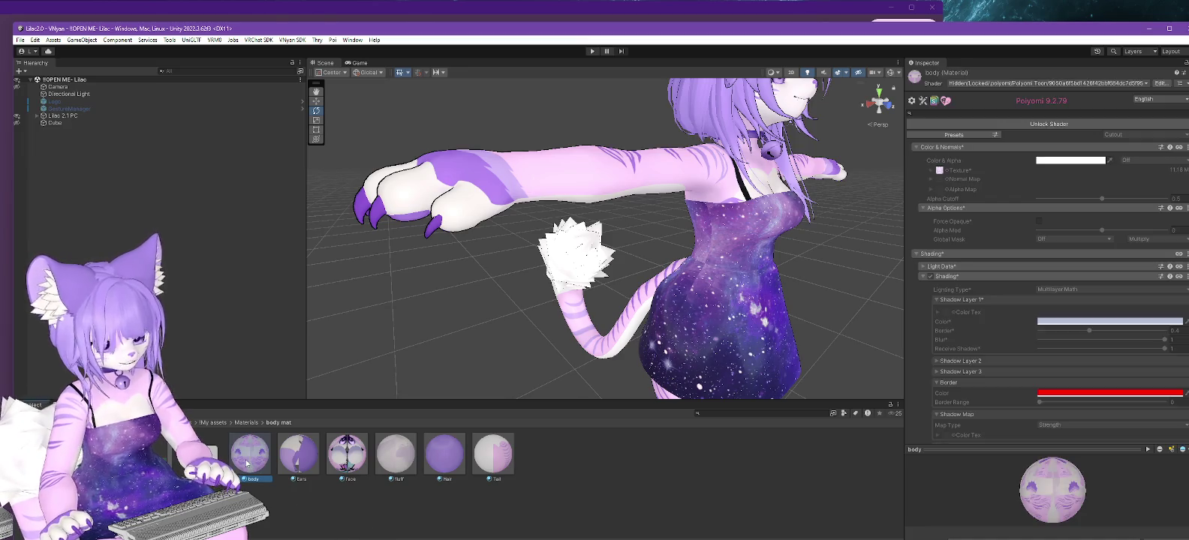
{"action": "left_click", "coordinate": [1027, 125]}
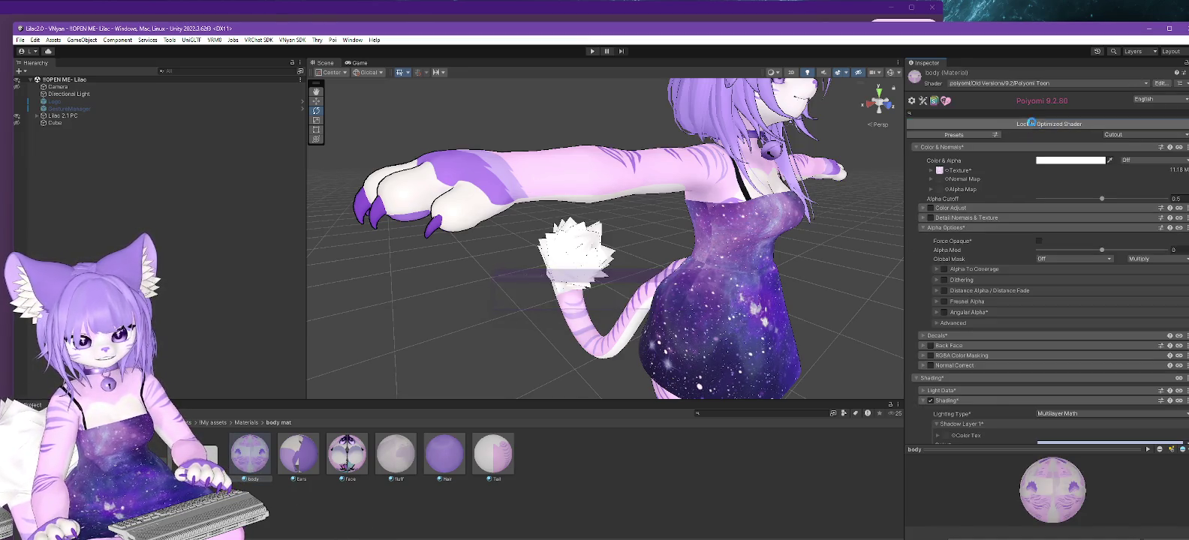
{"action": "left_click", "coordinate": [1035, 83]}
{"action": "left_click", "coordinate": [990, 114]}
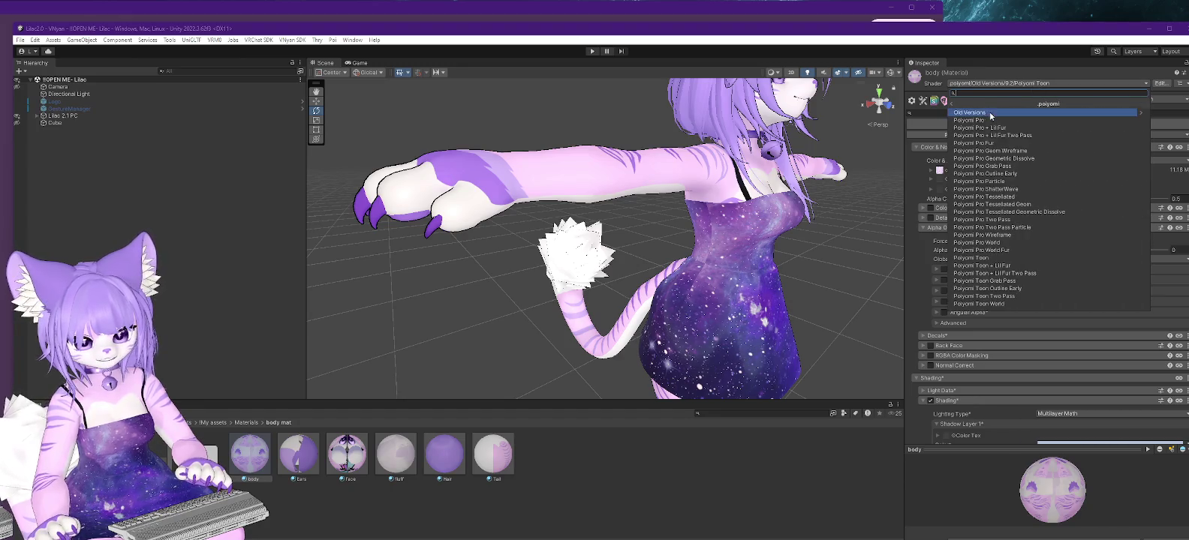
{"action": "left_click", "coordinate": [991, 121]}
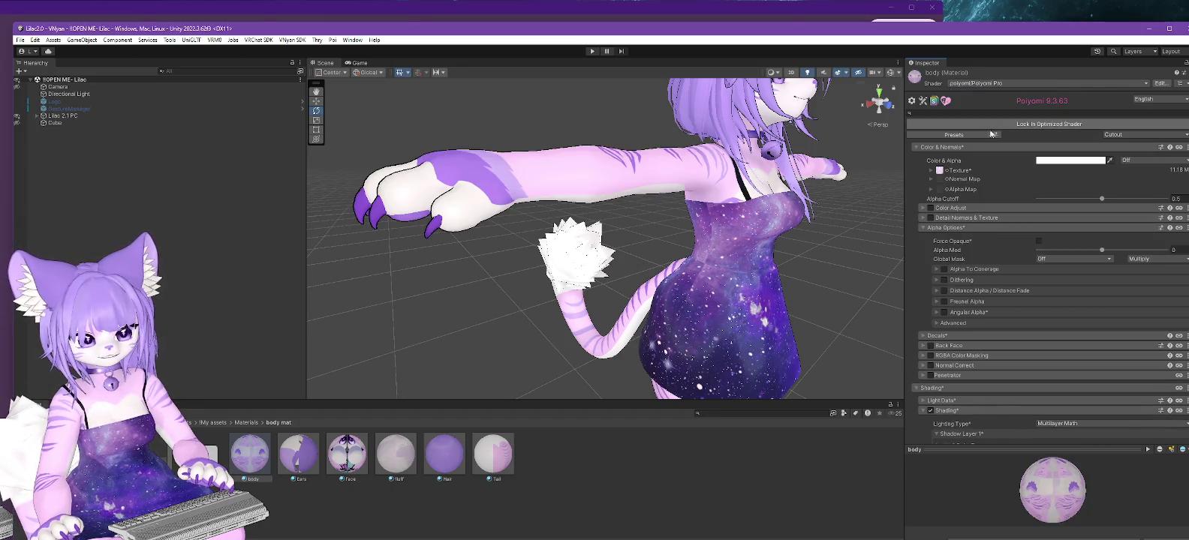
Expand the body's Outline Z Offset and set Overall Strength to 5.
{"action": "scroll", "coordinate": [999, 228], "scroll_direction": "down", "scroll_amount": 1}
{"action": "scroll", "coordinate": [998, 240], "scroll_direction": "down", "scroll_amount": 4}
{"action": "scroll", "coordinate": [995, 263], "scroll_direction": "down", "scroll_amount": 5}
{"action": "scroll", "coordinate": [991, 275], "scroll_direction": "down", "scroll_amount": 5}
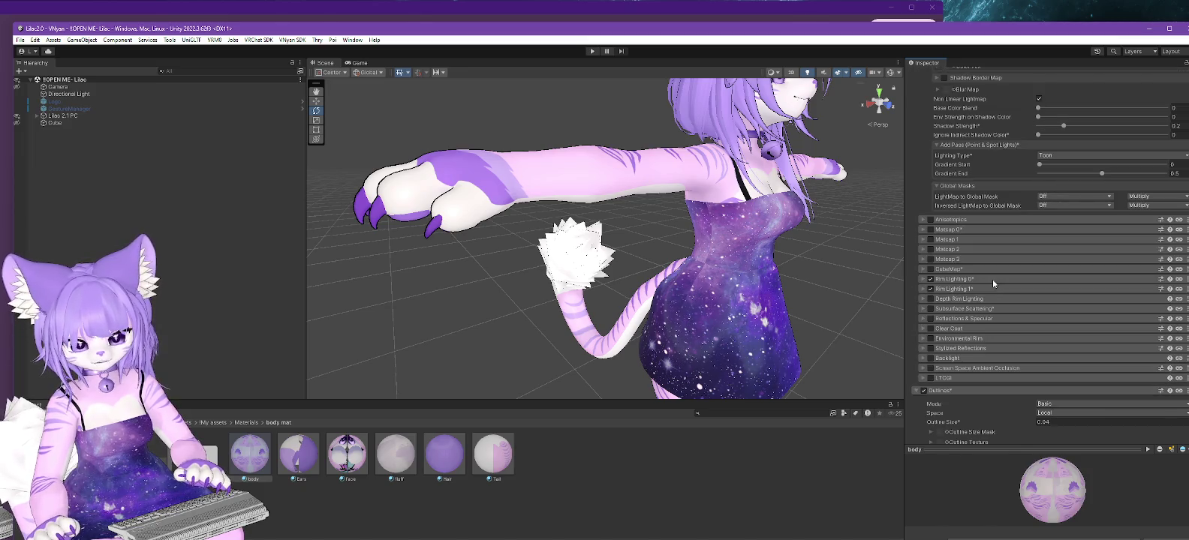
{"action": "scroll", "coordinate": [992, 280], "scroll_direction": "down", "scroll_amount": 5}
{"action": "scroll", "coordinate": [992, 282], "scroll_direction": "down", "scroll_amount": 5}
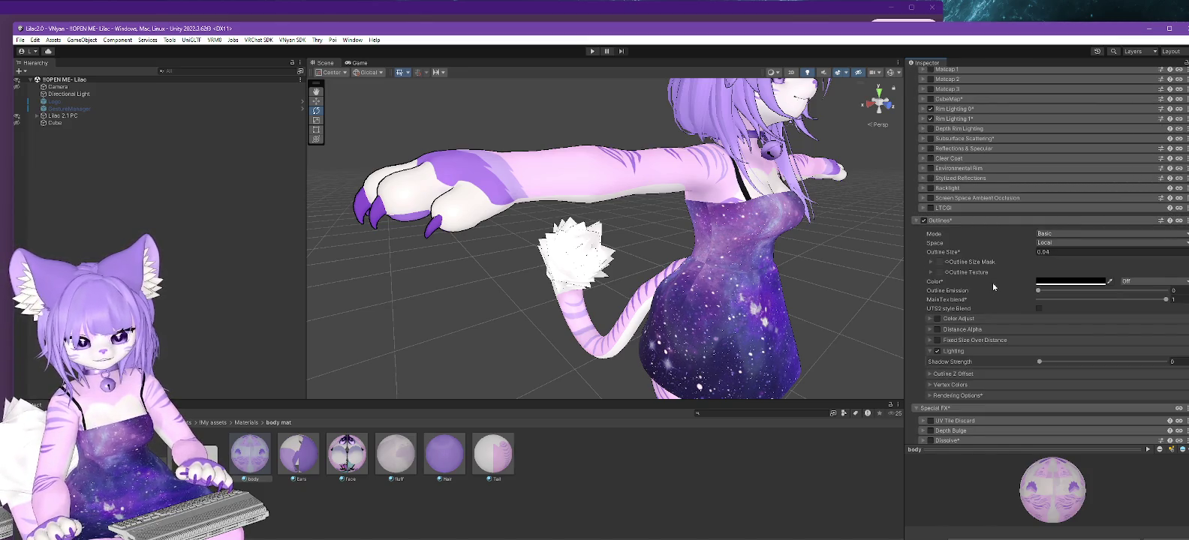
{"action": "scroll", "coordinate": [993, 282], "scroll_direction": "down", "scroll_amount": 1}
{"action": "left_click", "coordinate": [950, 349]}
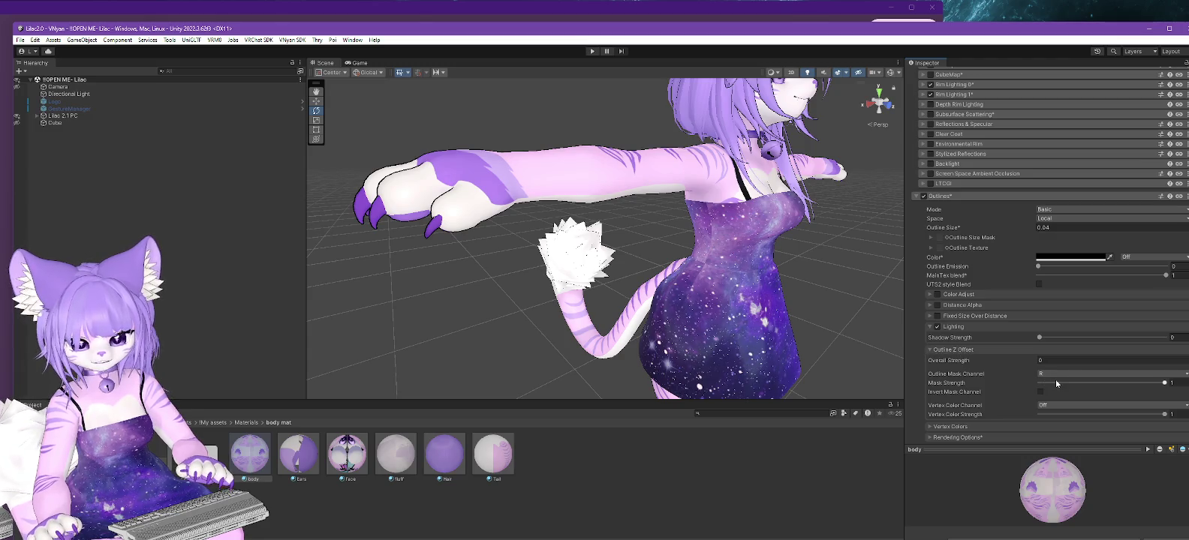
{"action": "left_click", "coordinate": [1049, 361]}
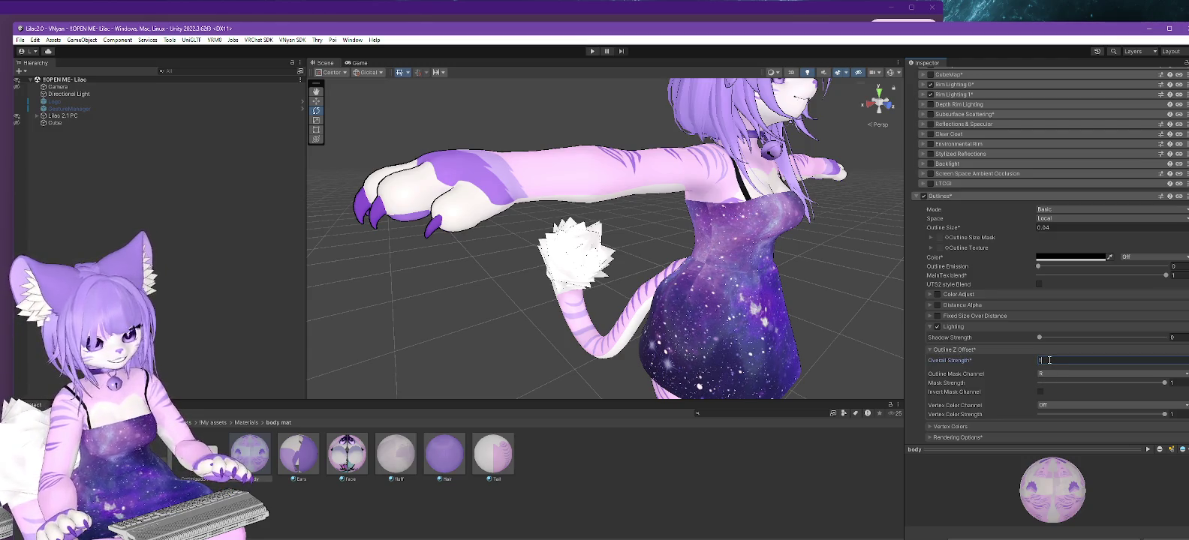
{"action": "type", "text": "5"}
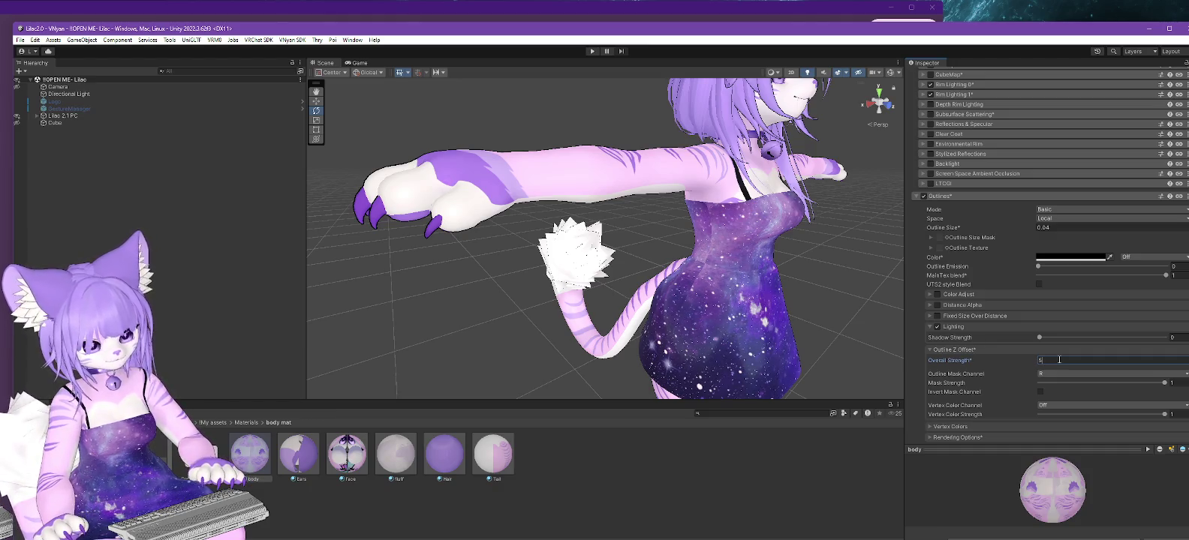
{"action": "key", "text": "BackSpace"}
{"action": "type", "text": "4"}
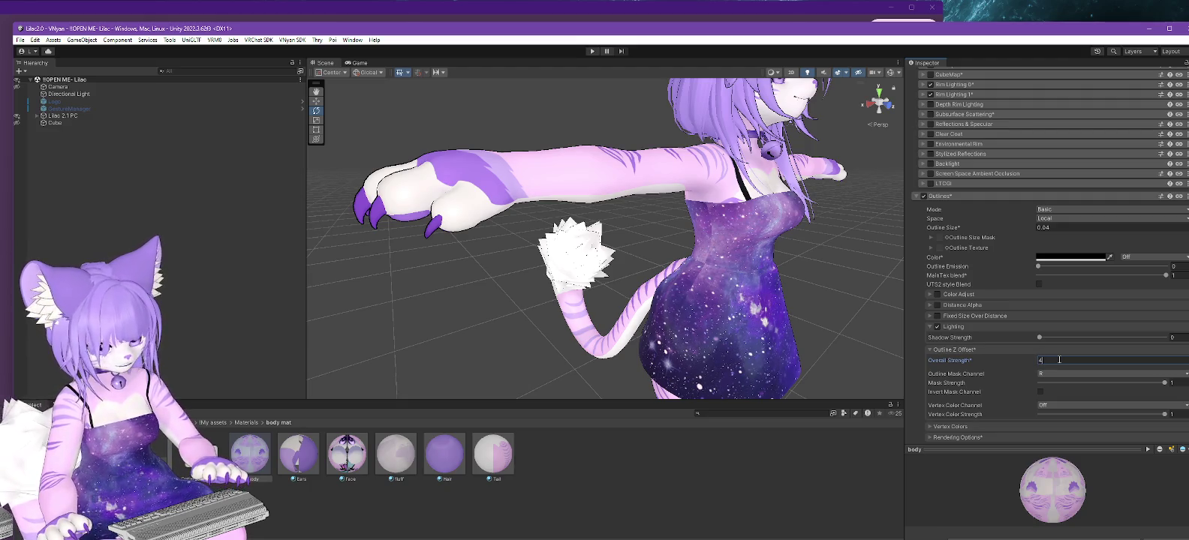
{"action": "key", "text": "BackSpace"}
{"action": "type", "text": "5"}
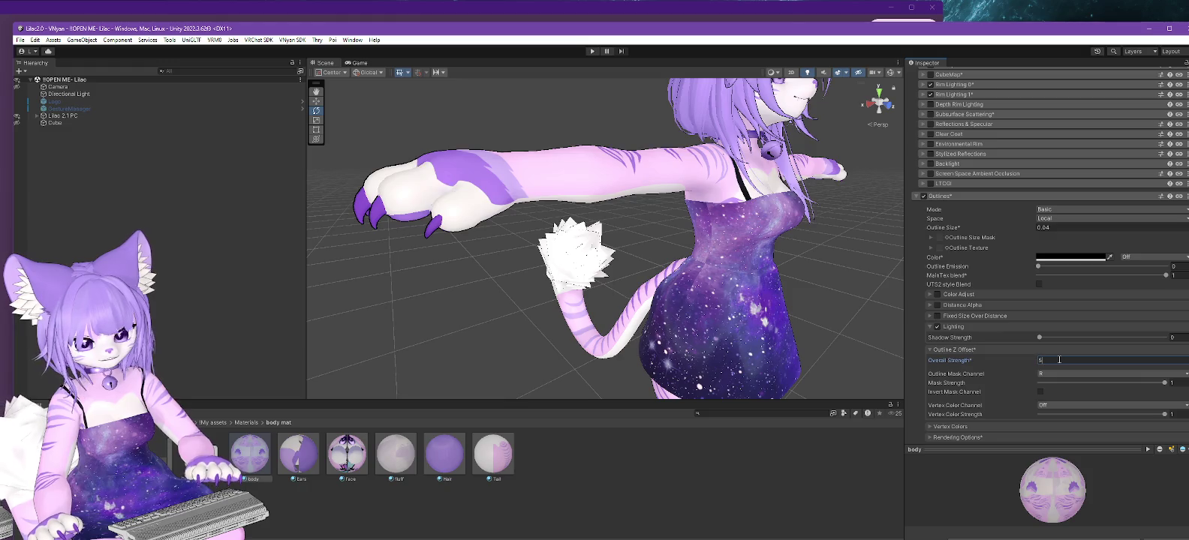
{"action": "mouse_move", "coordinate": [709, 353]}
{"action": "left_mouse_down", "text": "alt"}
{"action": "mouse_move", "coordinate": [477, 308]}
{"action": "mouse_move", "coordinate": [511, 320]}
{"action": "left_mouse_up", "text": "alt"}
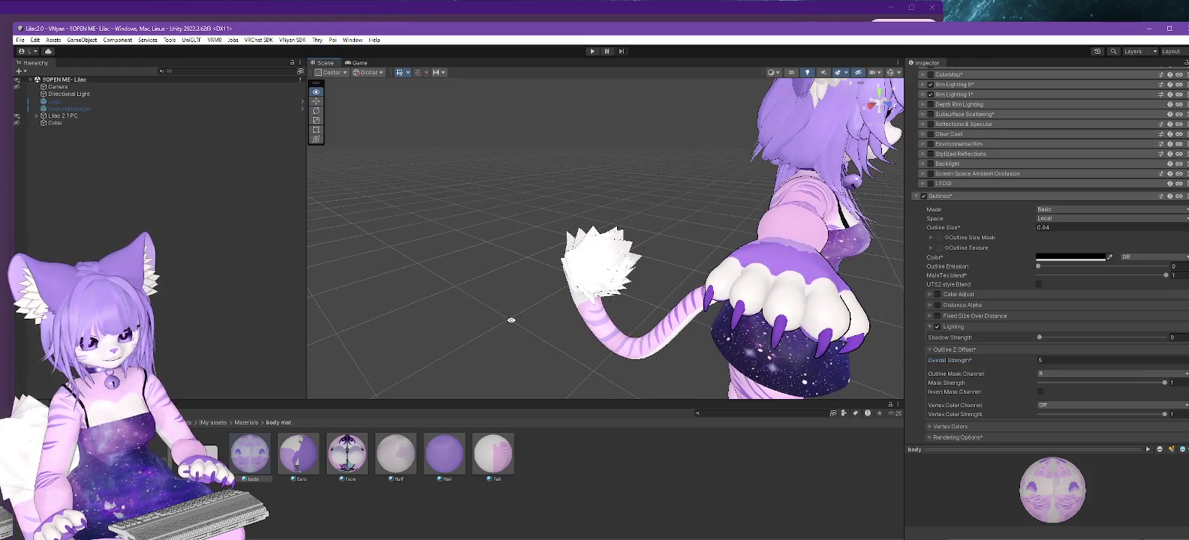
Correct the body outline Z Offset Overall Strength from 110 to 10 and orbit to check it.
{"action": "left_click", "coordinate": [1045, 361]}
{"action": "type", "text": "10"}
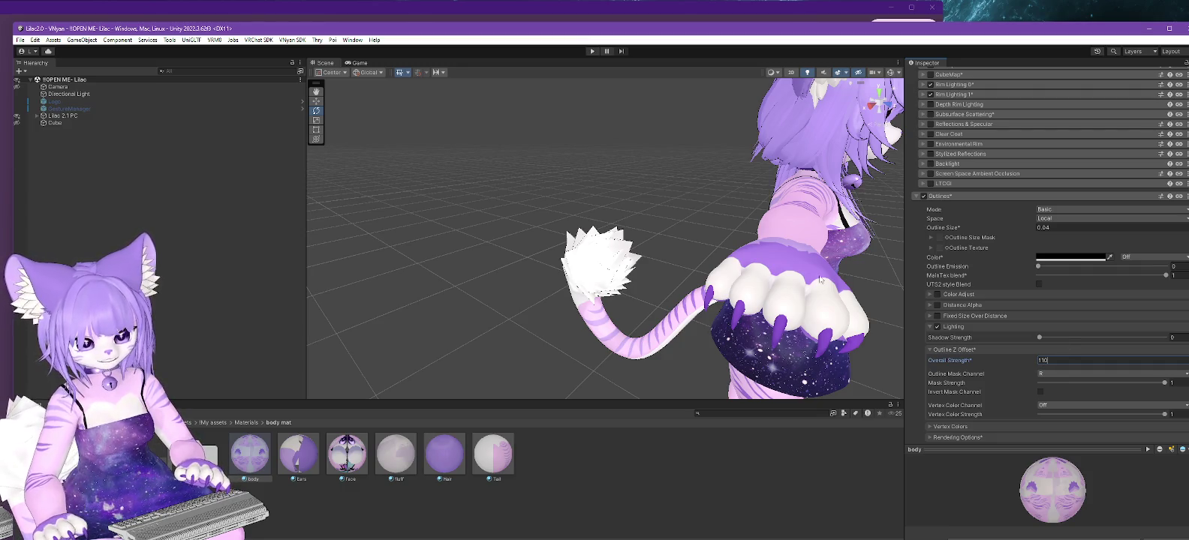
{"action": "key", "text": "Return"}
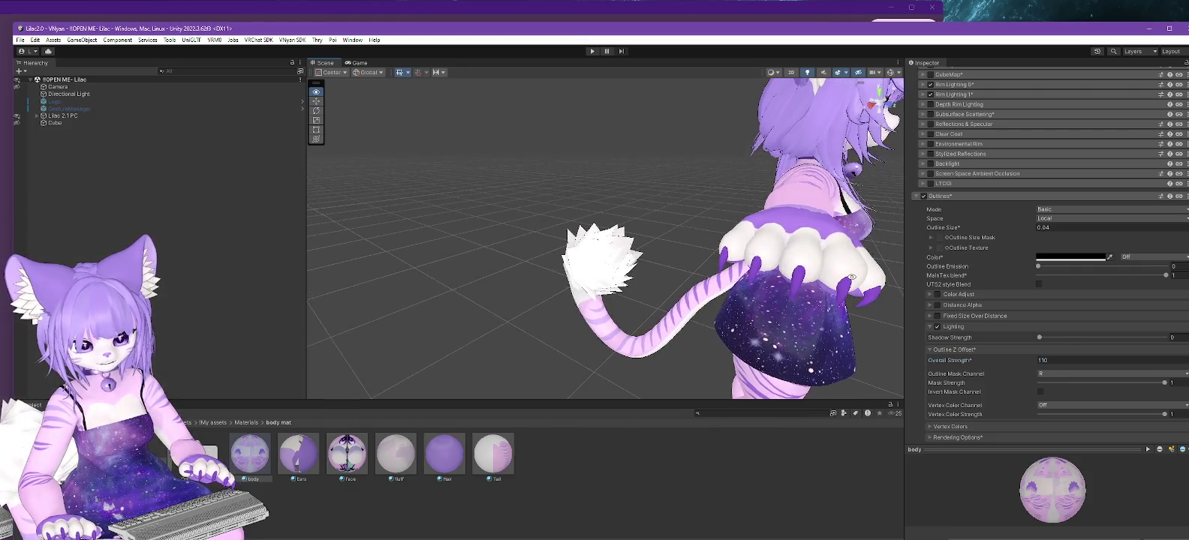
{"action": "left_click", "coordinate": [1051, 360]}
{"action": "type", "text": "10"}
{"action": "mouse_move", "coordinate": [871, 340]}
{"action": "left_mouse_down", "text": "alt"}
{"action": "mouse_move", "coordinate": [638, 330]}
{"action": "mouse_move", "coordinate": [828, 342]}
{"action": "left_mouse_up", "text": "alt"}
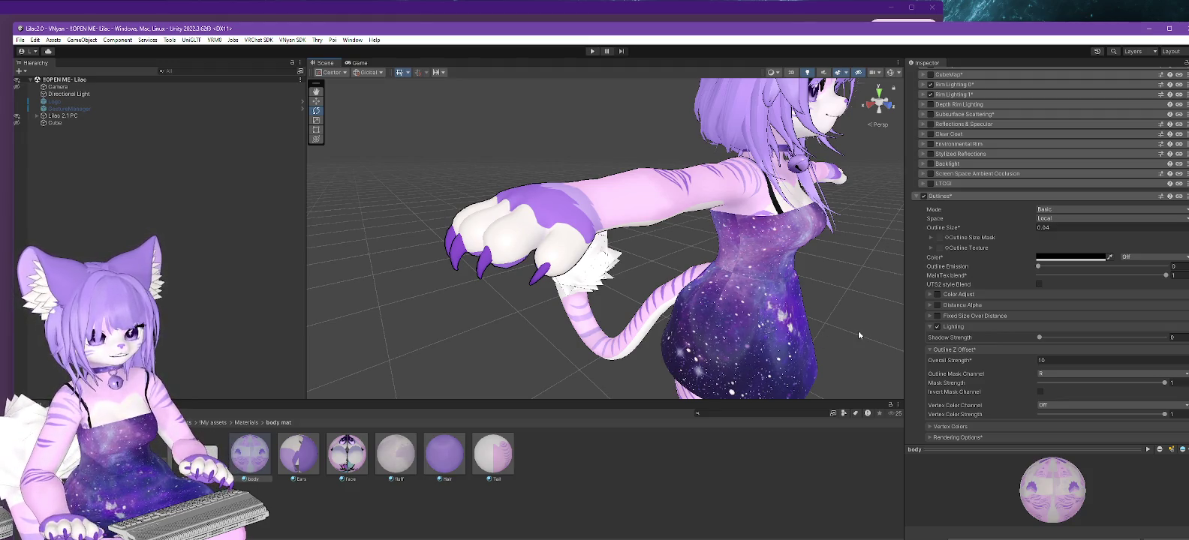
{"action": "mouse_move", "coordinate": [861, 330]}
{"action": "left_mouse_down", "text": "alt"}
{"action": "mouse_move", "coordinate": [783, 336]}
{"action": "mouse_move", "coordinate": [791, 344]}
{"action": "left_mouse_up", "text": "alt"}
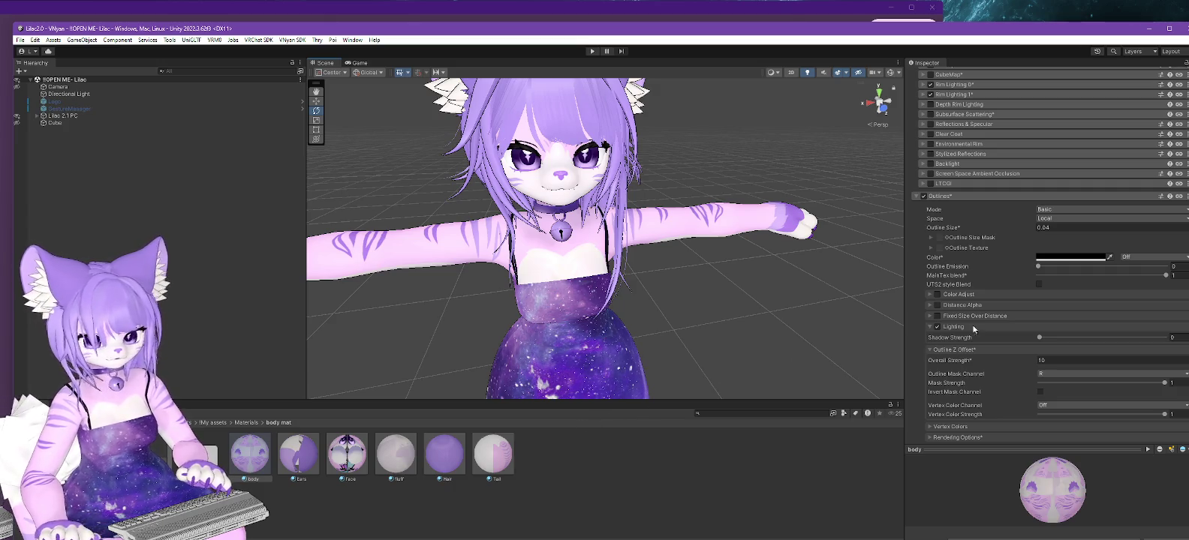
Lock in the body material's optimized shader.
{"action": "scroll", "coordinate": [971, 327], "scroll_direction": "up", "scroll_amount": 3}
{"action": "scroll", "coordinate": [971, 327], "scroll_direction": "up", "scroll_amount": 3}
{"action": "scroll", "coordinate": [971, 324], "scroll_direction": "up", "scroll_amount": 10}
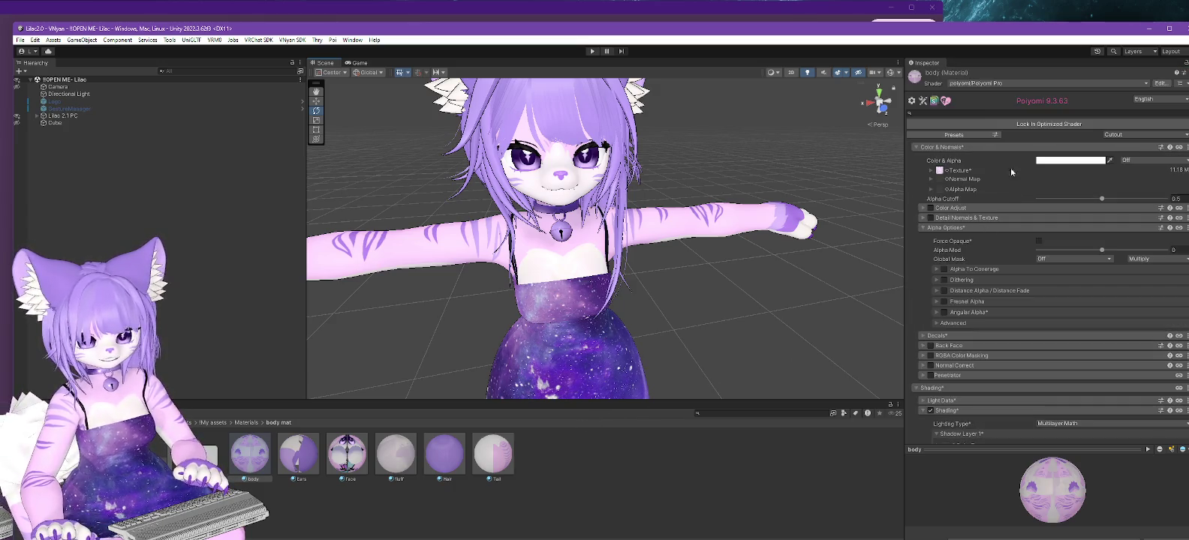
{"action": "left_click", "coordinate": [1021, 124]}
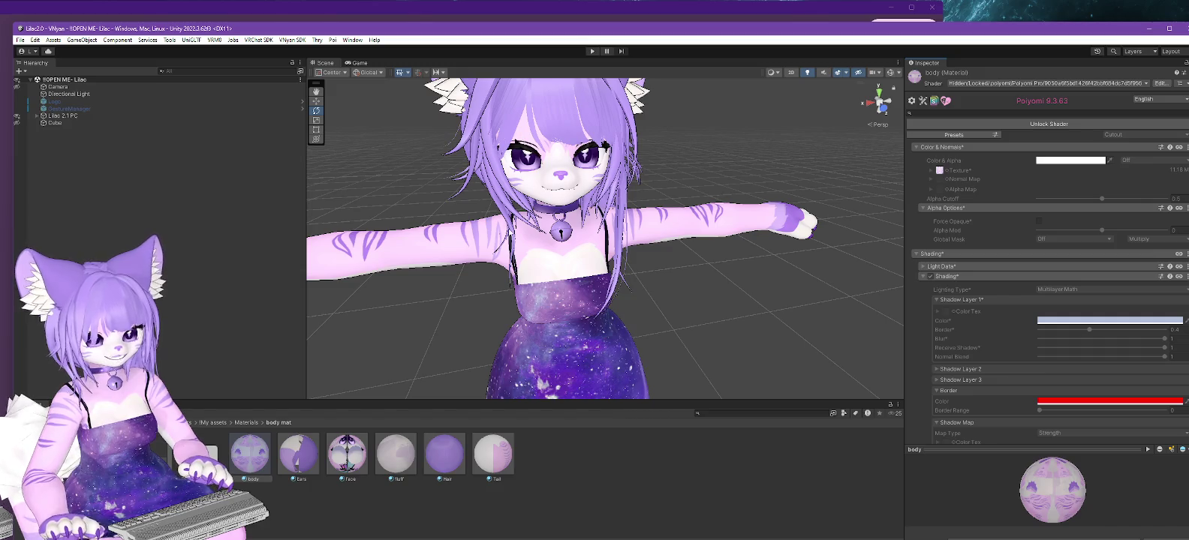
Unlock the Hair material's shader and scroll down to its Outlines section.
{"action": "left_click", "coordinate": [444, 453]}
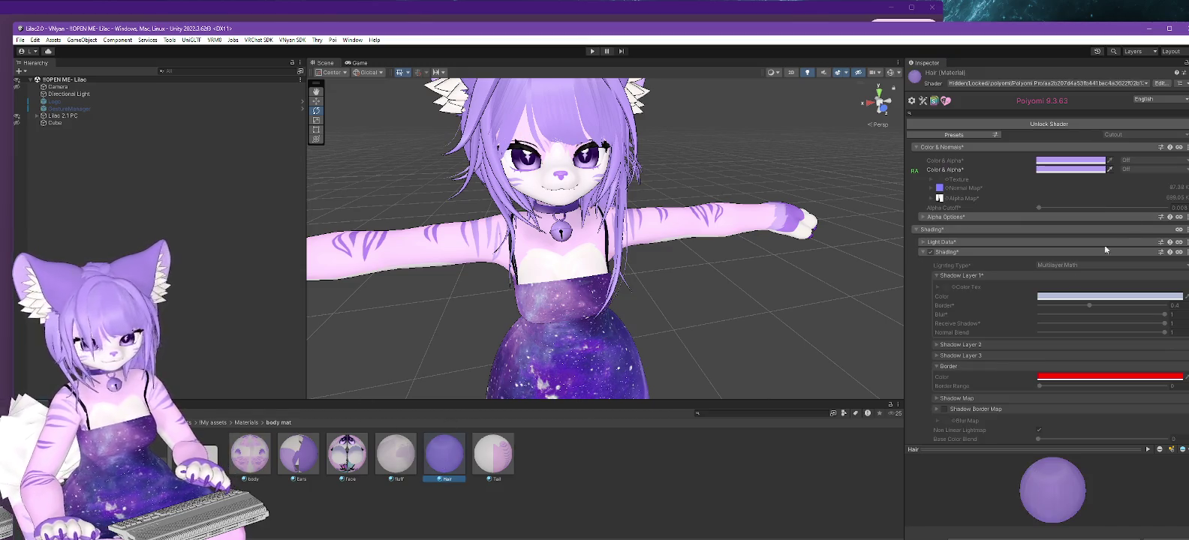
{"action": "left_click", "coordinate": [1054, 125]}
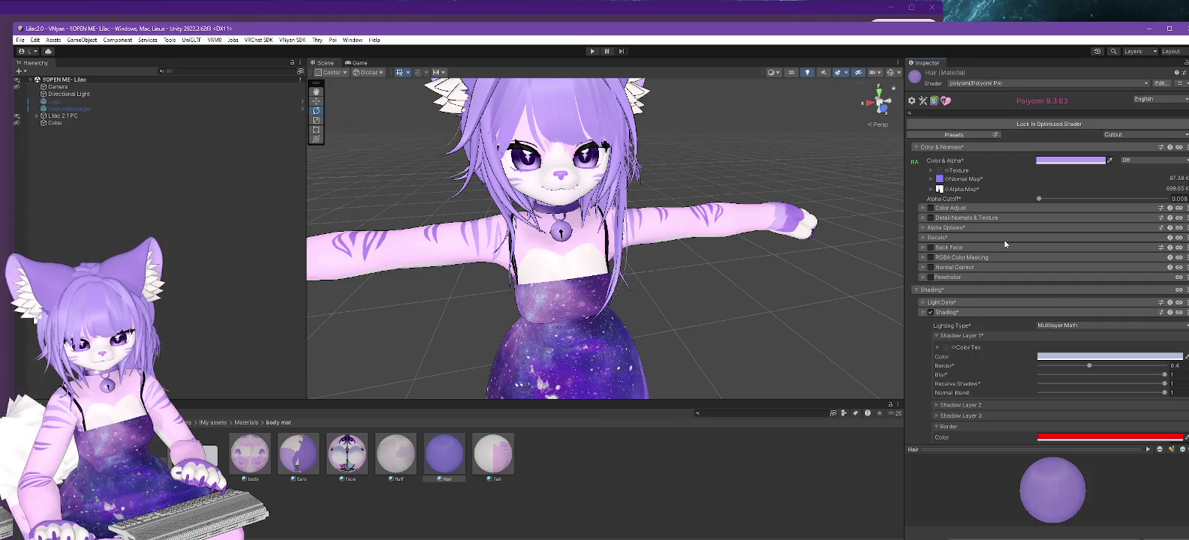
{"action": "scroll", "coordinate": [1005, 244], "scroll_direction": "down", "scroll_amount": 5}
{"action": "scroll", "coordinate": [989, 296], "scroll_direction": "down", "scroll_amount": 5}
{"action": "scroll", "coordinate": [985, 308], "scroll_direction": "down", "scroll_amount": 5}
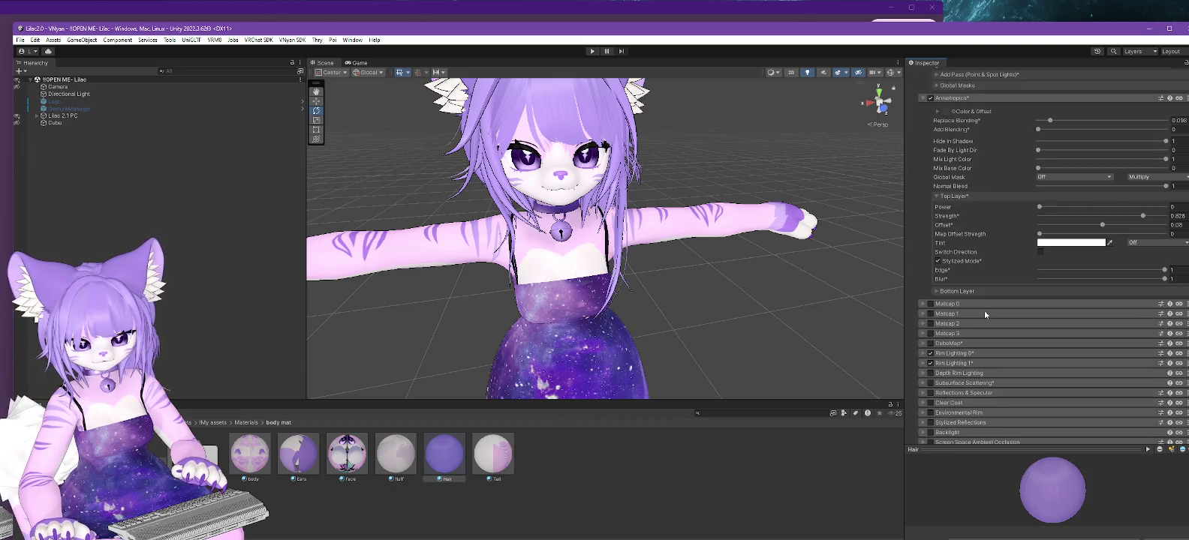
{"action": "scroll", "coordinate": [975, 264], "scroll_direction": "down", "scroll_amount": 5}
{"action": "scroll", "coordinate": [973, 253], "scroll_direction": "down", "scroll_amount": 3}
{"action": "scroll", "coordinate": [973, 256], "scroll_direction": "down", "scroll_amount": 4}
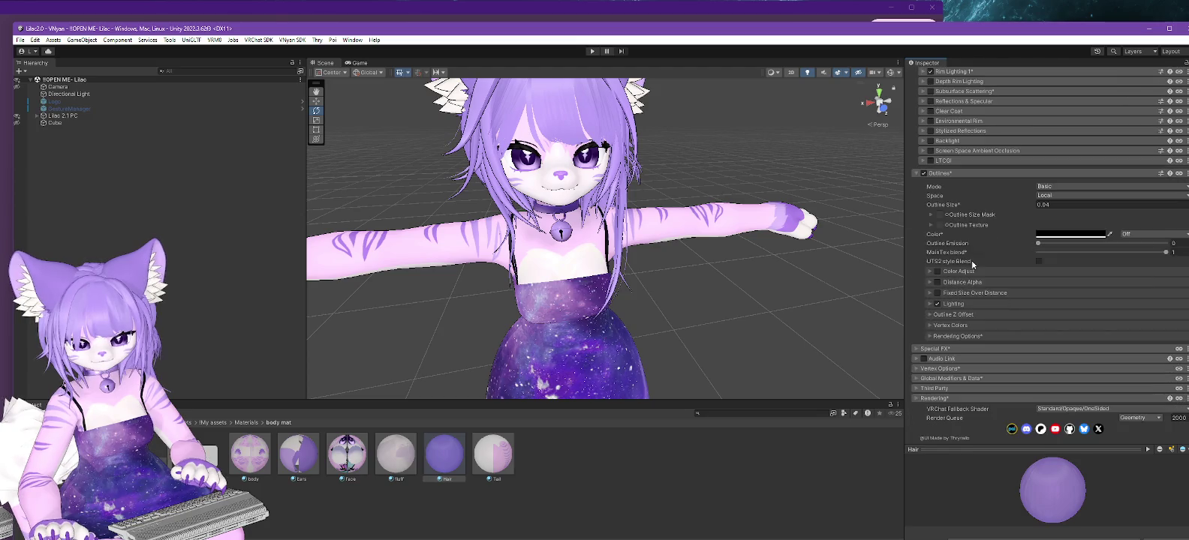
Expand the Hair outline's Z Offset and leave Overall Strength at 0 after trying a negative value.
{"action": "left_click", "coordinate": [928, 315]}
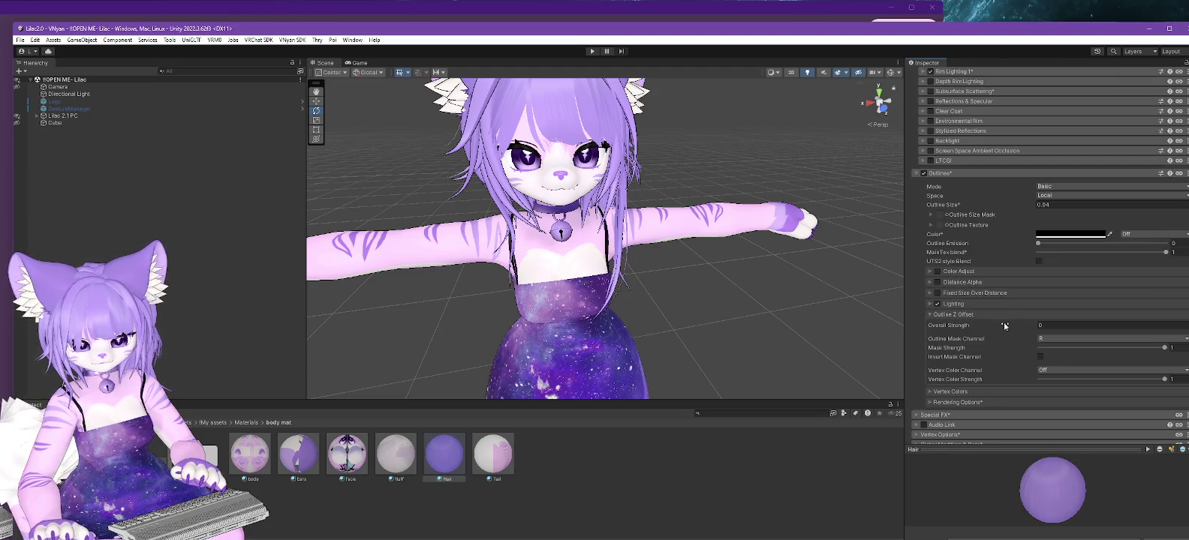
{"action": "scroll", "coordinate": [672, 154], "scroll_direction": "up", "scroll_amount": 3}
{"action": "scroll", "coordinate": [673, 154], "scroll_direction": "up", "scroll_amount": 2}
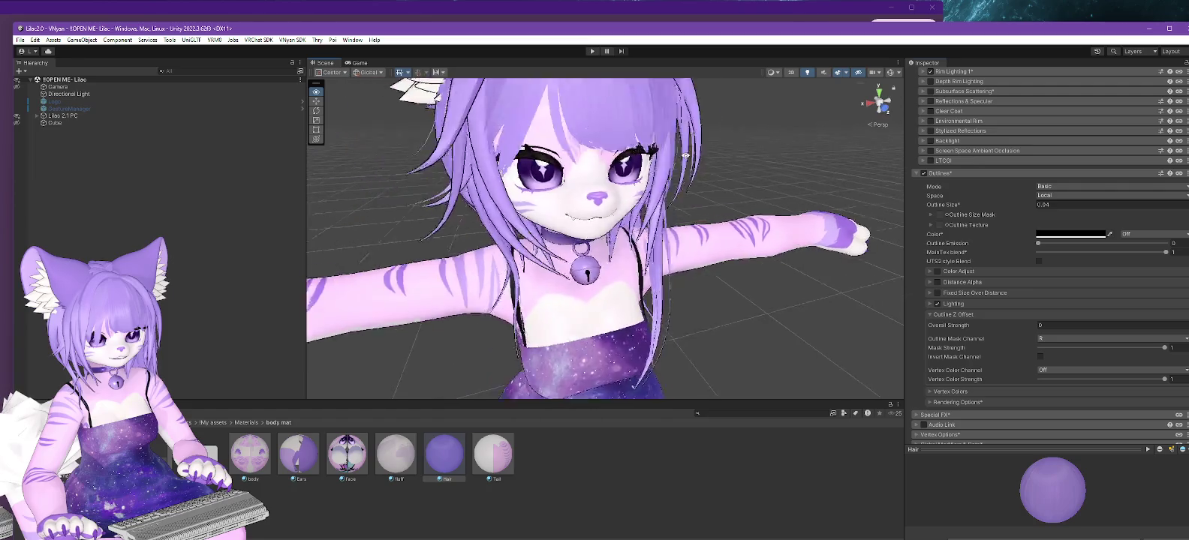
{"action": "mouse_move", "coordinate": [685, 156]}
{"action": "left_mouse_down", "text": "alt"}
{"action": "mouse_move", "coordinate": [796, 187]}
{"action": "mouse_move", "coordinate": [772, 195]}
{"action": "mouse_move", "coordinate": [787, 190]}
{"action": "mouse_move", "coordinate": [757, 182]}
{"action": "left_mouse_up", "text": "alt"}
{"action": "left_click", "coordinate": [1043, 326]}
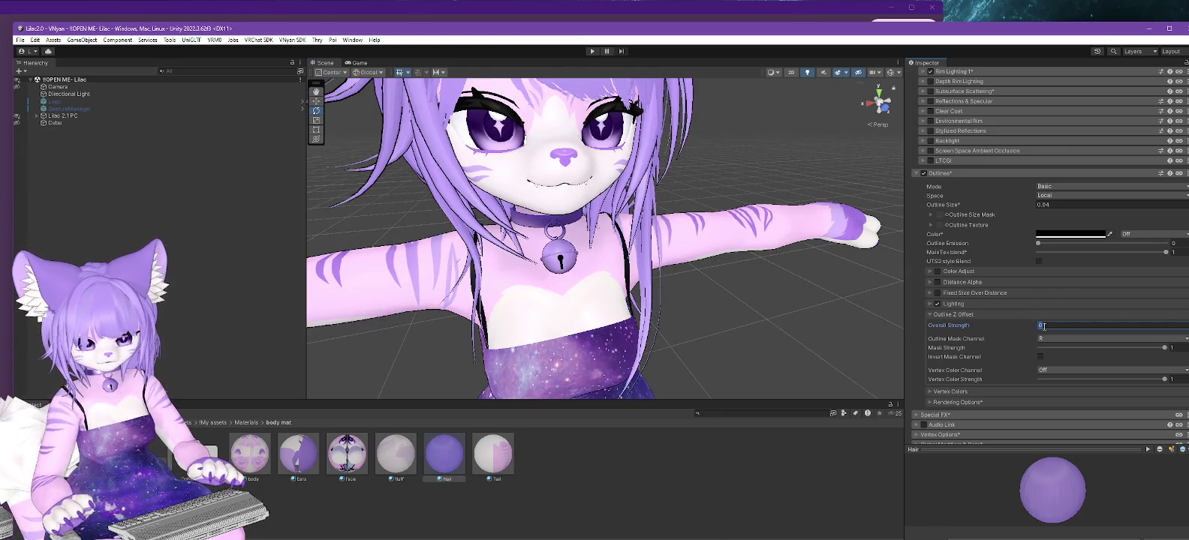
{"action": "type", "text": "-"}
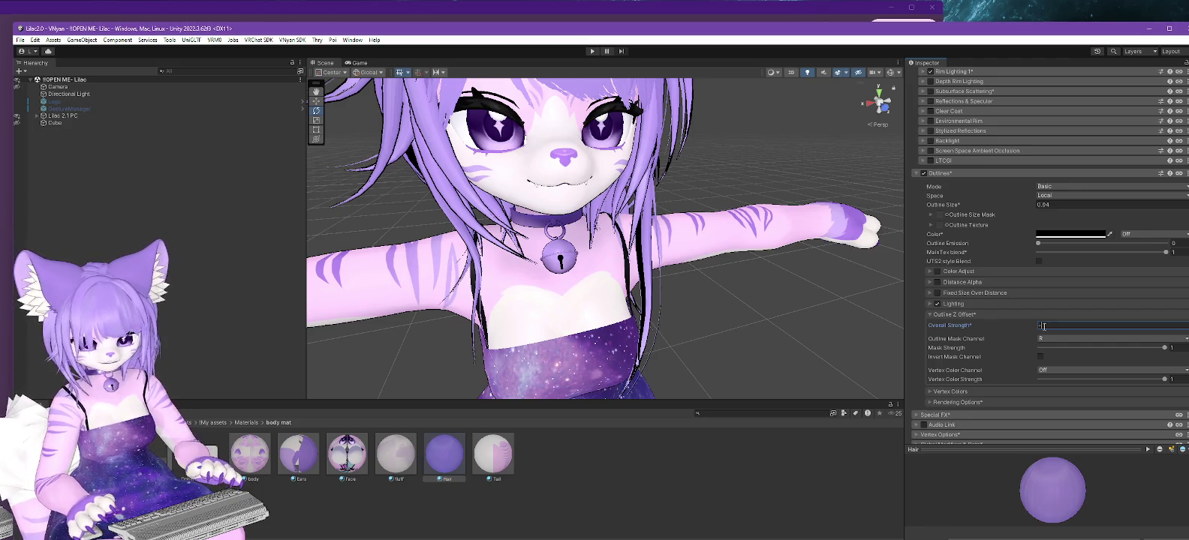
{"action": "key", "text": "BackSpace"}
{"action": "type", "text": "0"}
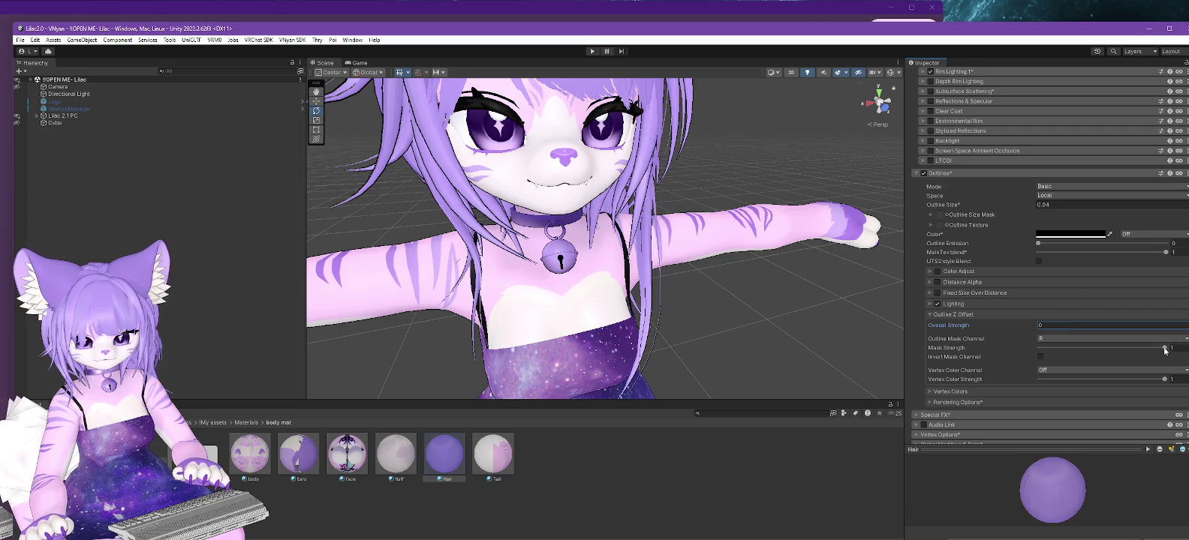
Try Mask Strength 0.914, mask channel A and World space, then restore channel R and Local space.
{"action": "mouse_move", "coordinate": [1165, 349]}
{"action": "left_mouse_down"}
{"action": "mouse_move", "coordinate": [1135, 356]}
{"action": "mouse_move", "coordinate": [1172, 348]}
{"action": "left_mouse_up"}
{"action": "left_click", "coordinate": [1083, 340]}
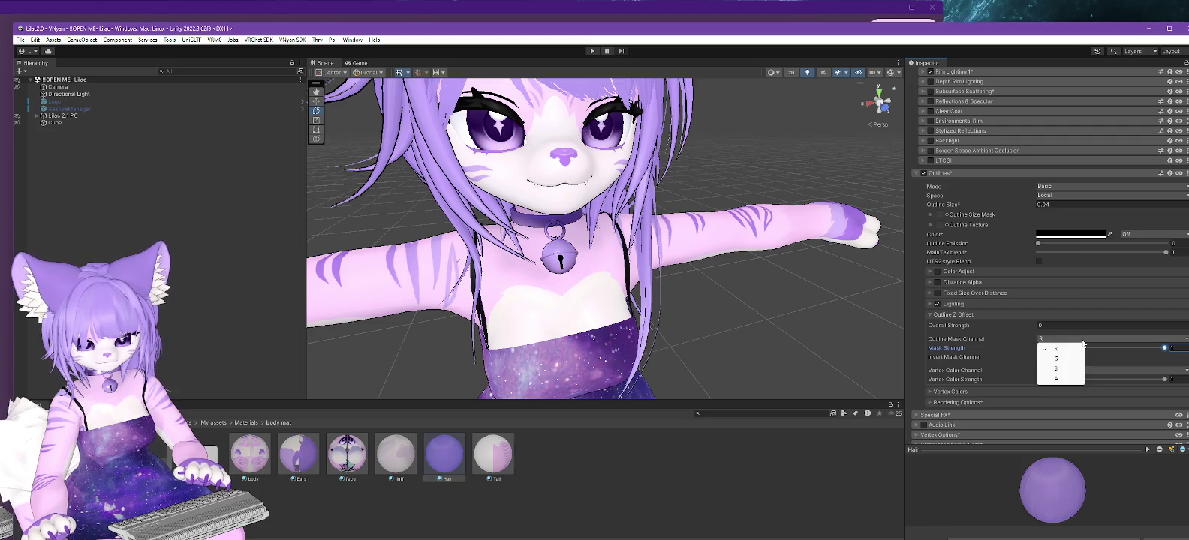
{"action": "left_click", "coordinate": [1061, 380]}
{"action": "left_click", "coordinate": [1051, 339]}
{"action": "left_click", "coordinate": [1056, 347]}
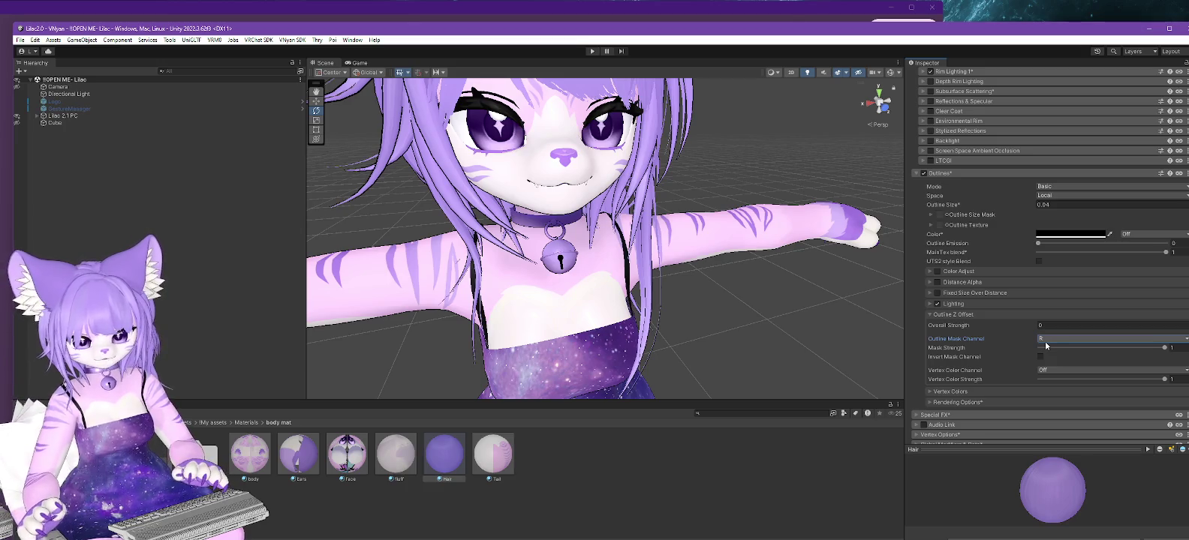
{"action": "left_click", "coordinate": [1054, 195]}
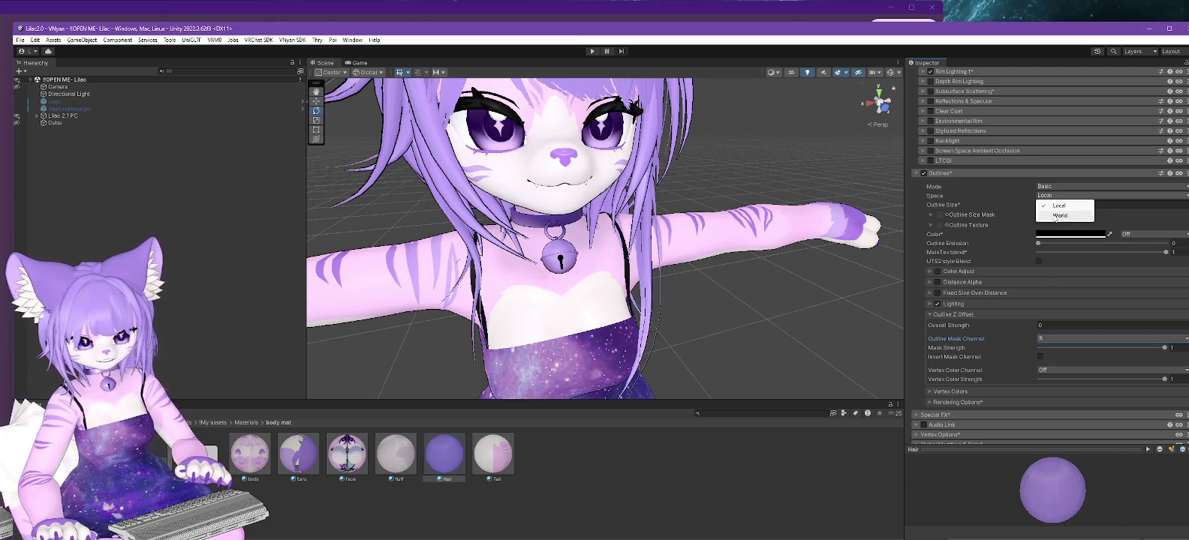
{"action": "left_click", "coordinate": [1053, 213]}
{"action": "left_click", "coordinate": [1048, 196]}
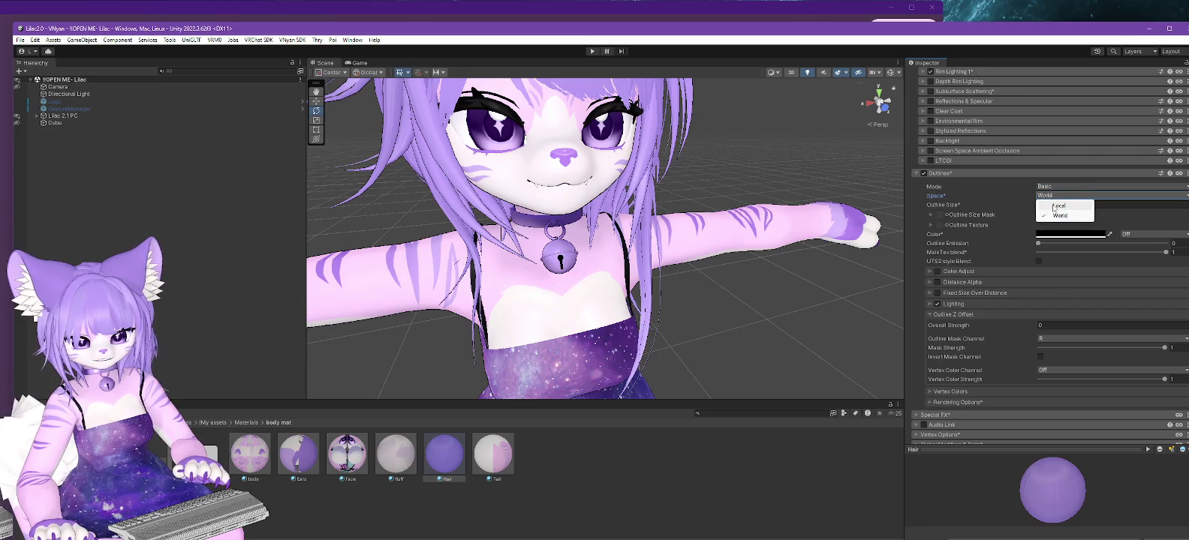
{"action": "left_click", "coordinate": [1054, 204]}
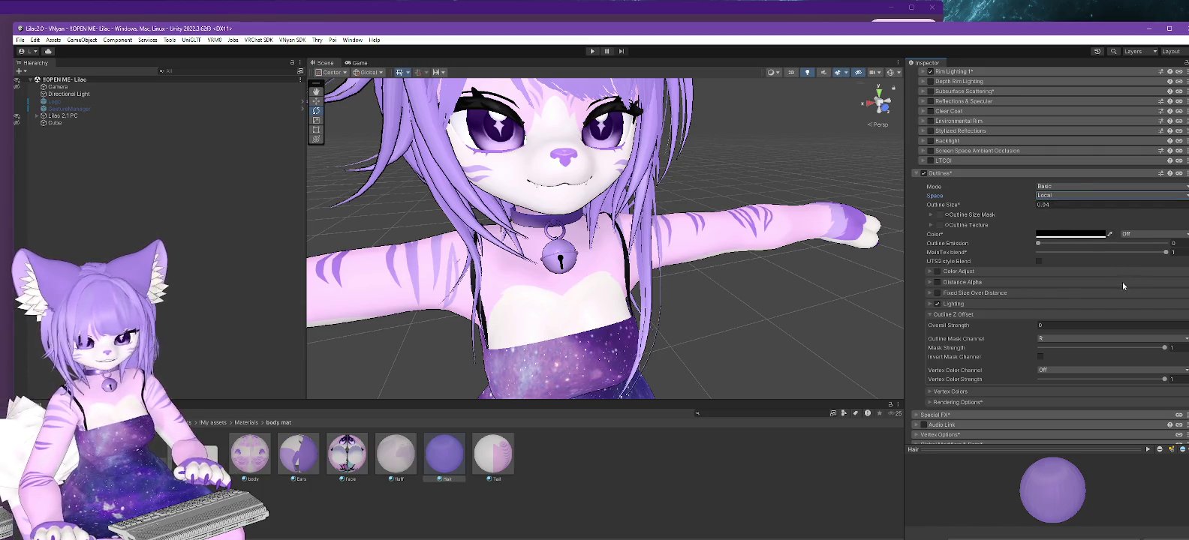
In the Hair rendering options, try ZTest Equal and Less, then settle on LessEqual.
{"action": "left_click", "coordinate": [930, 403]}
{"action": "scroll", "coordinate": [974, 342], "scroll_direction": "down", "scroll_amount": 3}
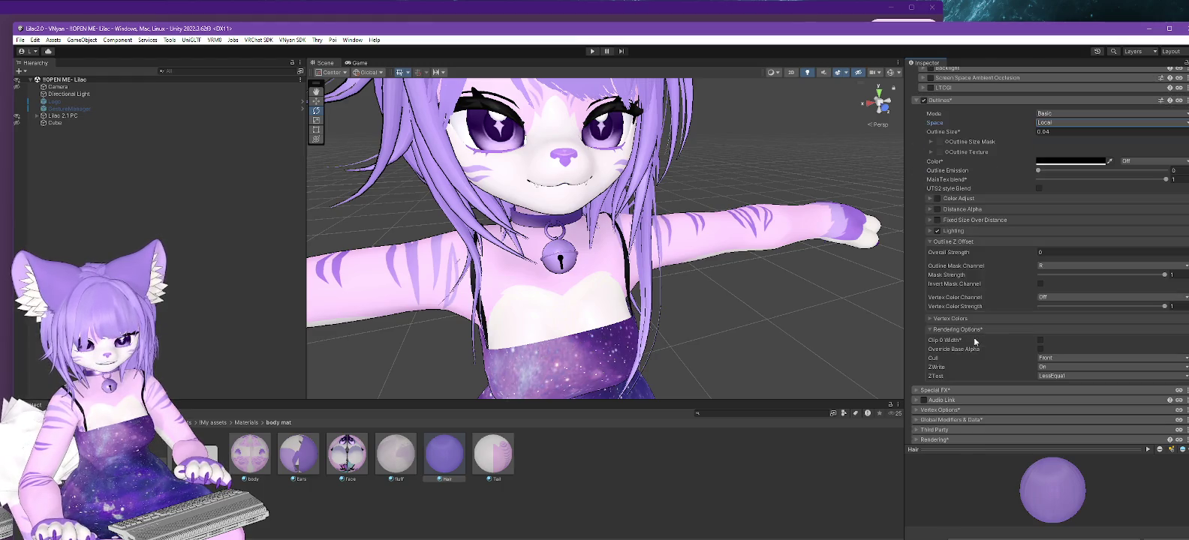
{"action": "left_click", "coordinate": [1039, 340]}
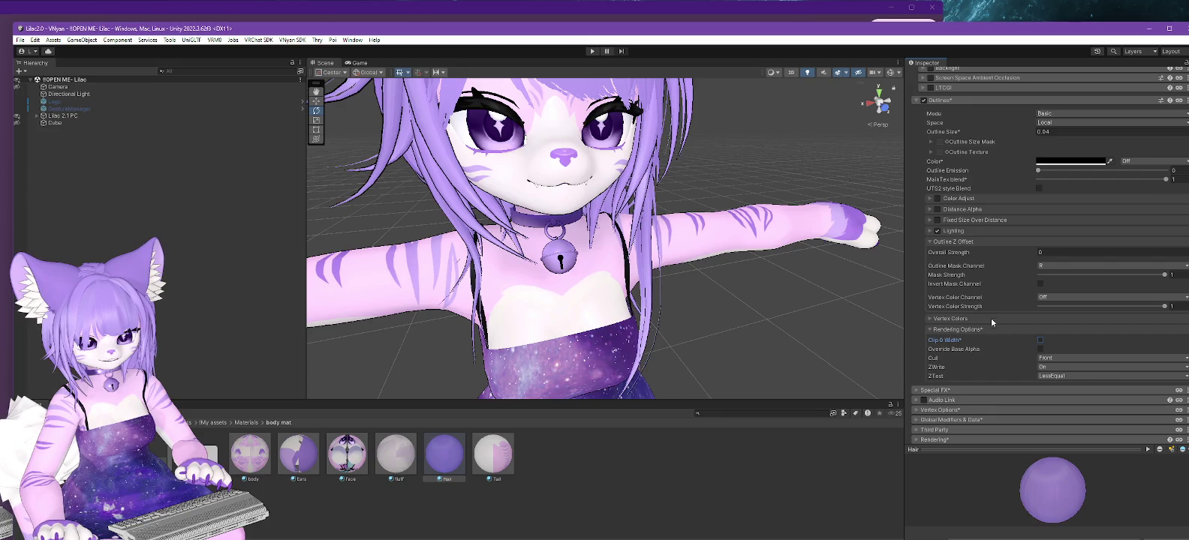
{"action": "left_click", "coordinate": [1055, 376]}
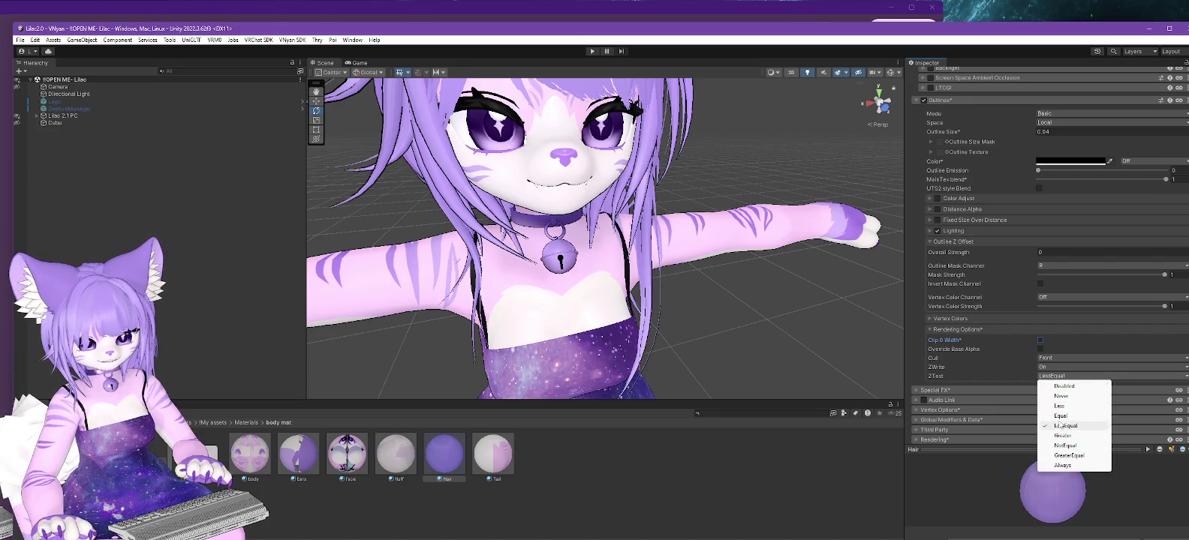
{"action": "left_click", "coordinate": [1059, 417]}
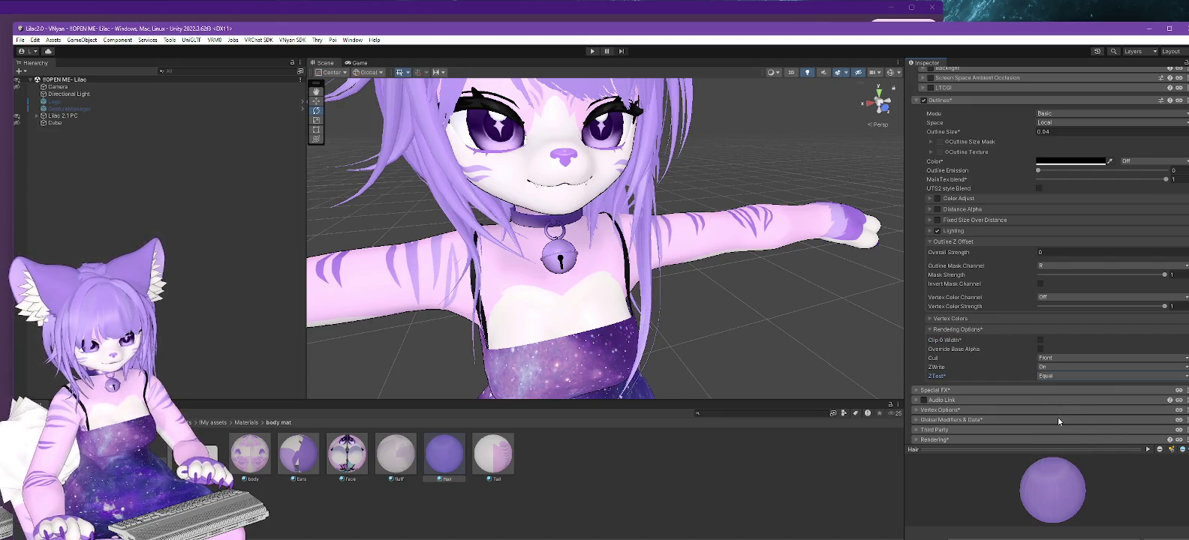
{"action": "left_click", "coordinate": [1051, 377]}
{"action": "left_click", "coordinate": [1060, 405]}
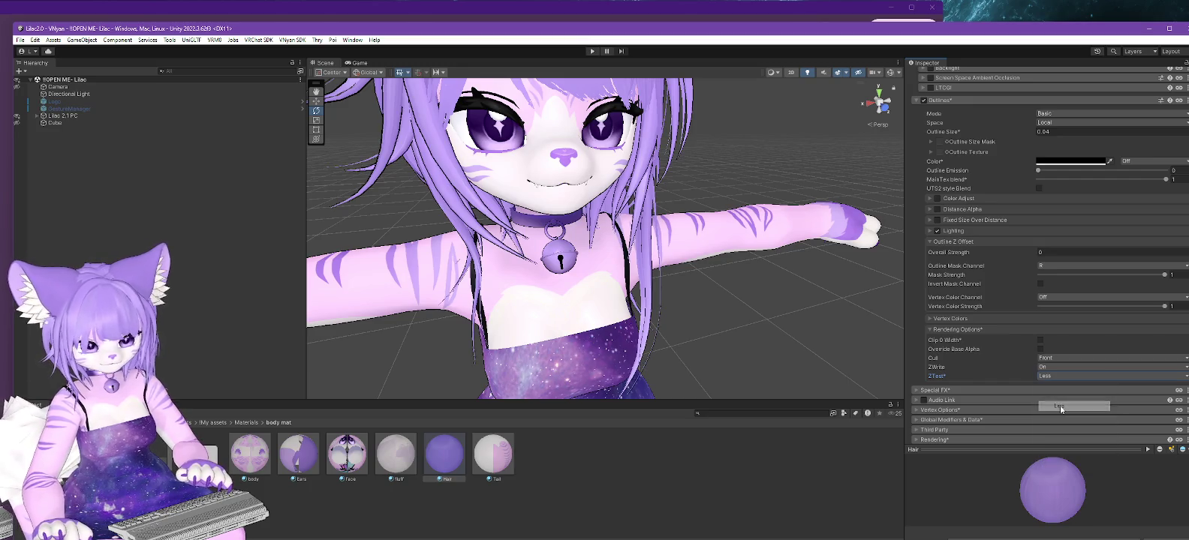
{"action": "left_click", "coordinate": [1053, 377]}
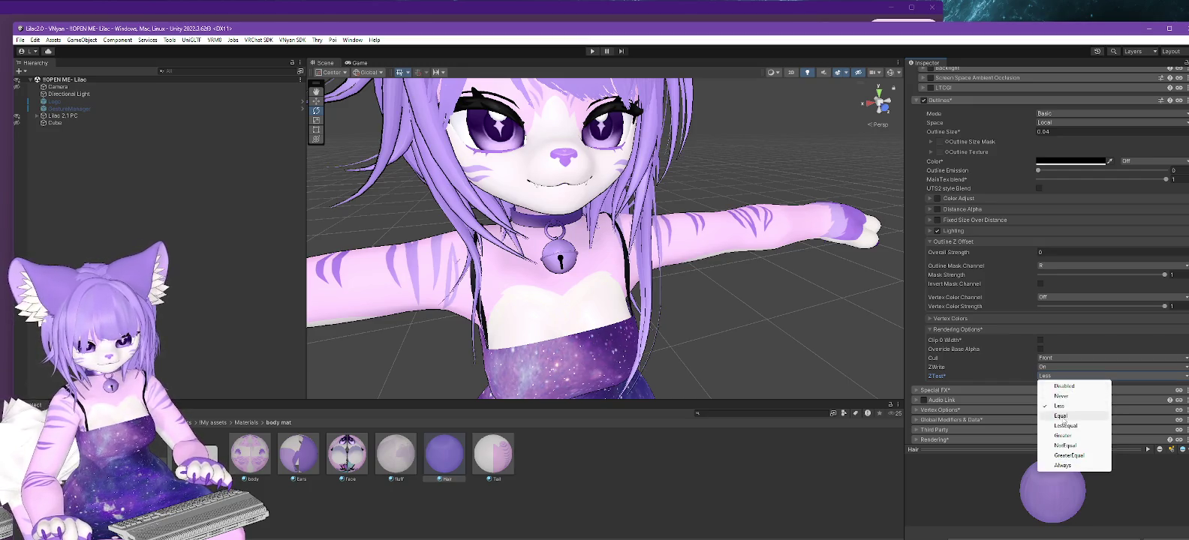
{"action": "left_click", "coordinate": [1065, 427]}
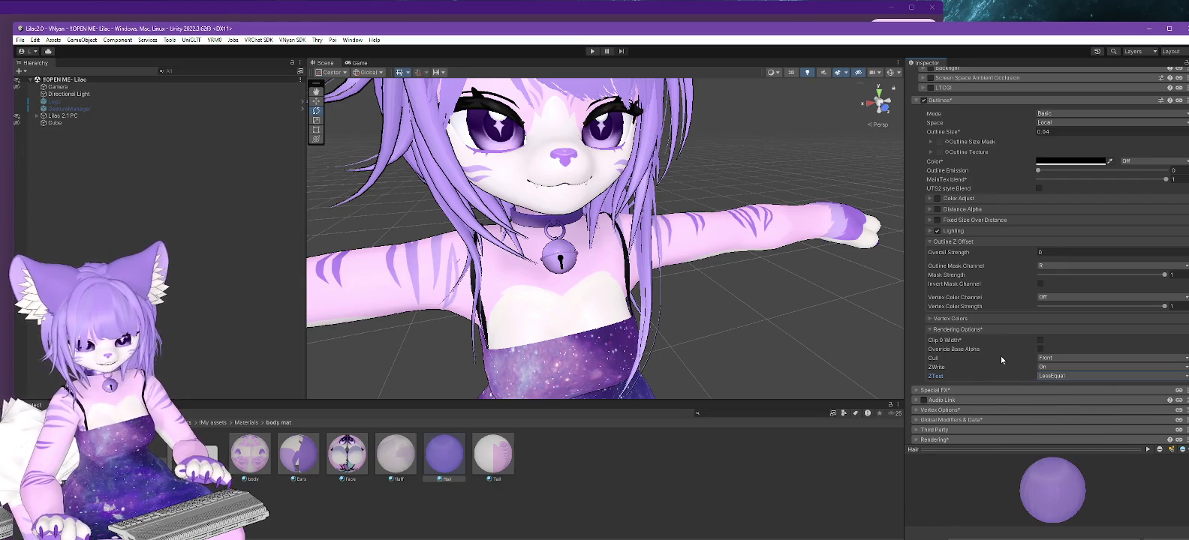
{"action": "scroll", "coordinate": [717, 336], "scroll_direction": "down", "scroll_amount": 3}
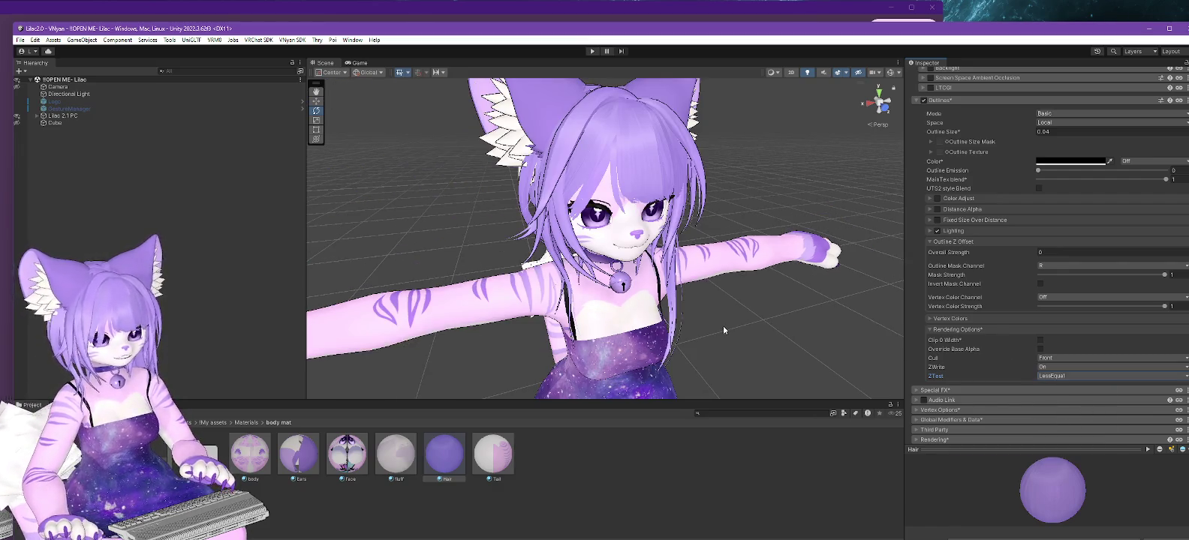
{"action": "left_click_drag", "start_coordinate": [726, 336], "coordinate": [770, 304], "text": "alt"}
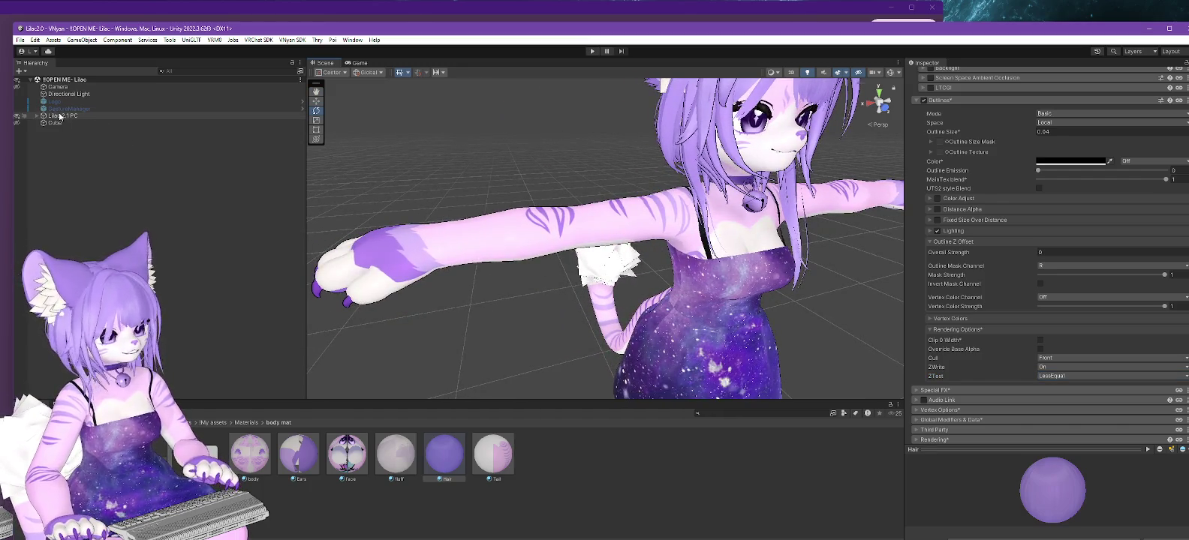
Select the Lilac 2.1 PC avatar and run Thry re-serialize.
{"action": "left_click", "coordinate": [60, 116]}
{"action": "right_click", "coordinate": [60, 117]}
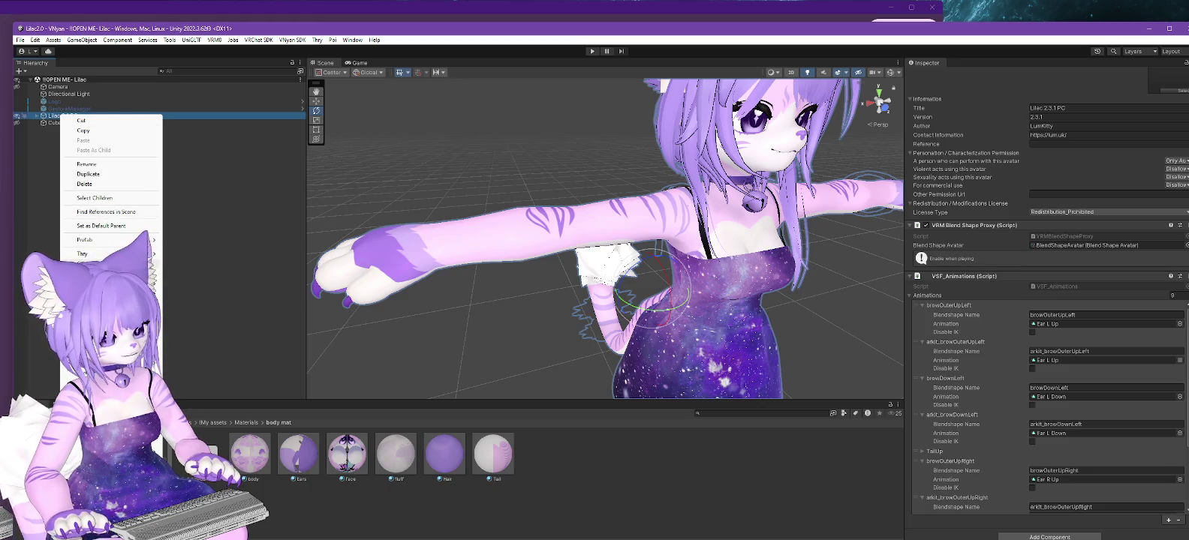
{"action": "mouse_move", "coordinate": [84, 253]}
{"action": "left_click", "coordinate": [277, 254]}
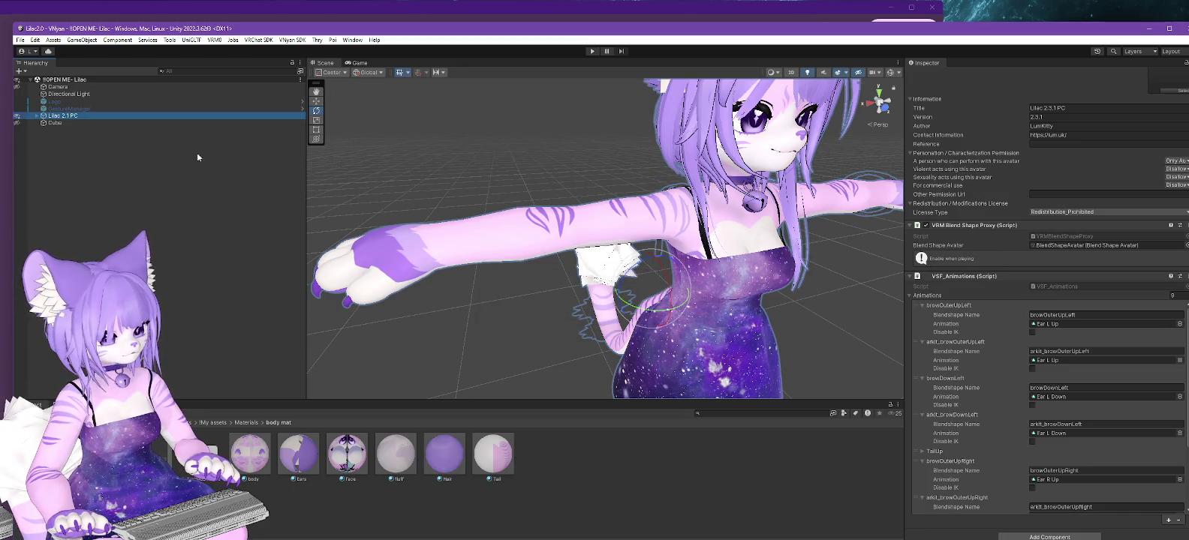
Export the avatar for VNyan, overwriting the existing .vsfavatar file, then switch to VNyan.
{"action": "left_click", "coordinate": [292, 39]}
{"action": "mouse_move", "coordinate": [302, 50]}
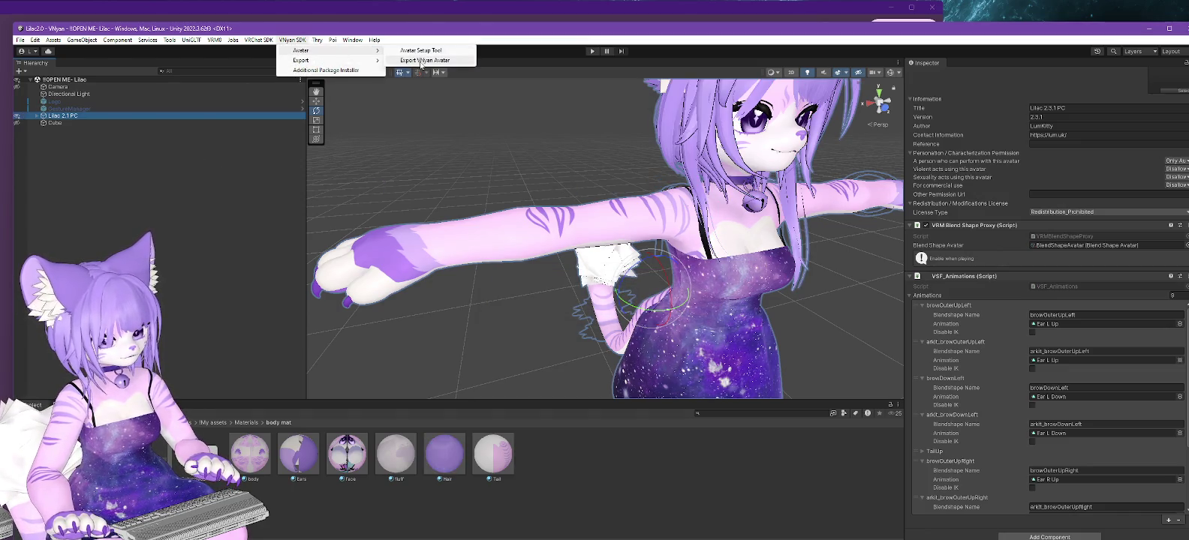
{"action": "left_click", "coordinate": [421, 62]}
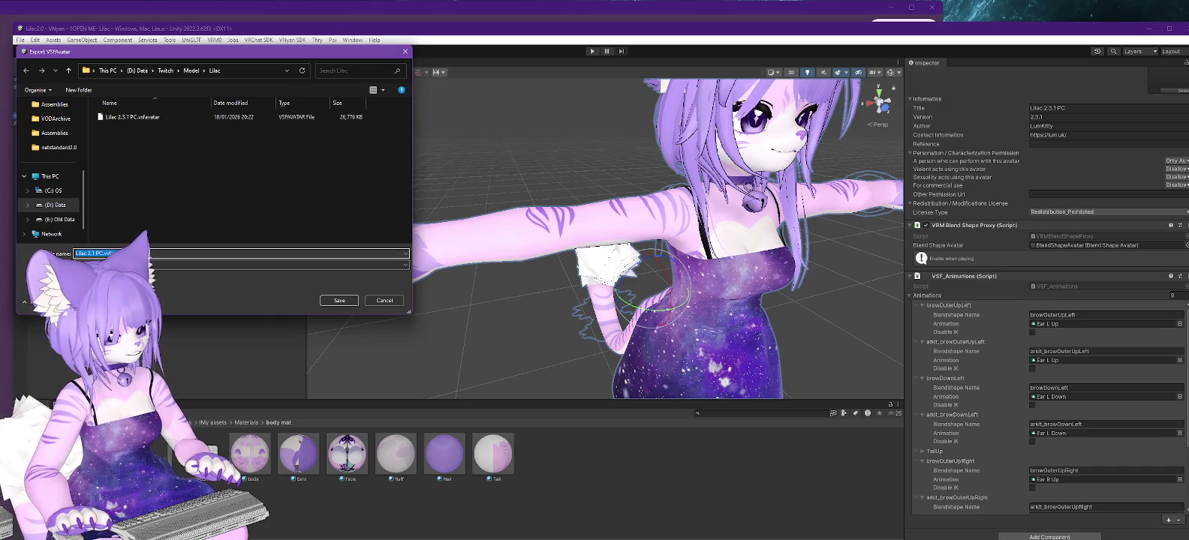
{"action": "double_click", "coordinate": [132, 117]}
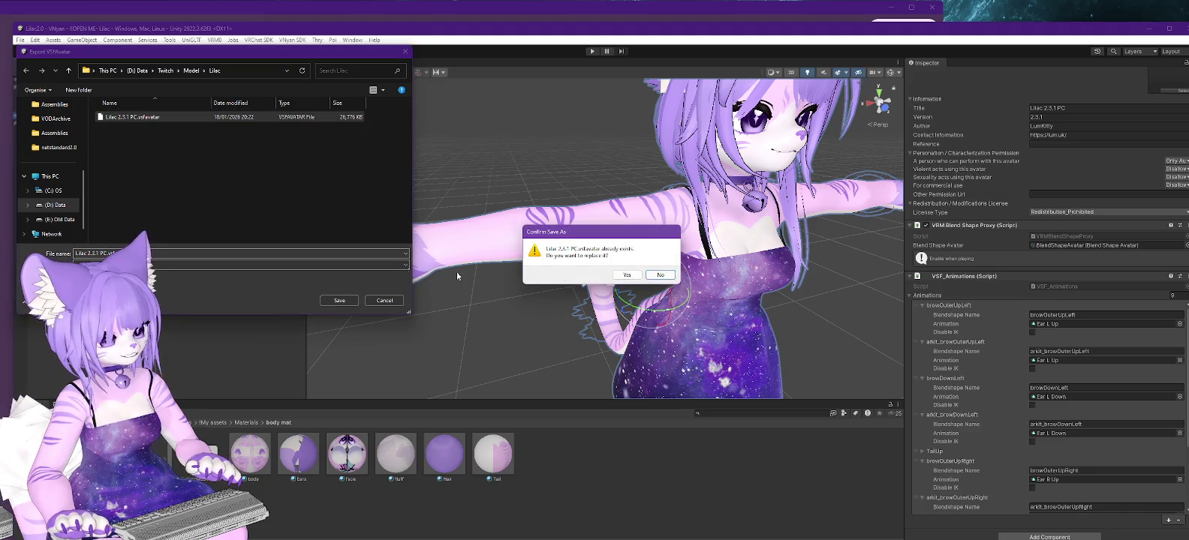
{"action": "left_click", "coordinate": [627, 275]}
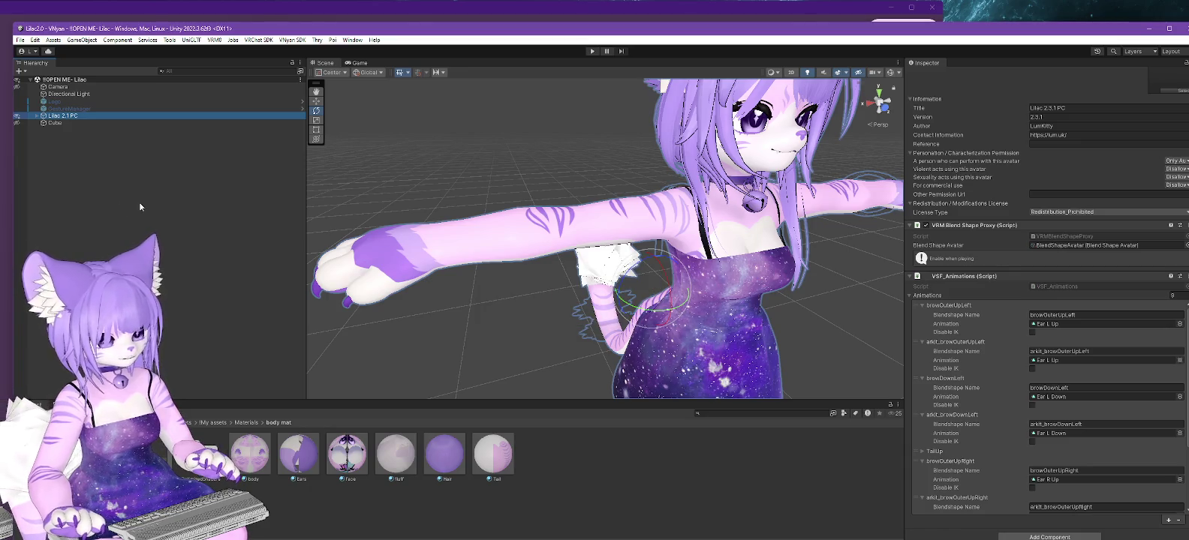
{"action": "key", "text": "alt+Tab"}
{"action": "left_click", "coordinate": [903, 57]}
Load the newly exported .vsfavatar into VNyan and return to Unity.
{"action": "double_click", "coordinate": [38, 86]}
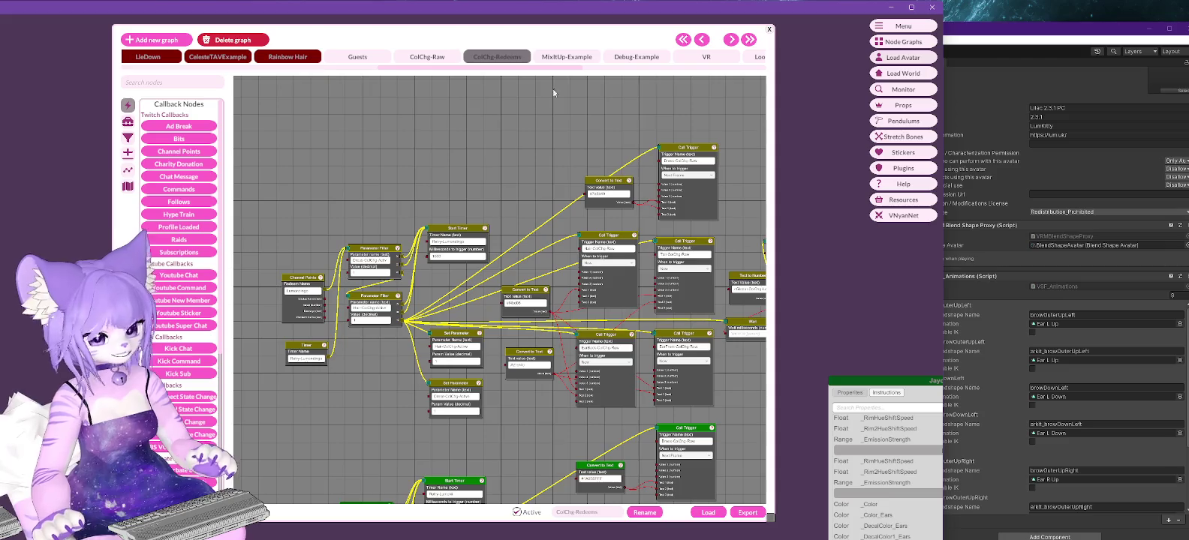
{"action": "left_click", "coordinate": [1038, 24]}
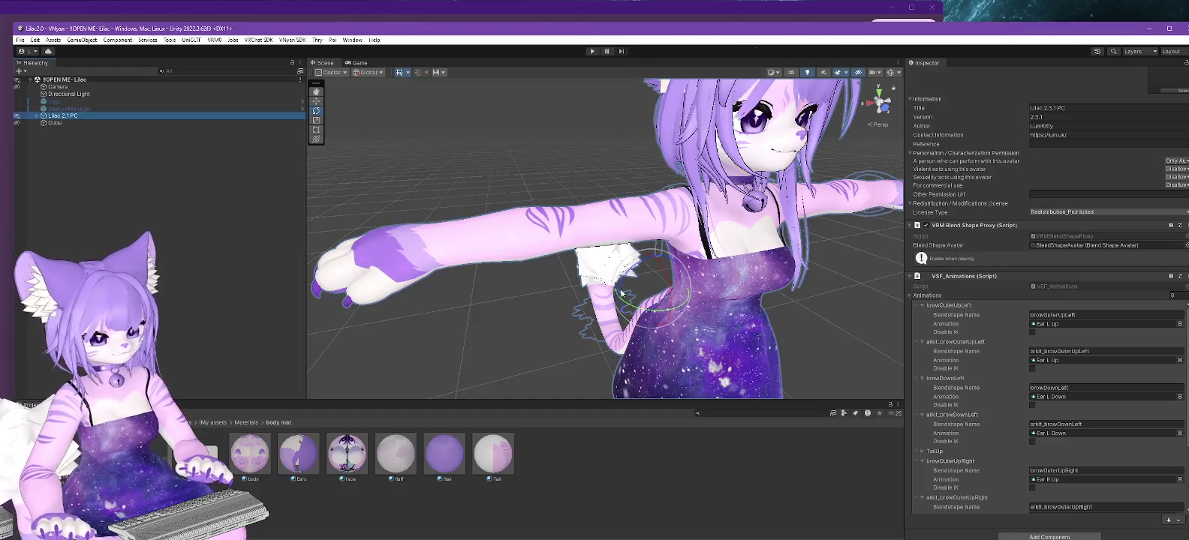
On the body material, set Outline Z Offset Overall Strength to 0.
{"action": "left_click", "coordinate": [250, 454]}
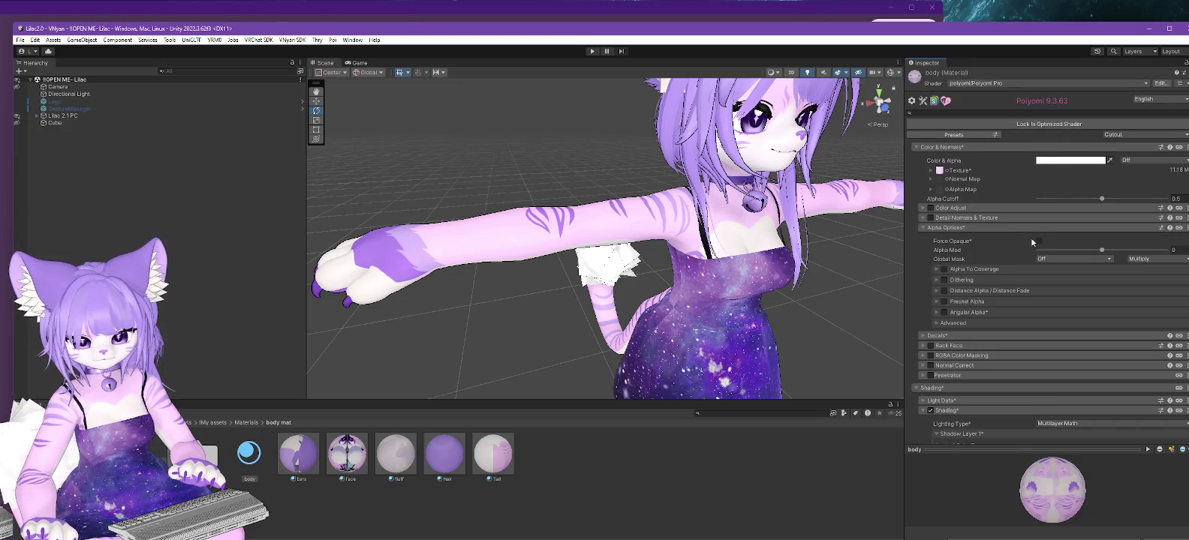
{"action": "scroll", "coordinate": [1020, 240], "scroll_direction": "down", "scroll_amount": 2}
{"action": "scroll", "coordinate": [1016, 258], "scroll_direction": "down", "scroll_amount": 3}
{"action": "scroll", "coordinate": [972, 218], "scroll_direction": "down", "scroll_amount": 5}
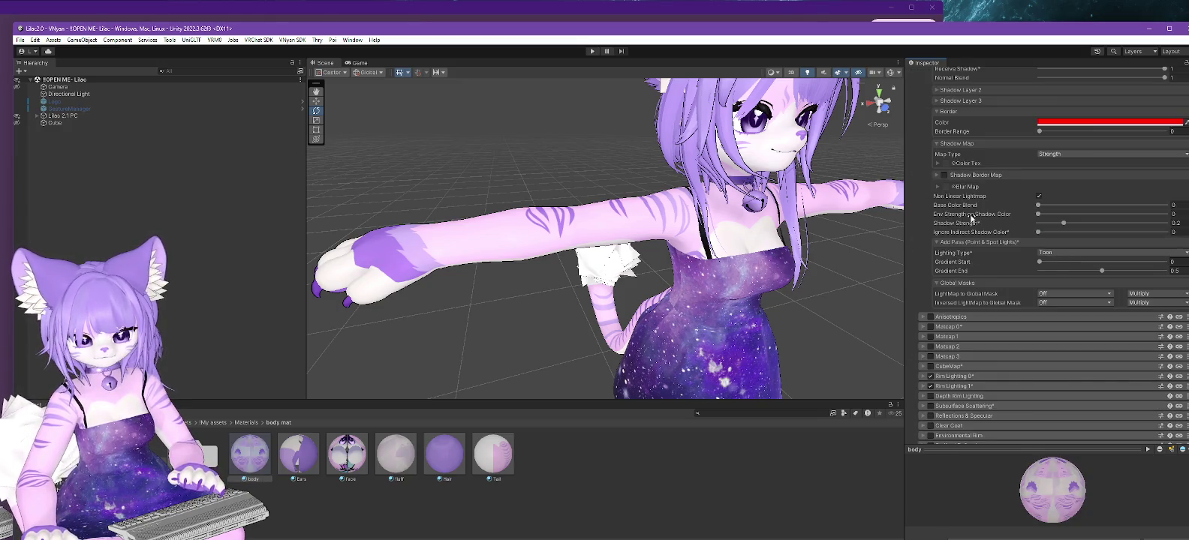
{"action": "scroll", "coordinate": [982, 169], "scroll_direction": "down", "scroll_amount": 1}
{"action": "scroll", "coordinate": [981, 183], "scroll_direction": "down", "scroll_amount": 3}
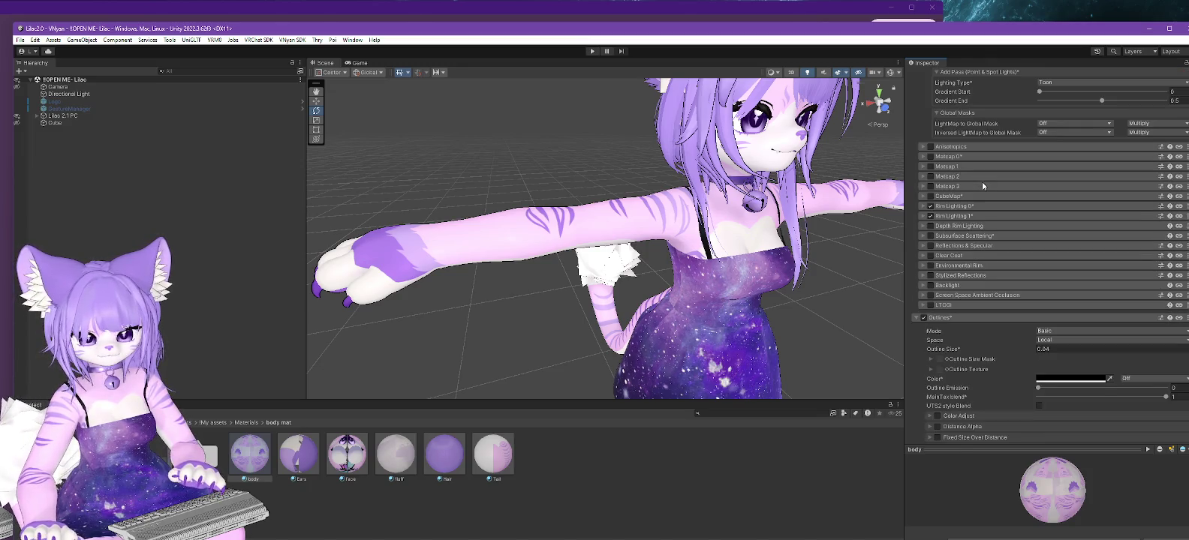
{"action": "scroll", "coordinate": [1006, 359], "scroll_direction": "down", "scroll_amount": 2}
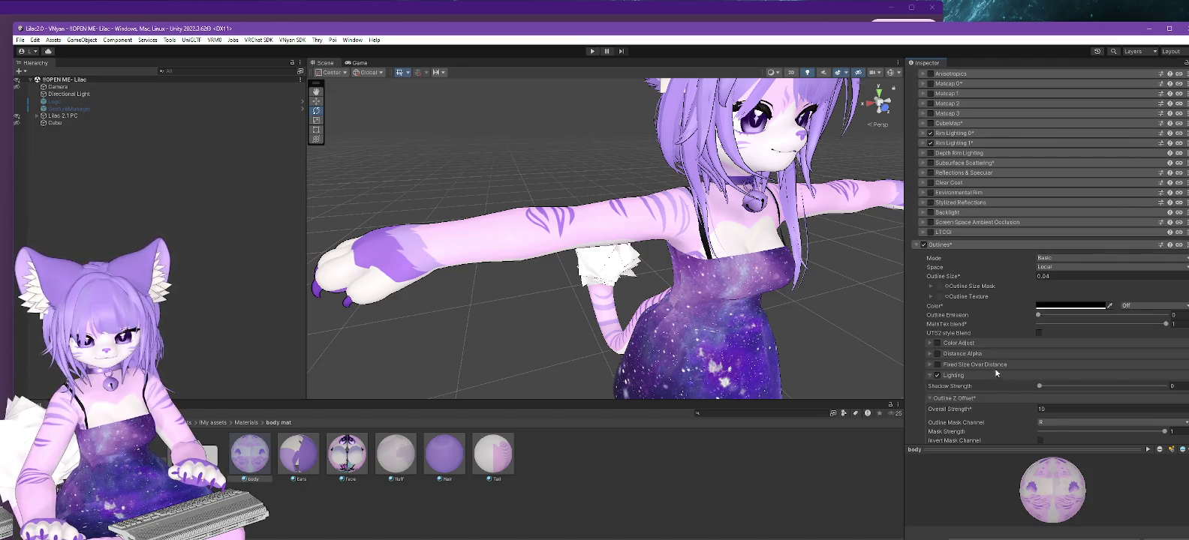
{"action": "left_click", "coordinate": [1057, 410]}
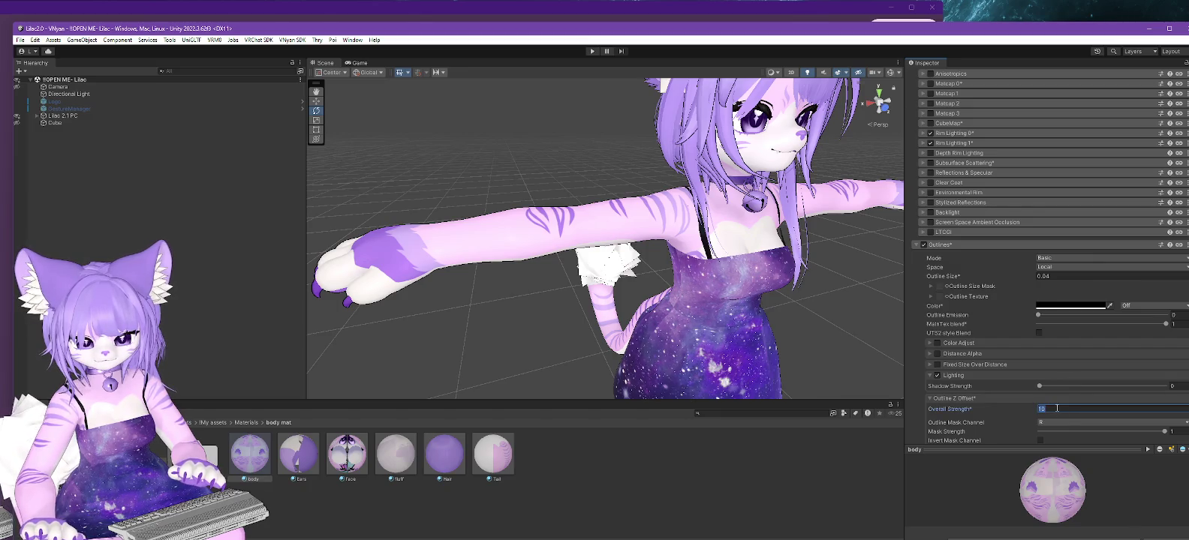
{"action": "type", "text": "0"}
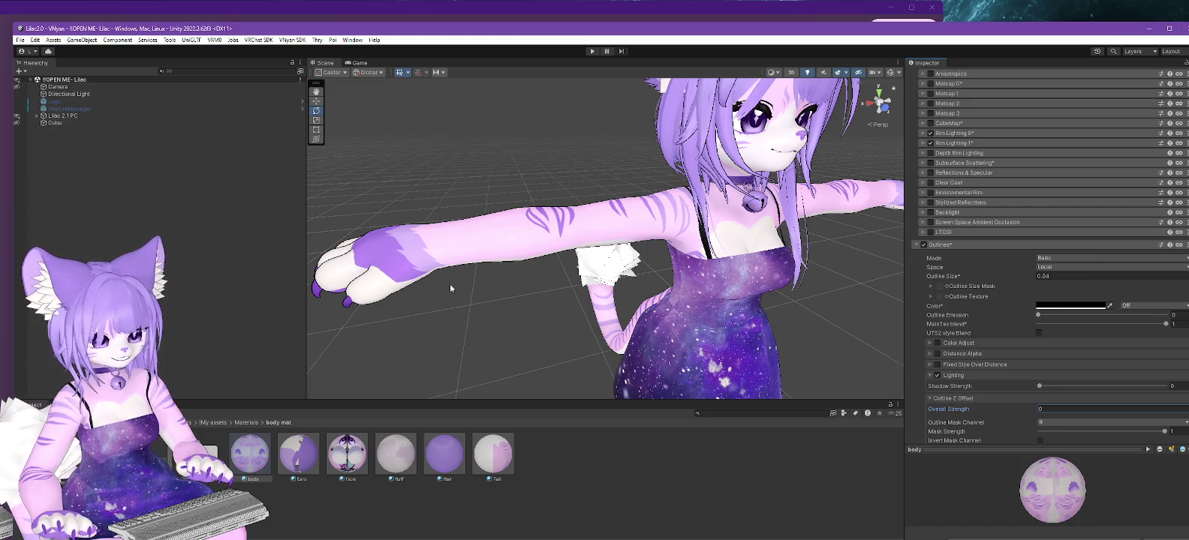
Orbit and zoom the Scene view to inspect the paw outline.
{"action": "left_click_drag", "start_coordinate": [391, 330], "coordinate": [424, 336], "text": "alt"}
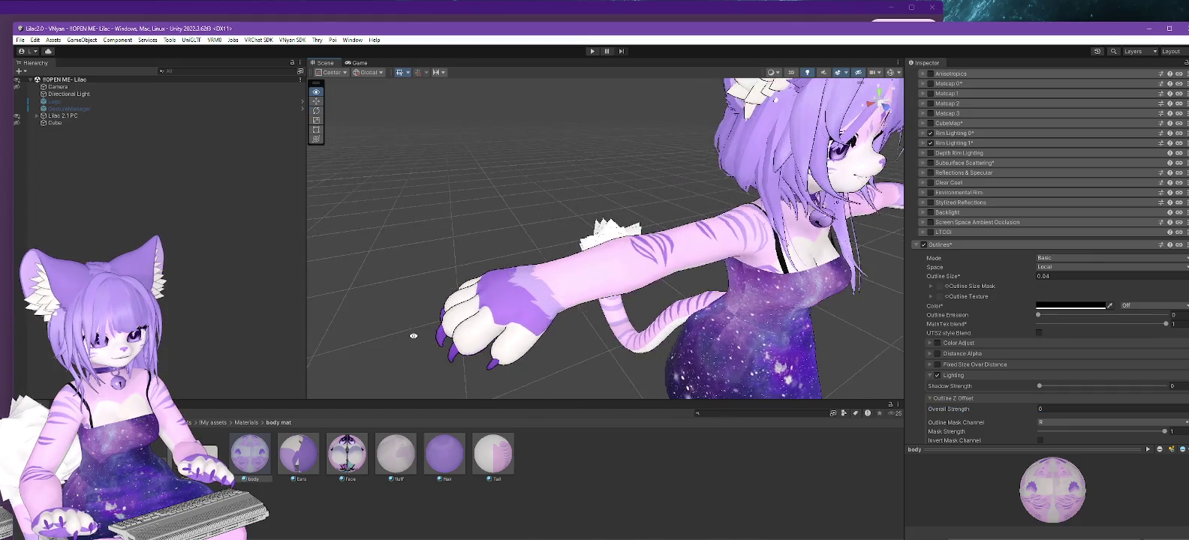
{"action": "scroll", "coordinate": [1090, 248], "scroll_direction": "up", "scroll_amount": 5}
{"action": "scroll", "coordinate": [1090, 248], "scroll_direction": "up", "scroll_amount": 5}
{"action": "scroll", "coordinate": [1090, 244], "scroll_direction": "up", "scroll_amount": 5}
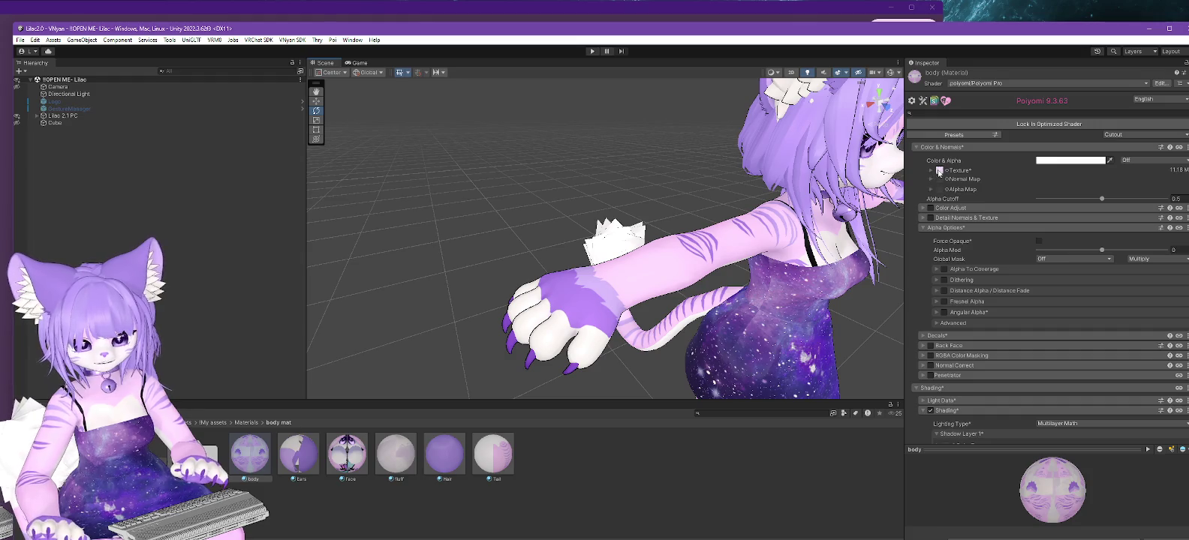
Locate the Deira_N_Body_36430-Color texture and show it in File Explorer.
{"action": "left_click", "coordinate": [941, 170]}
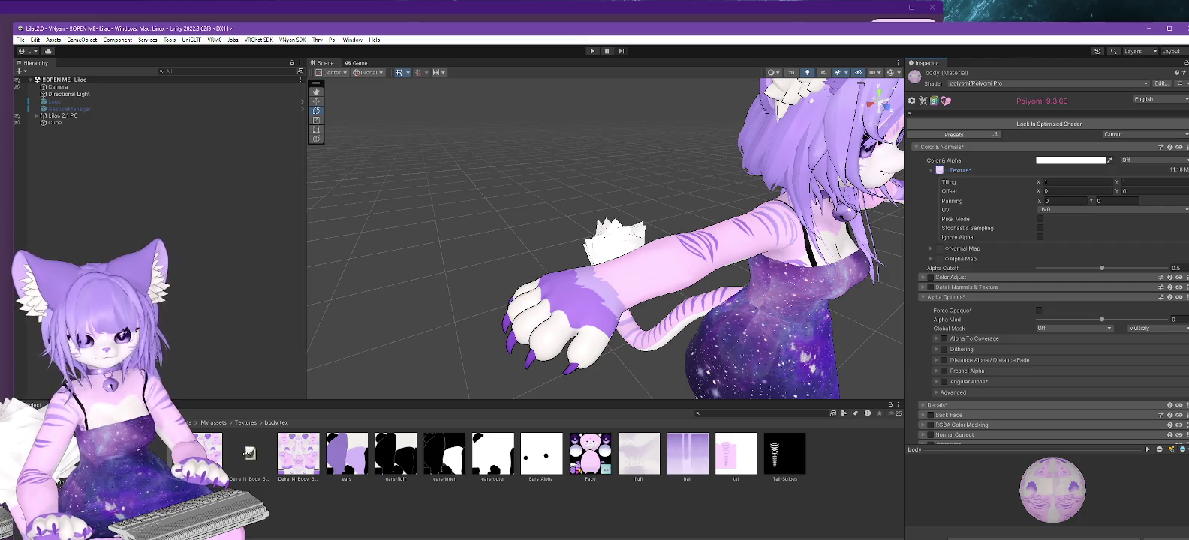
{"action": "left_click", "coordinate": [250, 454]}
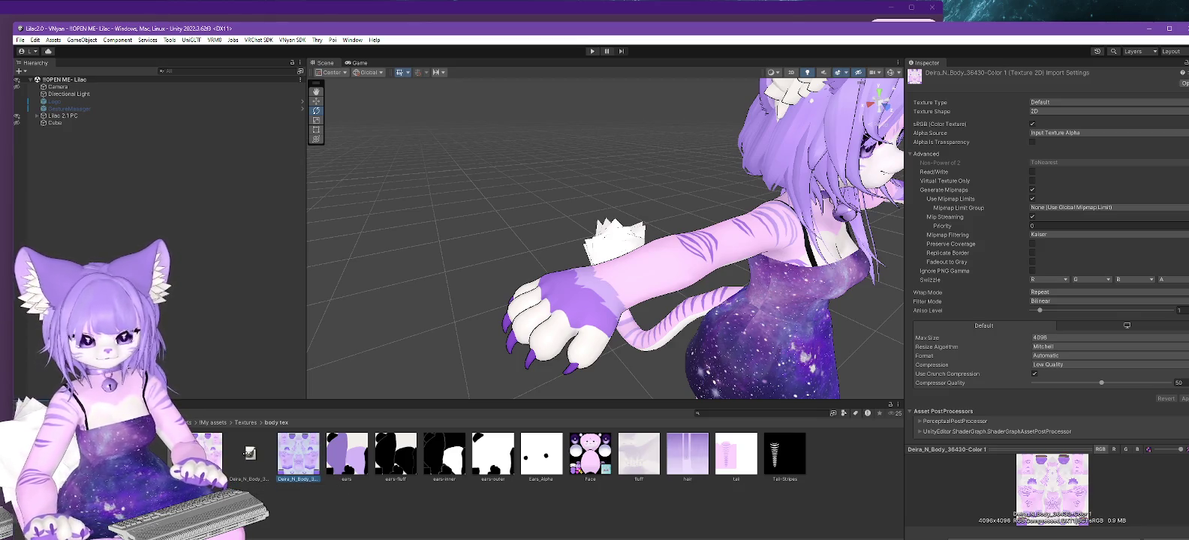
{"action": "left_click", "coordinate": [206, 482]}
{"action": "left_click", "coordinate": [206, 482]}
{"action": "right_click", "coordinate": [207, 453]}
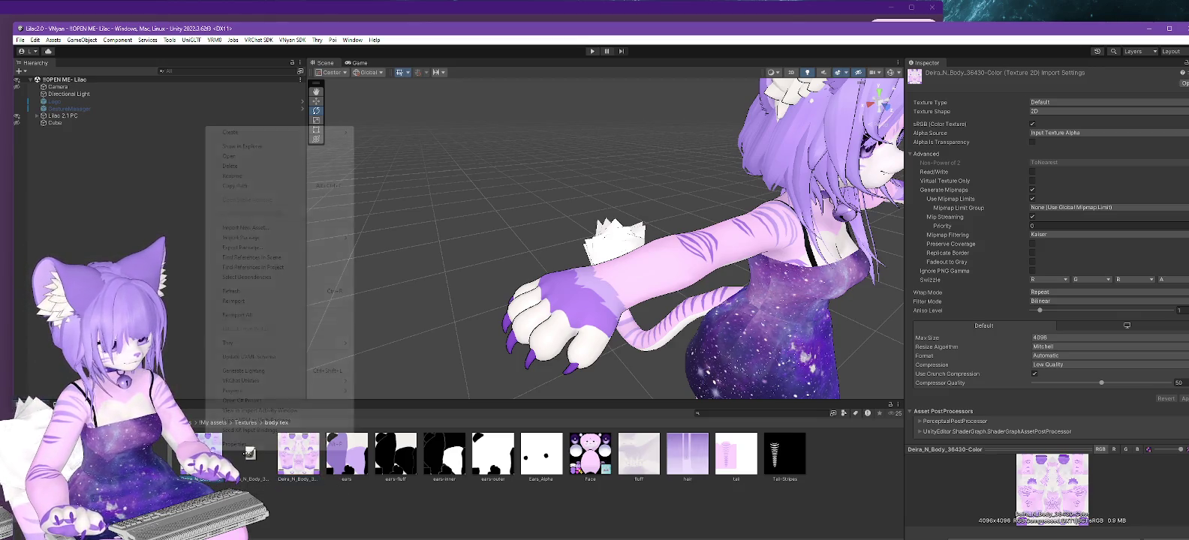
{"action": "left_click", "coordinate": [253, 148]}
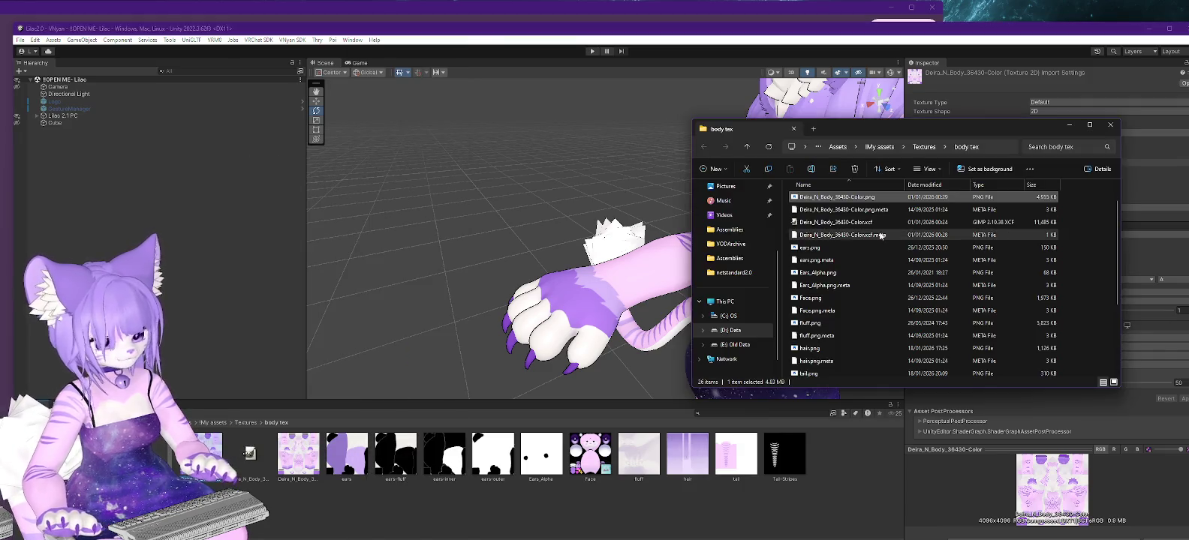
Open Deira_N_Body_36430-Color.png in GIMP.
{"action": "right_click", "coordinate": [835, 196]}
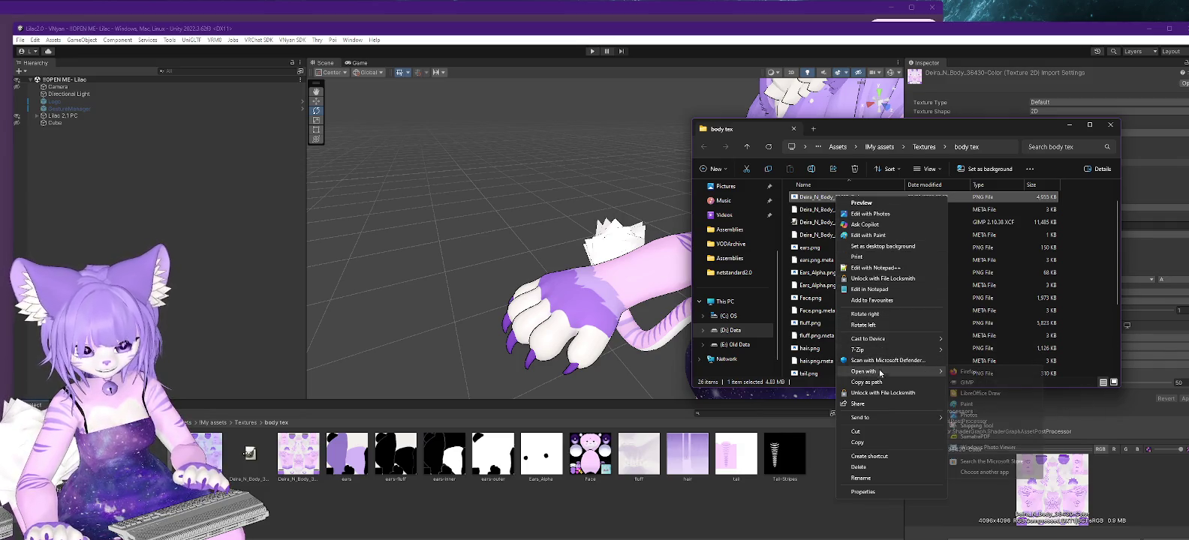
{"action": "left_click", "coordinate": [978, 379]}
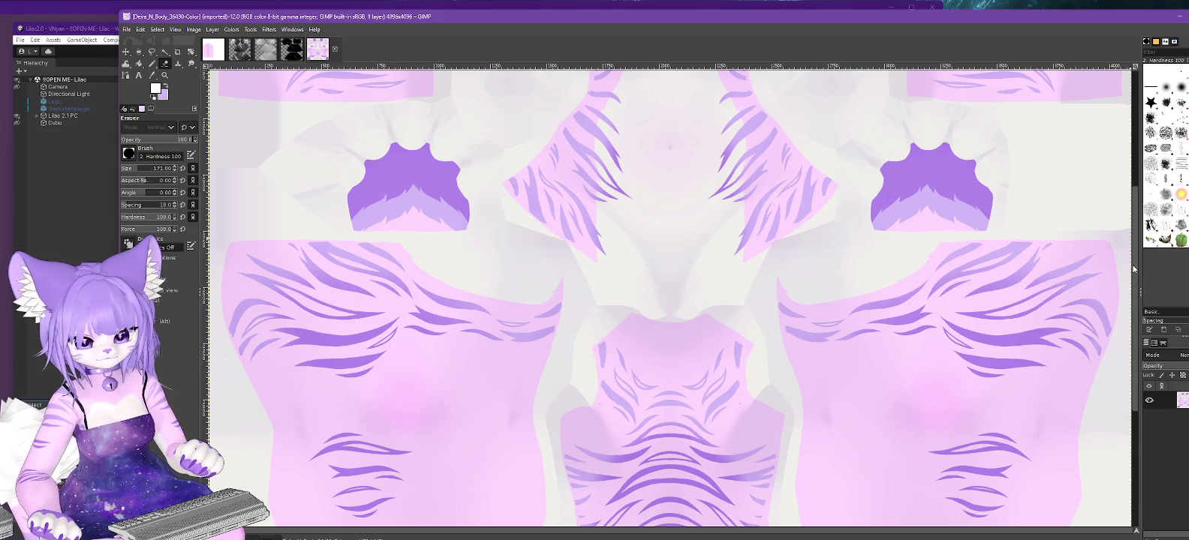
Add a transparent new layer over the body texture in GIMP, then return to Unity.
{"action": "left_click_drag", "start_coordinate": [1133, 268], "coordinate": [1113, 93]}
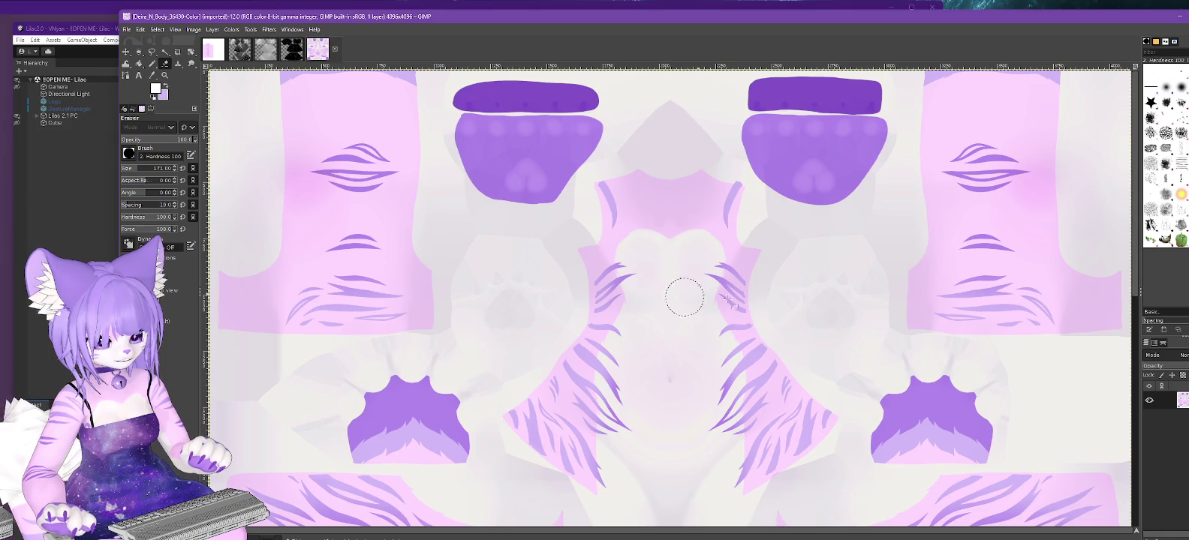
{"action": "left_click_drag", "start_coordinate": [1137, 280], "coordinate": [1164, 536]}
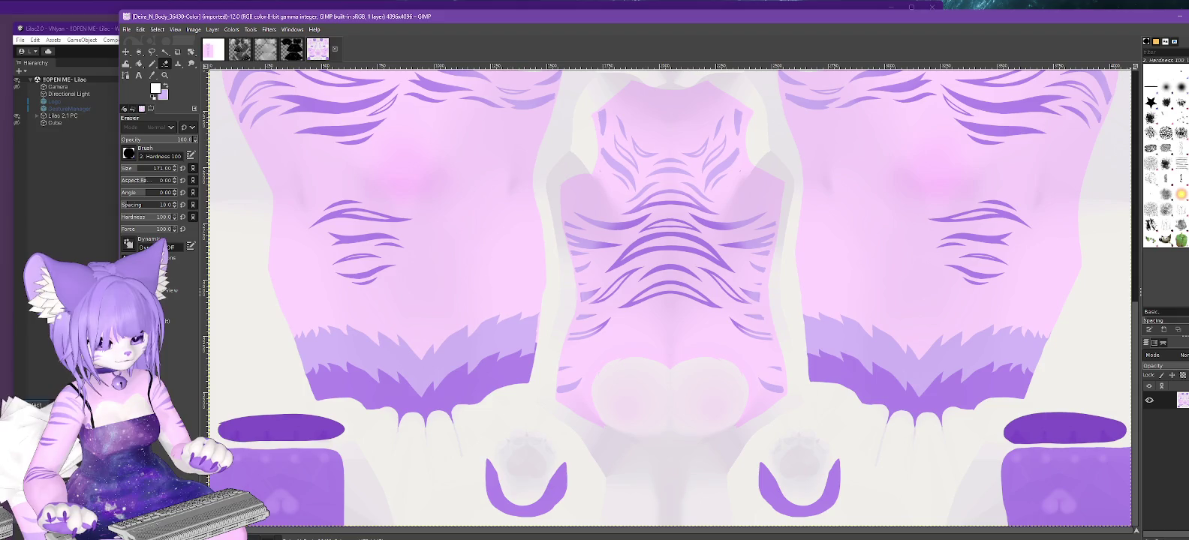
{"action": "left_click_drag", "start_coordinate": [1163, 536], "coordinate": [1160, 433]}
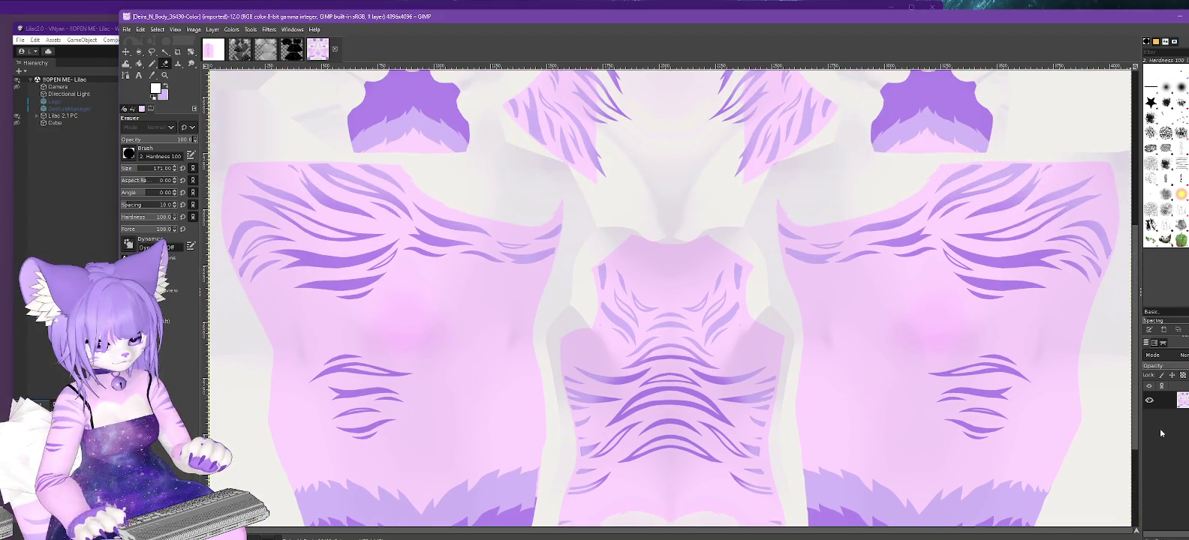
{"action": "scroll", "coordinate": [1081, 256], "scroll_direction": "up", "scroll_amount": 3}
{"action": "scroll", "coordinate": [1081, 256], "scroll_direction": "down", "scroll_amount": 3}
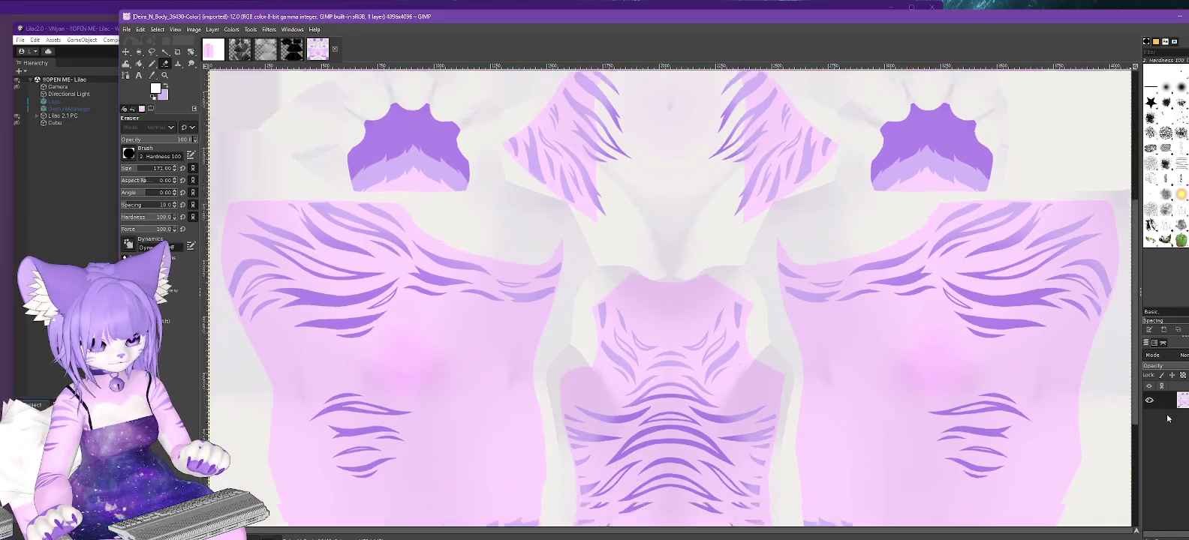
{"action": "scroll", "coordinate": [1080, 256], "scroll_direction": "up", "scroll_amount": 4}
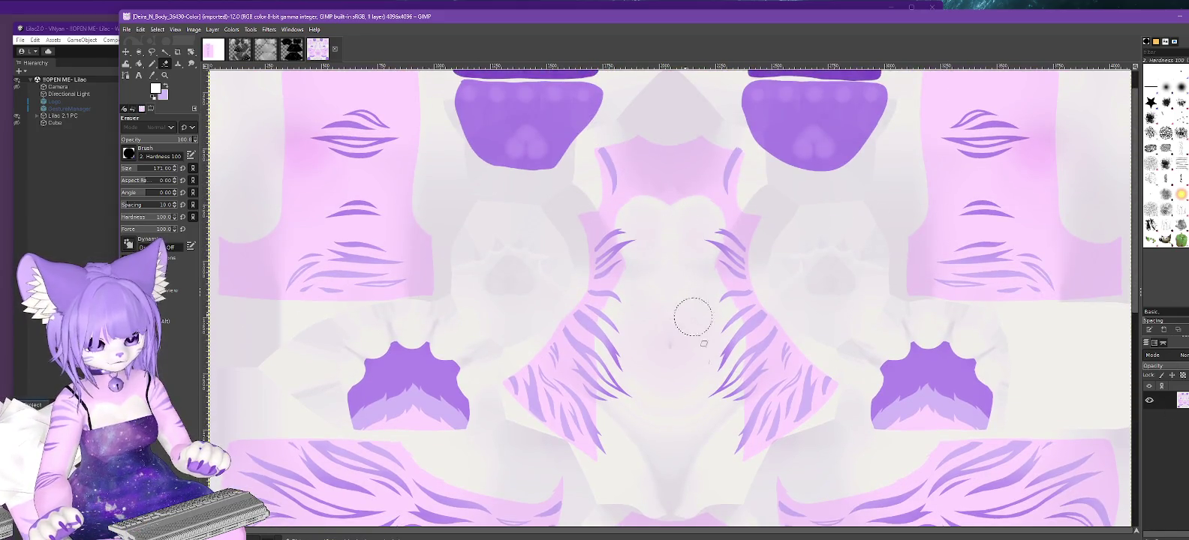
{"action": "scroll", "coordinate": [1138, 335], "scroll_direction": "down", "scroll_amount": 2}
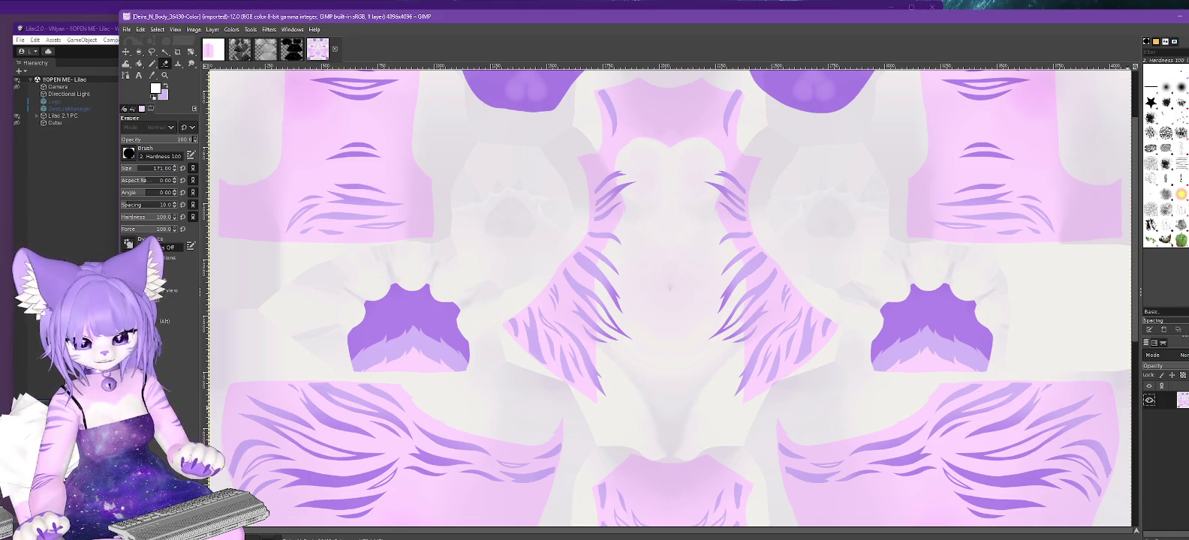
{"action": "key", "text": "shift+ctrl+n"}
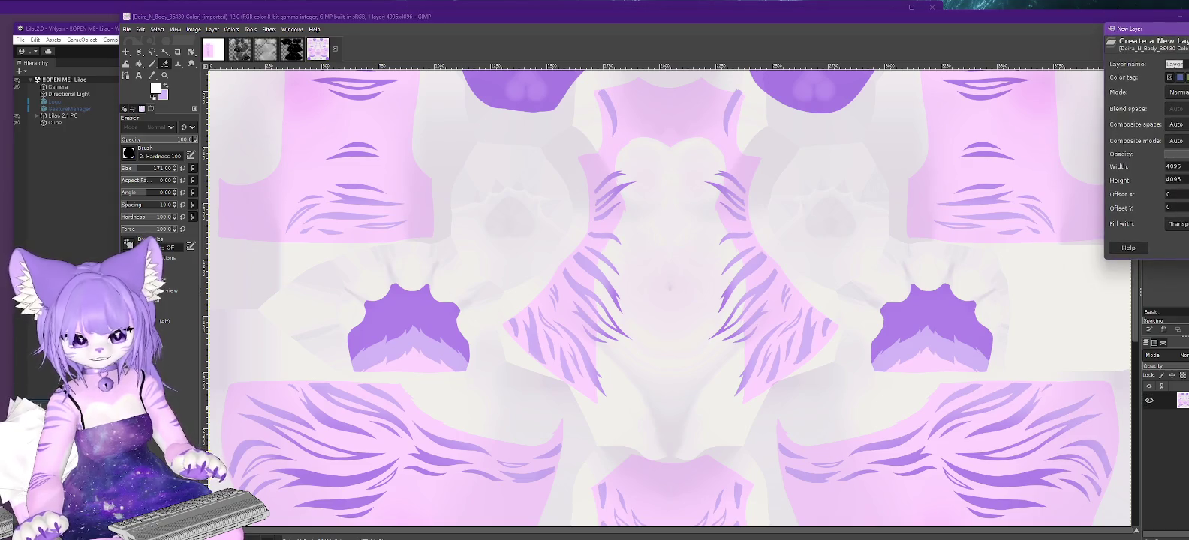
{"action": "key", "text": "Return"}
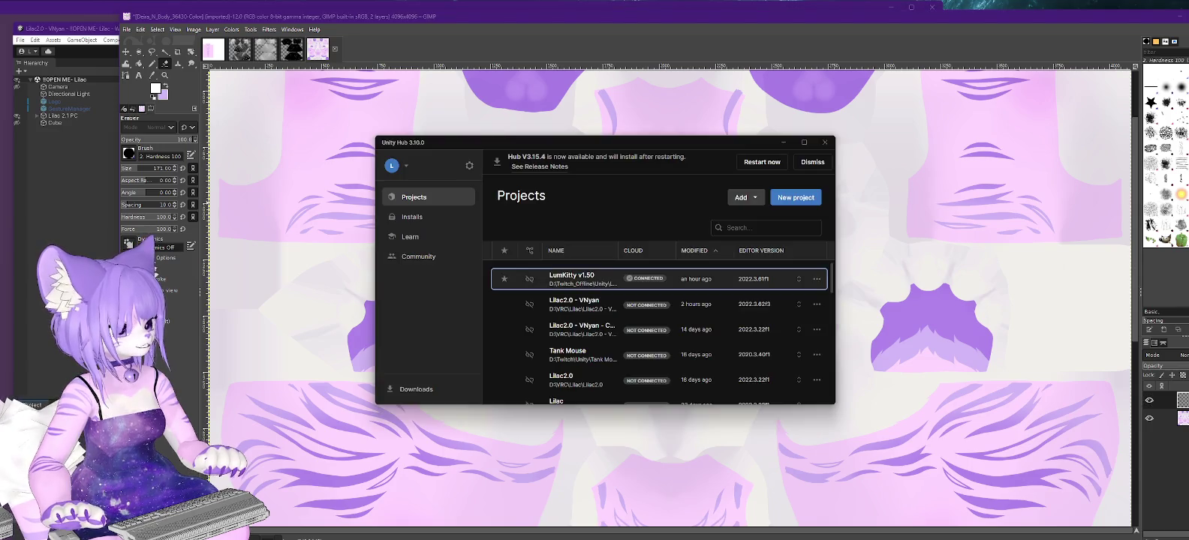
{"action": "key", "text": "alt+Tab"}
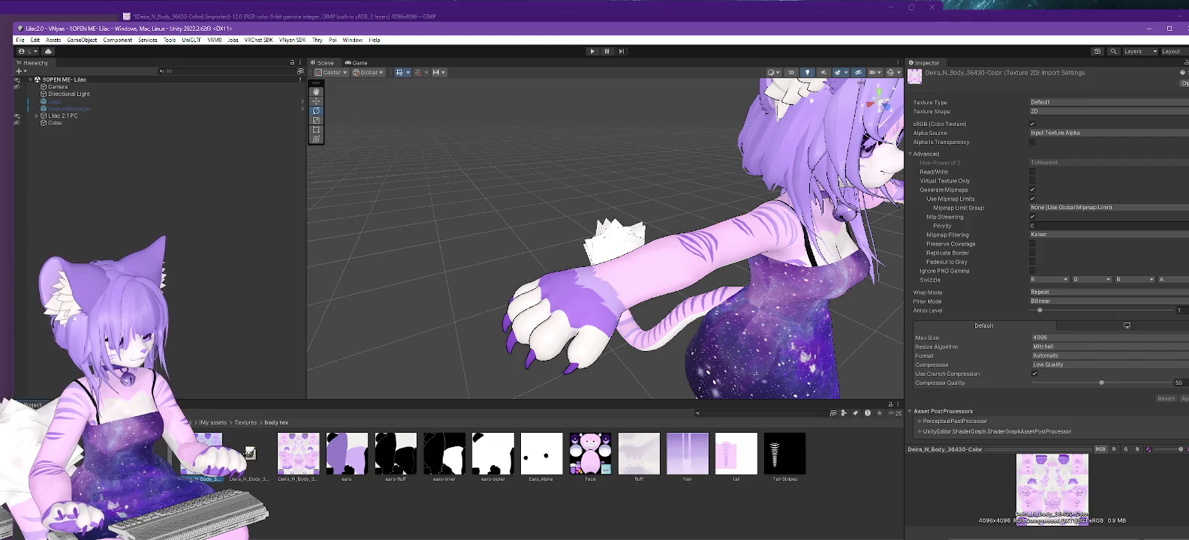
Select the body material in Materials/body mat and open its Poiyomi Outlines help page.
{"action": "left_click", "coordinate": [90, 481]}
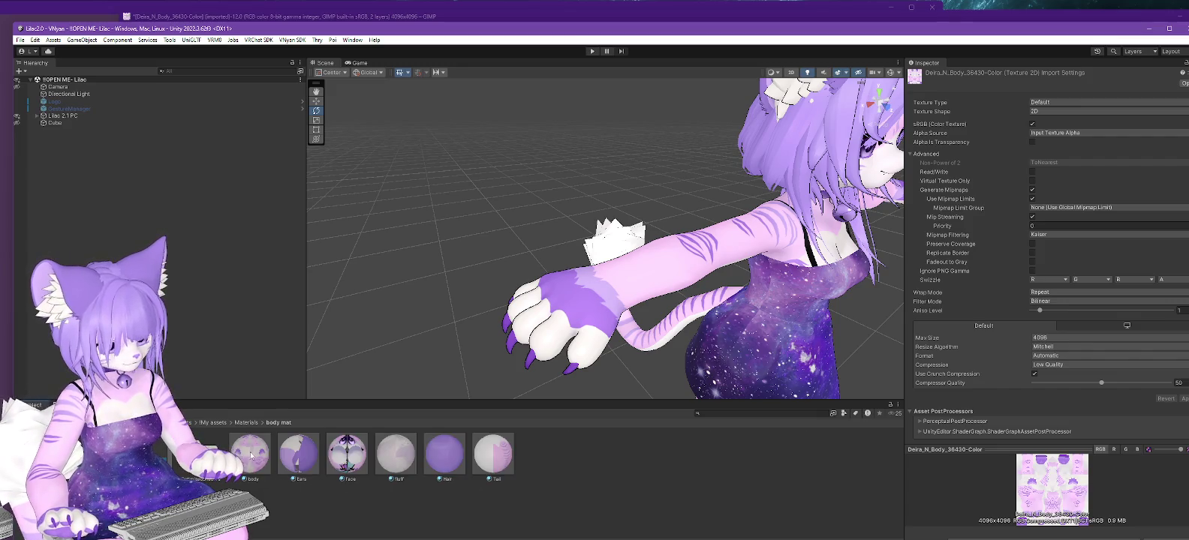
{"action": "left_click", "coordinate": [251, 456]}
{"action": "scroll", "coordinate": [1039, 324], "scroll_direction": "down", "scroll_amount": 5}
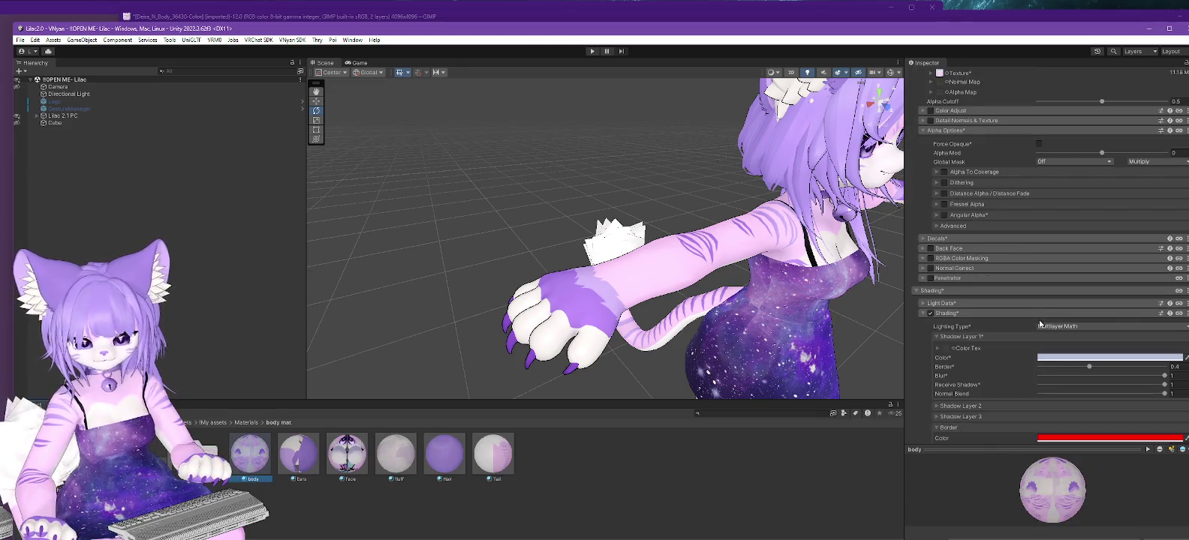
{"action": "scroll", "coordinate": [1000, 358], "scroll_direction": "down", "scroll_amount": 3}
{"action": "scroll", "coordinate": [987, 334], "scroll_direction": "down", "scroll_amount": 5}
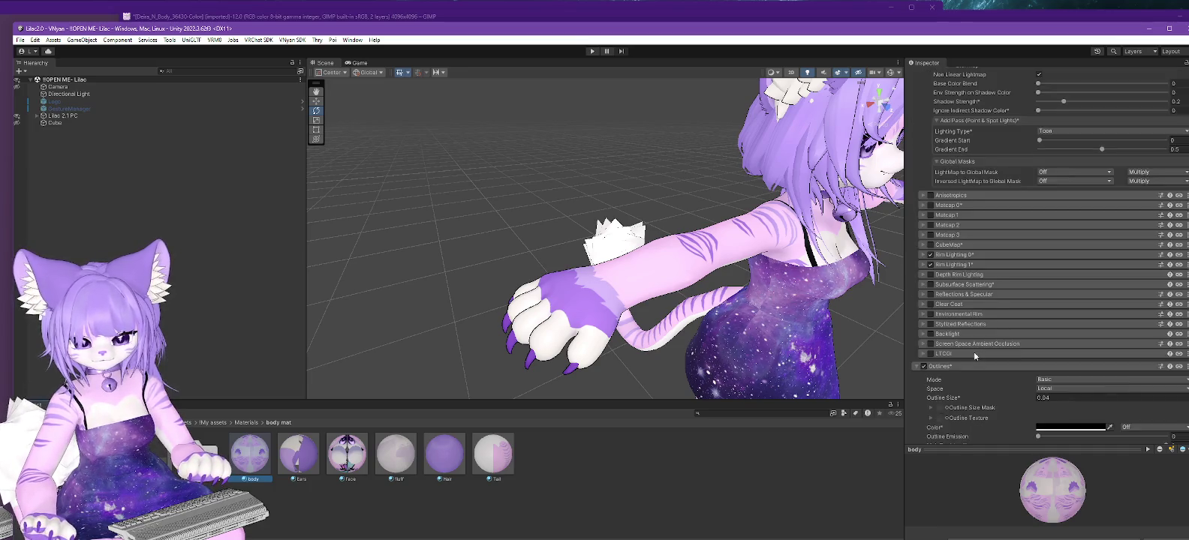
{"action": "scroll", "coordinate": [973, 351], "scroll_direction": "down", "scroll_amount": 5}
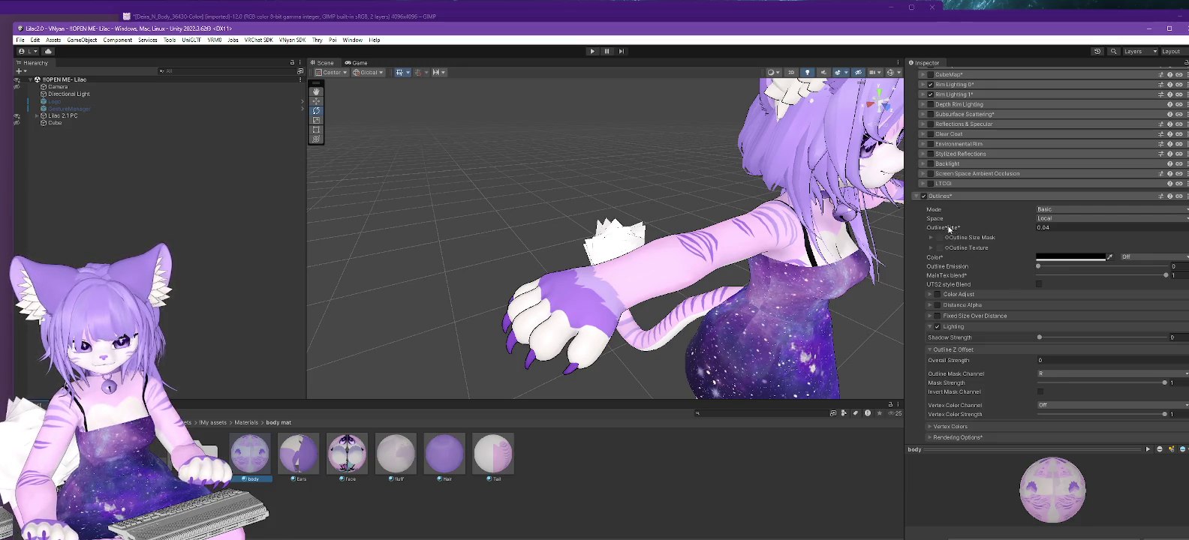
{"action": "left_click", "coordinate": [1169, 197]}
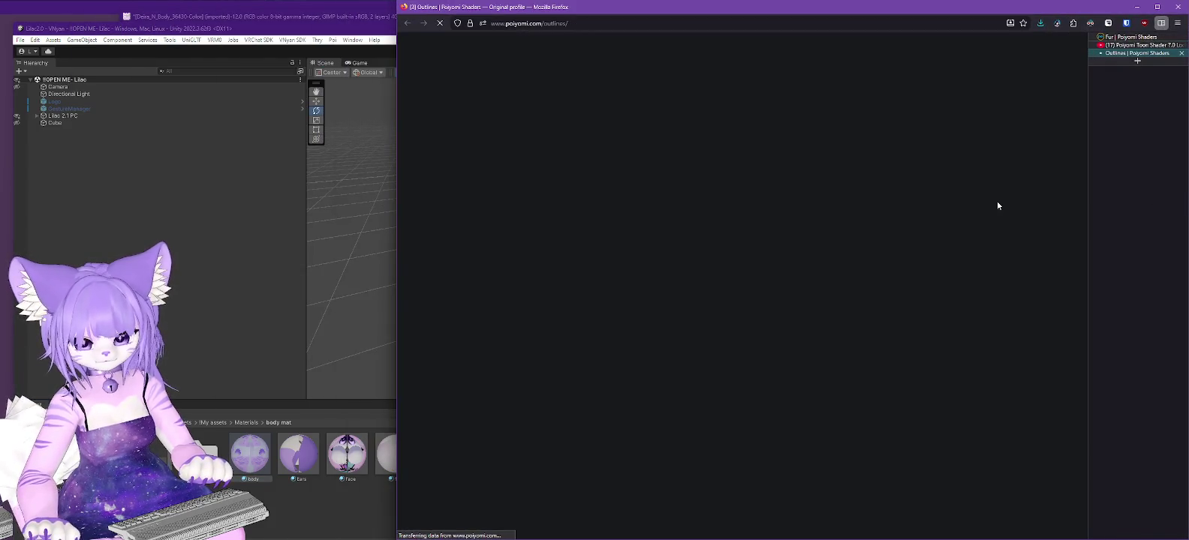
Read the Outline Size Mask section of the Poiyomi docs, then minimize Firefox and return to GIMP.
{"action": "scroll", "coordinate": [683, 276], "scroll_direction": "down", "scroll_amount": 5}
{"action": "scroll", "coordinate": [680, 280], "scroll_direction": "down", "scroll_amount": 5}
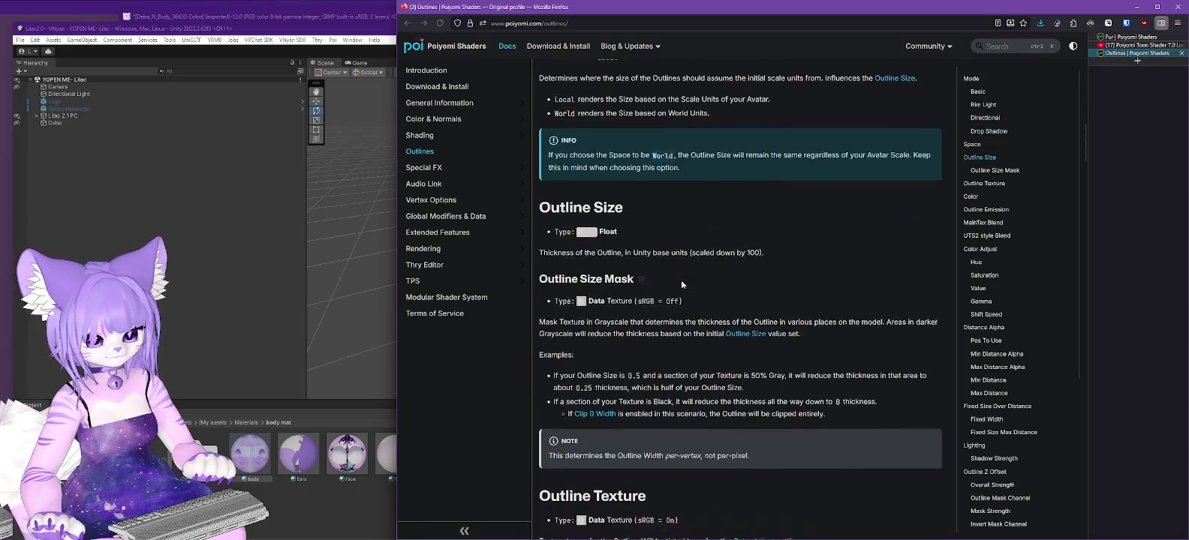
{"action": "scroll", "coordinate": [681, 281], "scroll_direction": "down", "scroll_amount": 3}
{"action": "scroll", "coordinate": [681, 282], "scroll_direction": "up", "scroll_amount": 3}
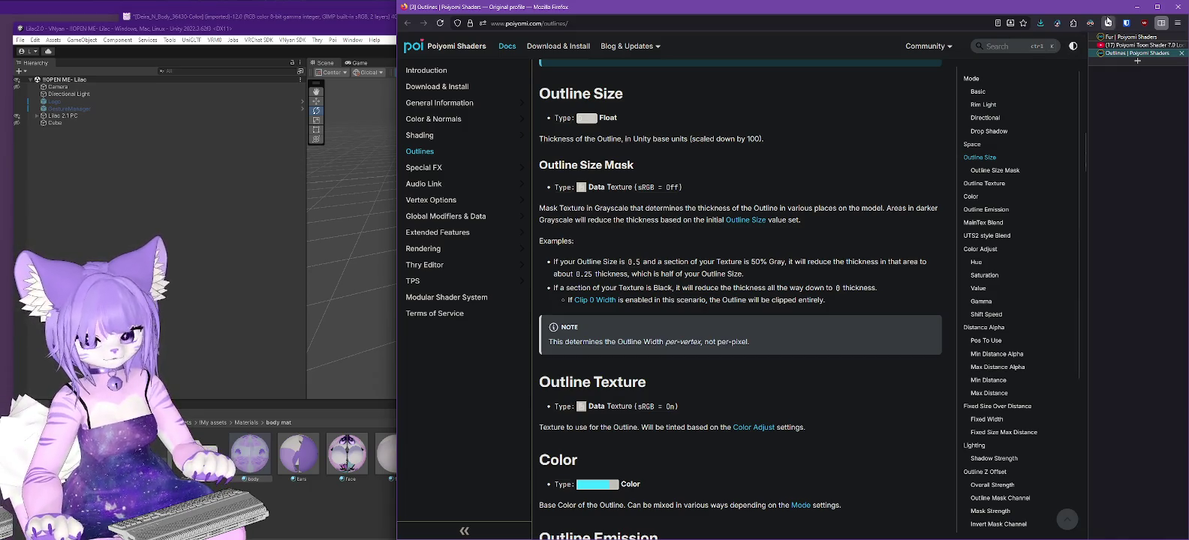
{"action": "left_click", "coordinate": [1139, 7]}
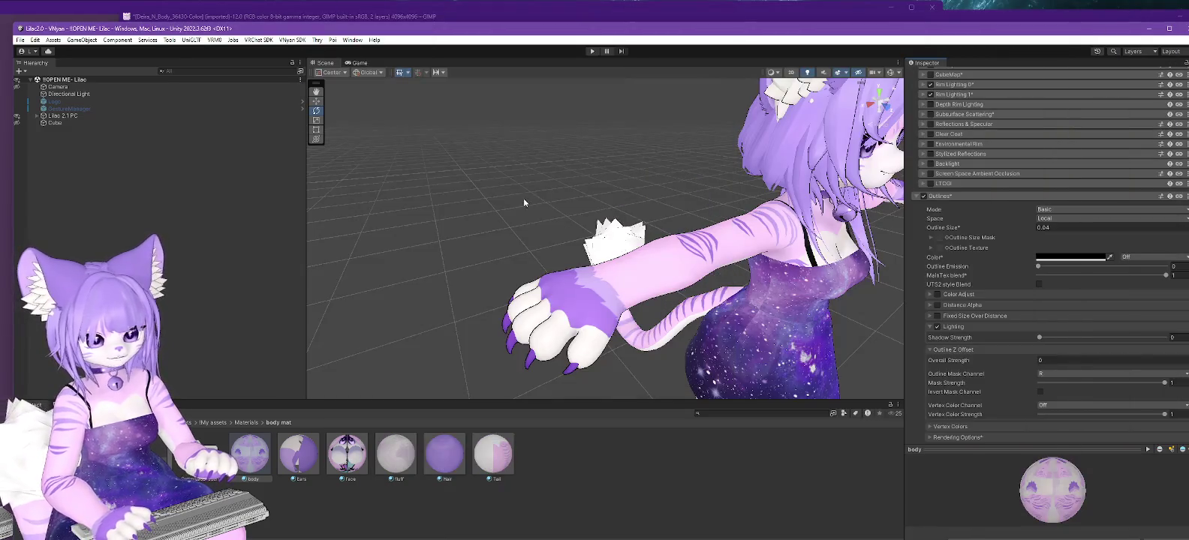
{"action": "key", "text": "alt+Tab"}
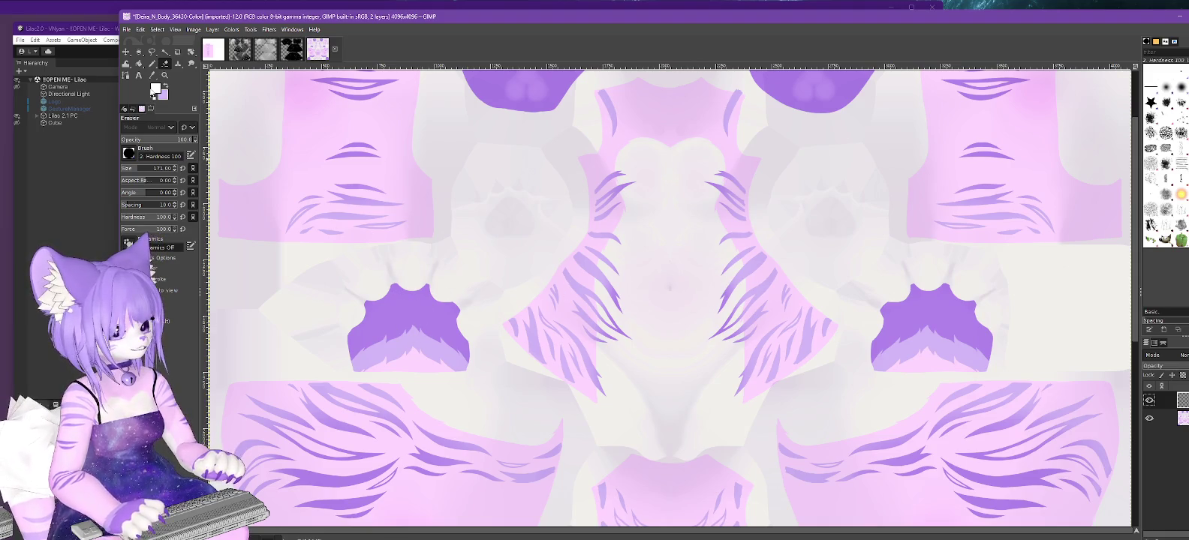
Set the foreground colour to black and select the Pencil tool.
{"action": "left_click", "coordinate": [155, 88]}
{"action": "left_click", "coordinate": [1075, 227]}
{"action": "left_click", "coordinate": [1122, 257]}
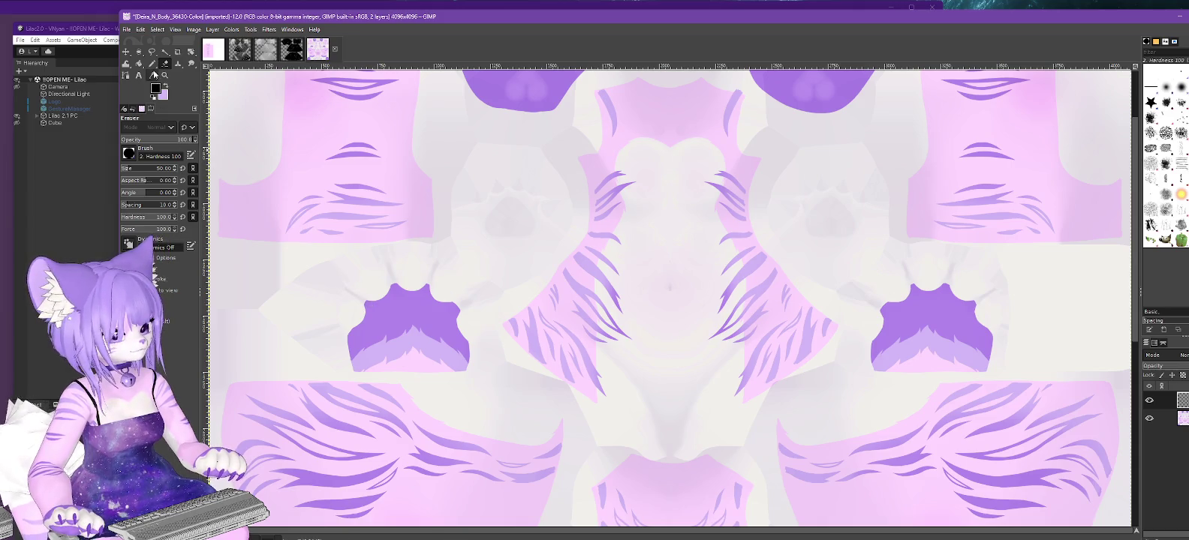
{"action": "left_click", "coordinate": [157, 29]}
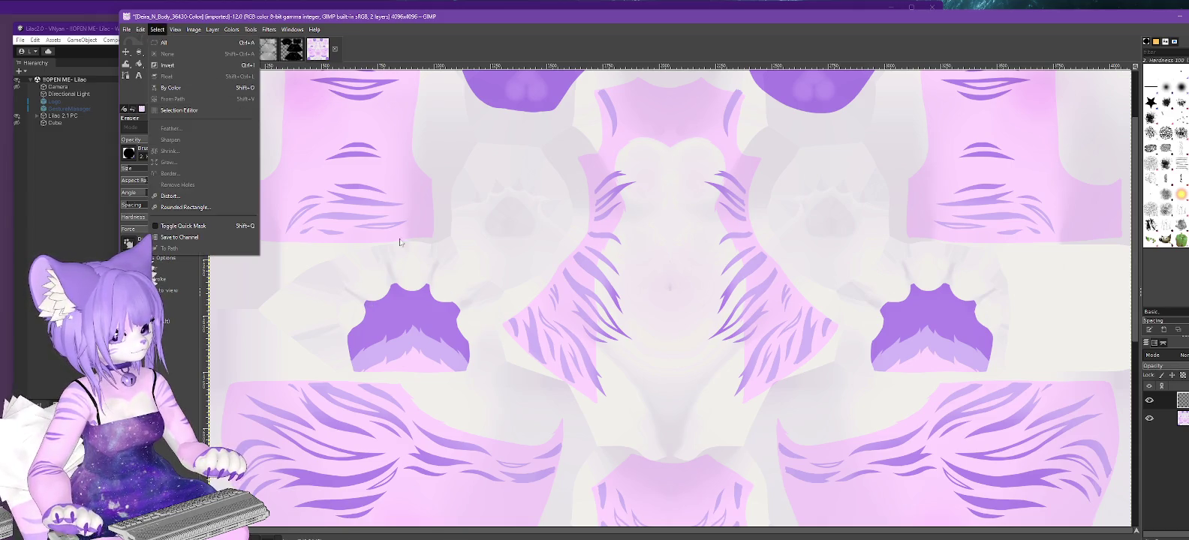
{"action": "left_click", "coordinate": [137, 90]}
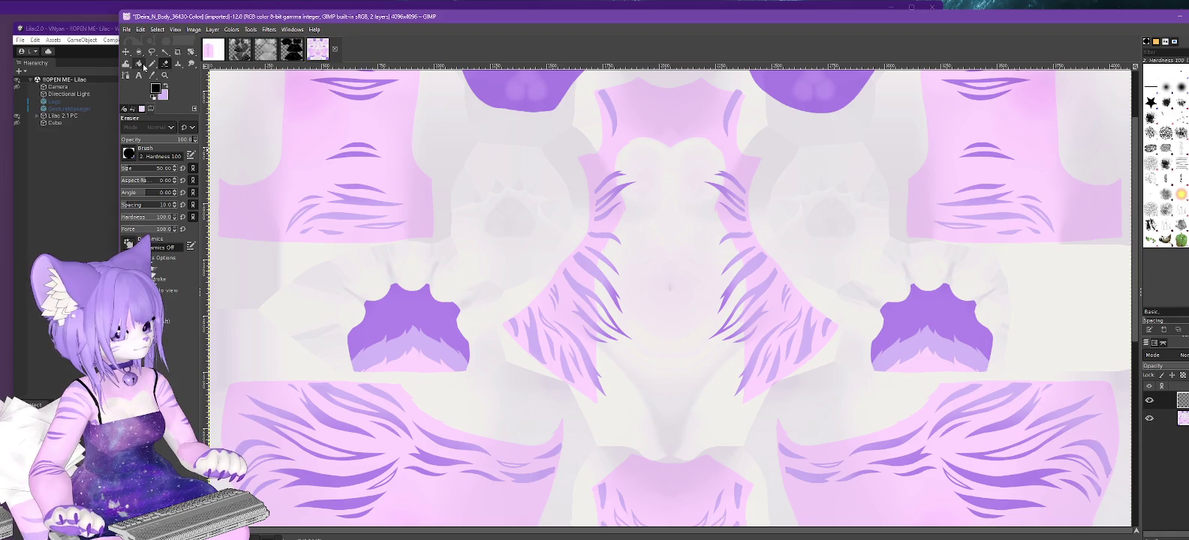
{"action": "left_click", "coordinate": [154, 67]}
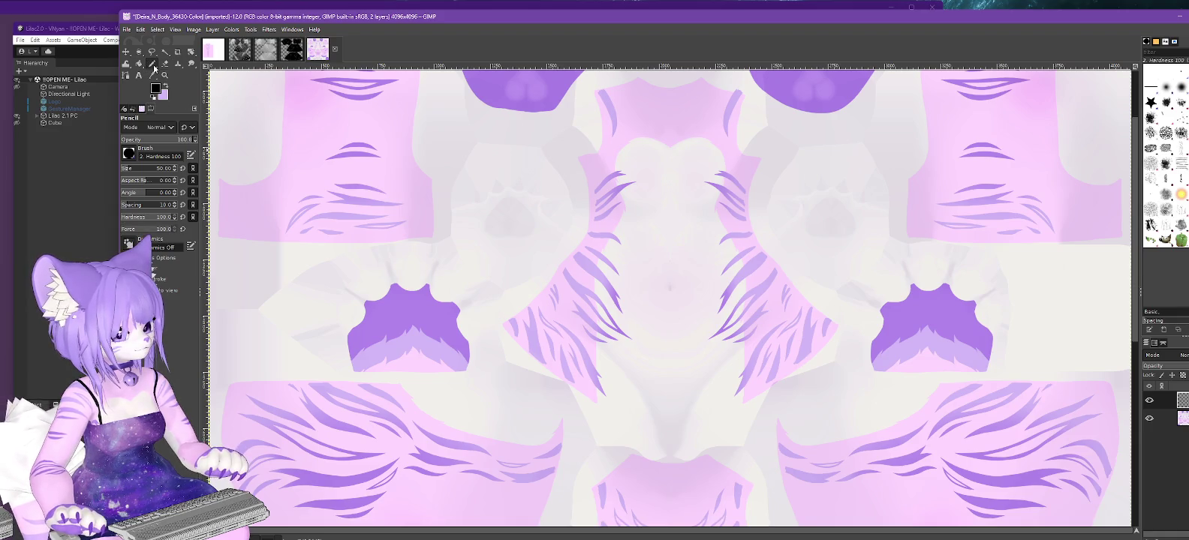
Draw black claw lines above the left paw, undoing misplaced strokes.
{"action": "left_click", "coordinate": [344, 287]}
{"action": "mouse_move", "coordinate": [344, 288]}
{"action": "left_mouse_down"}
{"action": "mouse_move", "coordinate": [365, 300]}
{"action": "mouse_move", "coordinate": [389, 260]}
{"action": "mouse_move", "coordinate": [441, 259]}
{"action": "left_mouse_up"}
{"action": "key", "text": "ctrl+z"}
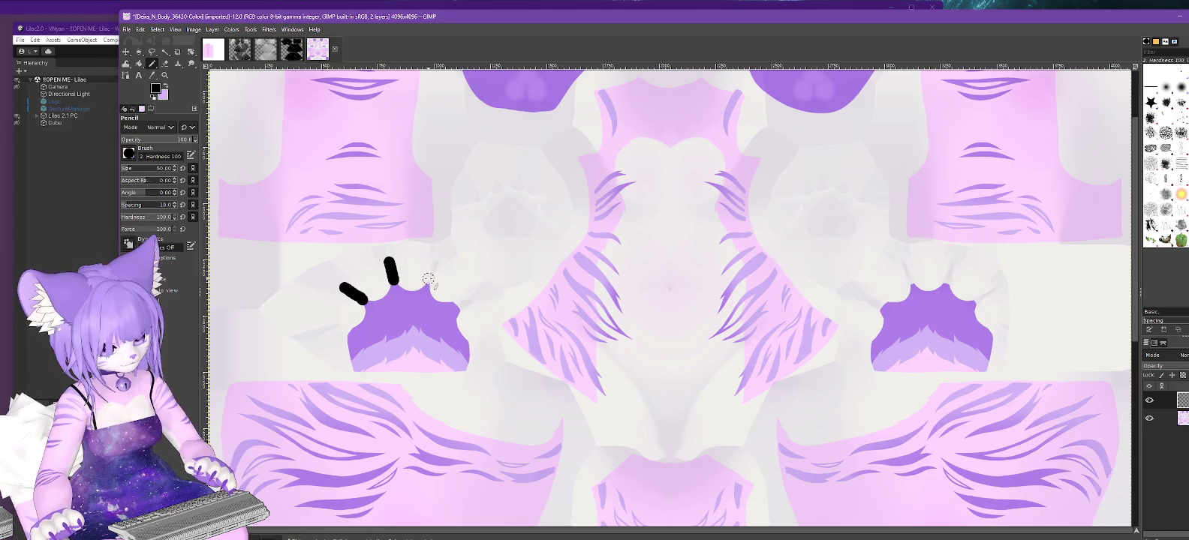
{"action": "left_click_drag", "start_coordinate": [430, 282], "coordinate": [437, 261]}
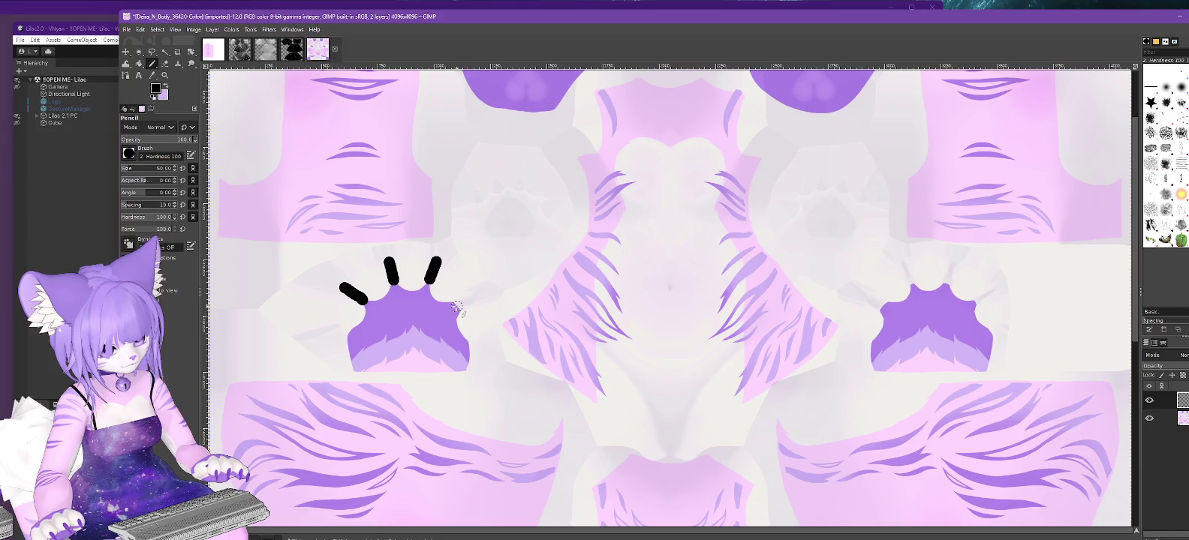
{"action": "left_click", "coordinate": [458, 306]}
{"action": "left_click", "coordinate": [478, 295], "text": "shift"}
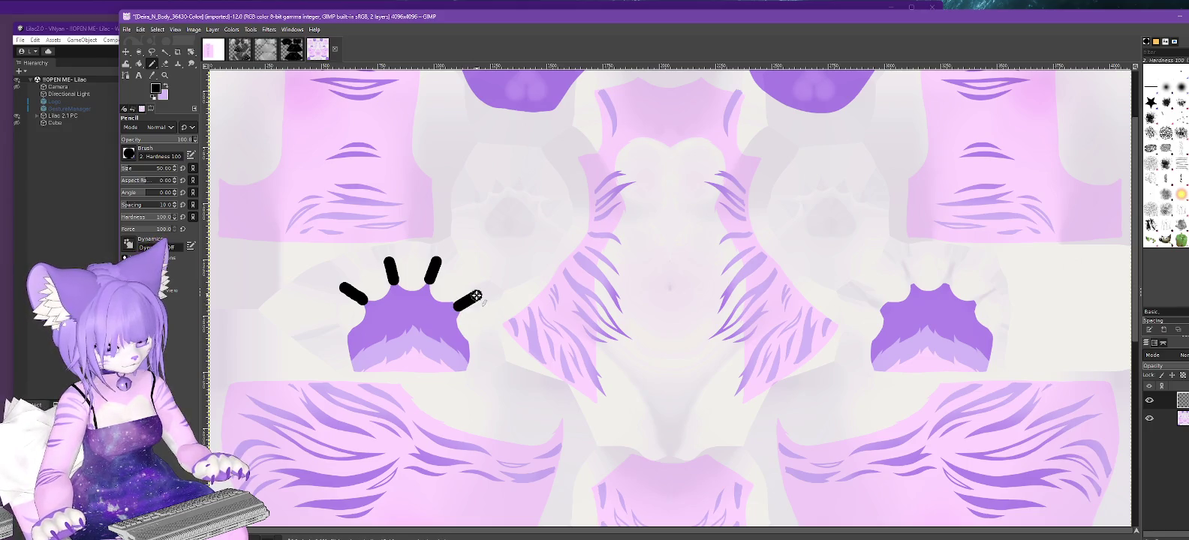
{"action": "left_click", "coordinate": [343, 329]}
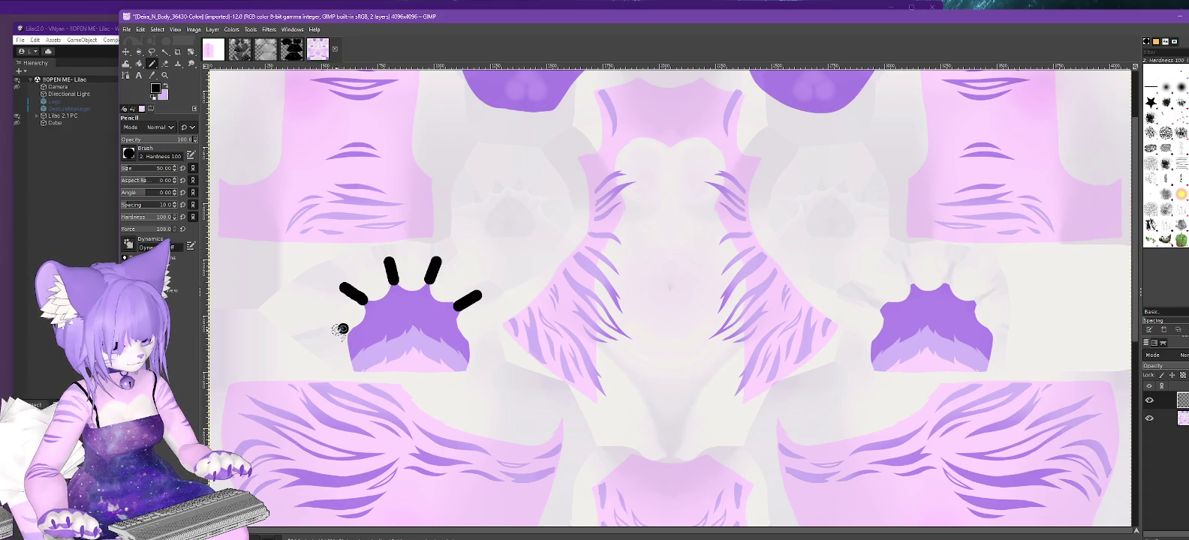
{"action": "left_click", "coordinate": [316, 333], "text": "shift"}
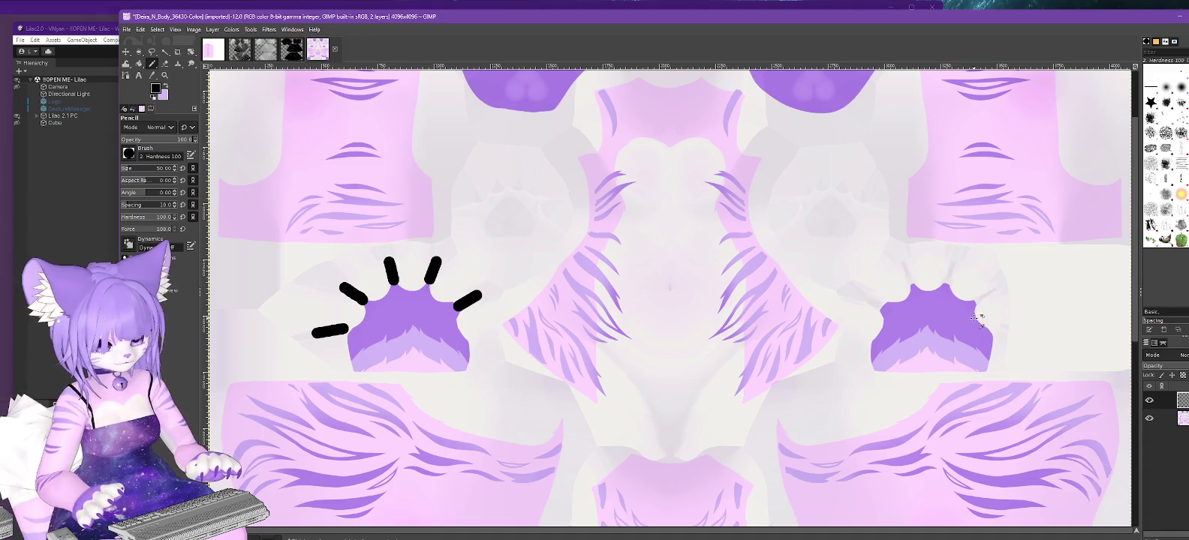
{"action": "key", "text": "ctrl+z"}
{"action": "left_click", "coordinate": [343, 329]}
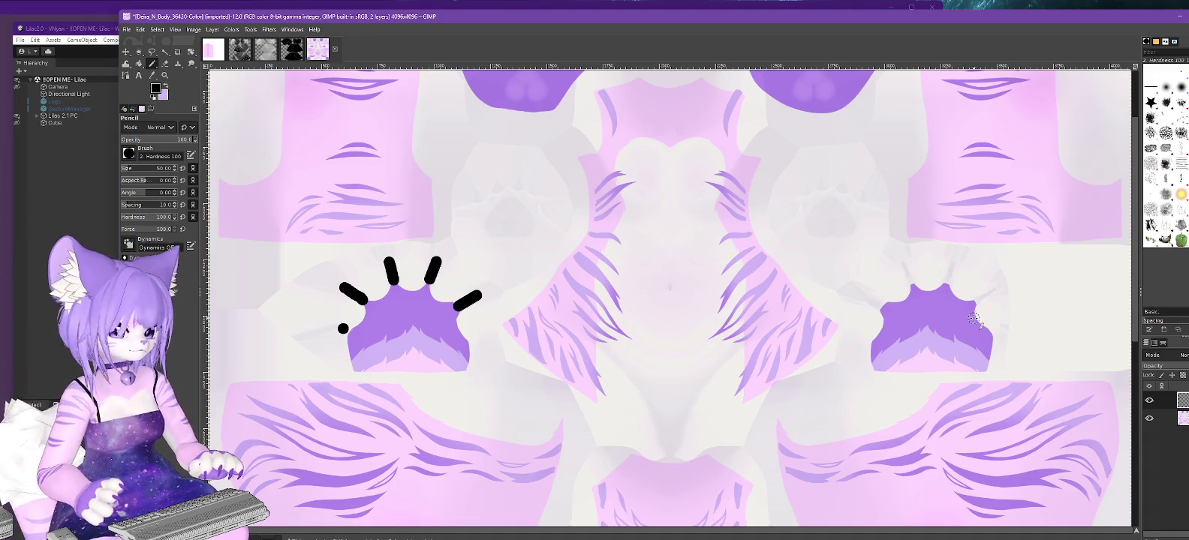
{"action": "key", "text": "ctrl+z"}
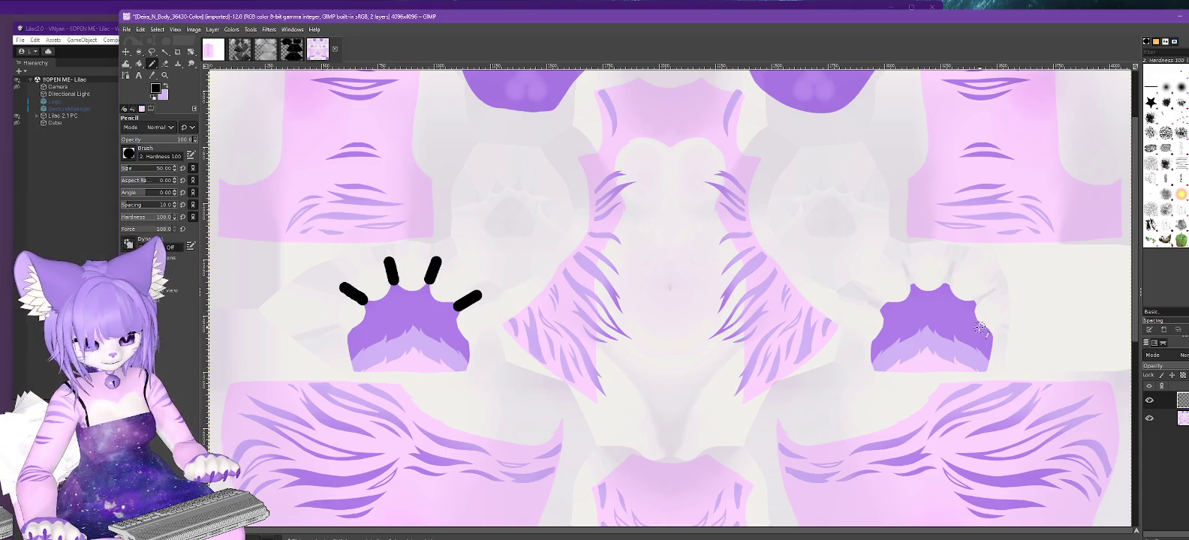
{"action": "left_click", "coordinate": [1149, 401]}
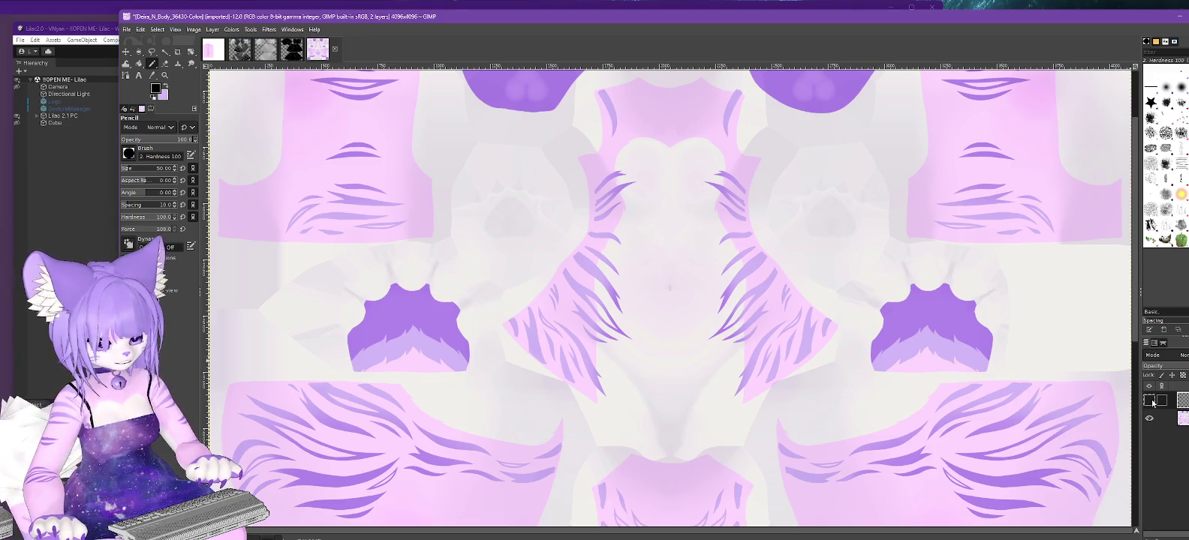
{"action": "left_click", "coordinate": [1151, 401]}
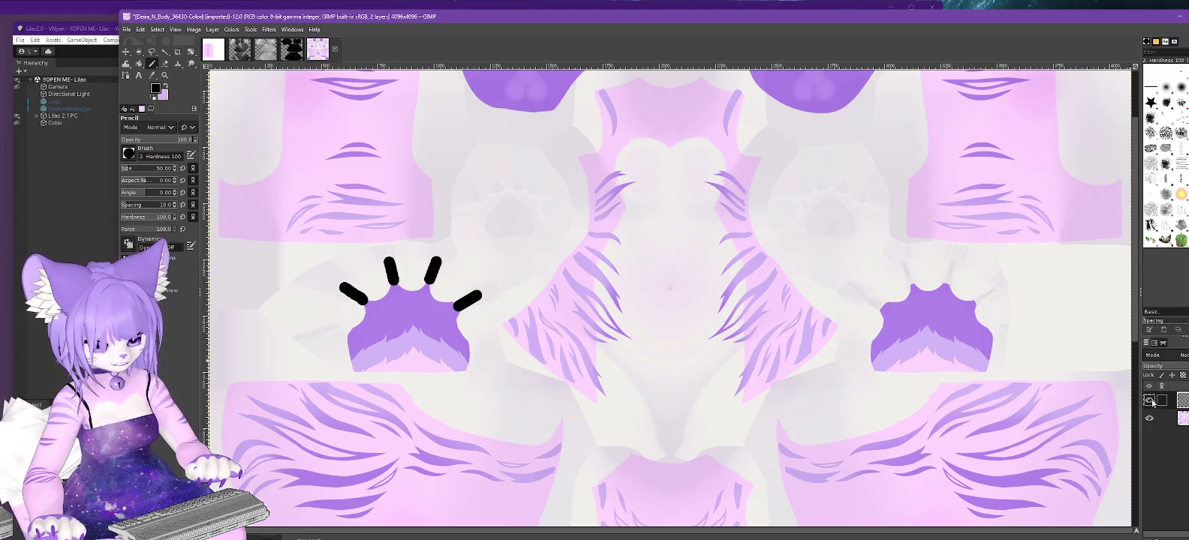
Draw four black claw lines above the right paw.
{"action": "left_click", "coordinate": [878, 304]}
{"action": "left_click", "coordinate": [861, 294], "text": "shift"}
{"action": "left_click", "coordinate": [910, 282]}
{"action": "left_click", "coordinate": [902, 264], "text": "shift"}
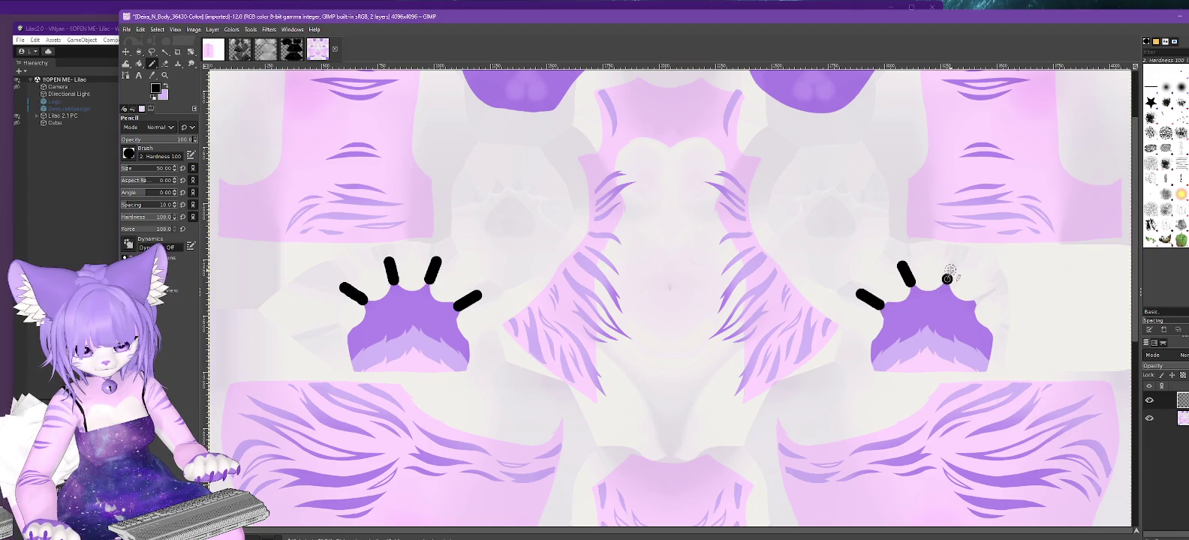
{"action": "left_click", "coordinate": [952, 262], "text": "shift"}
{"action": "left_click", "coordinate": [977, 302]}
{"action": "left_click", "coordinate": [995, 290], "text": "shift"}
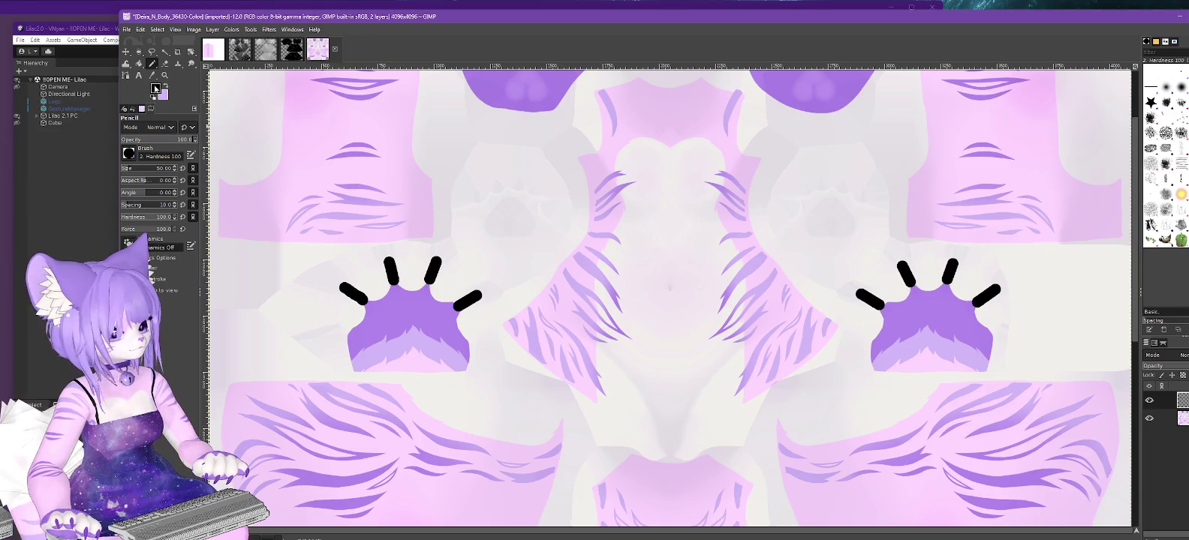
Set the foreground to white and bucket-fill the rest of the layer.
{"action": "left_click", "coordinate": [156, 89]}
{"action": "left_click_drag", "start_coordinate": [831, 90], "coordinate": [801, 31]}
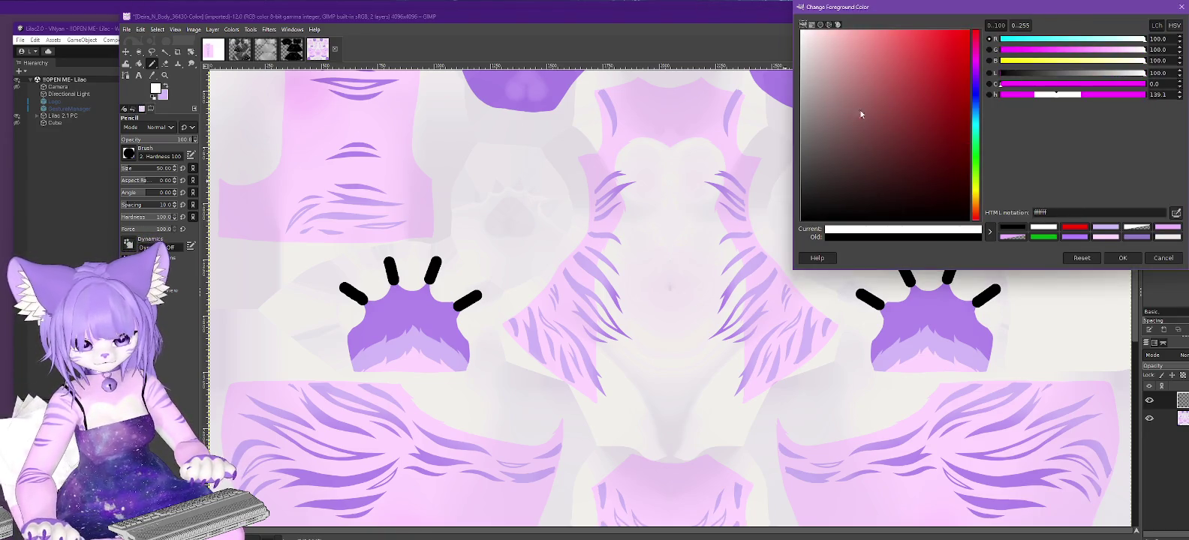
{"action": "left_click", "coordinate": [1122, 258]}
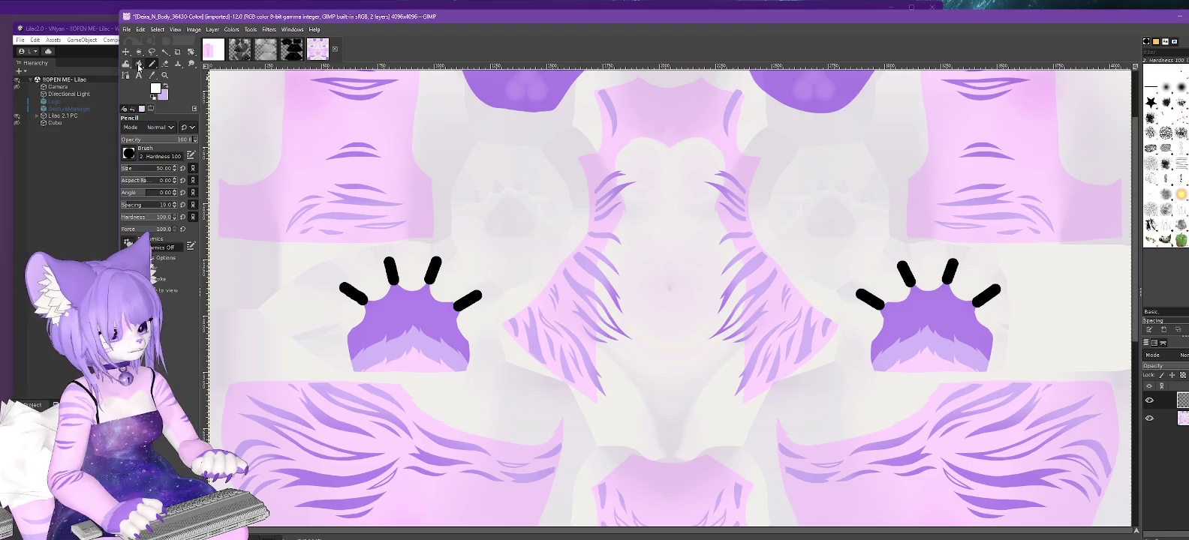
{"action": "left_click", "coordinate": [139, 65]}
{"action": "left_click", "coordinate": [638, 222]}
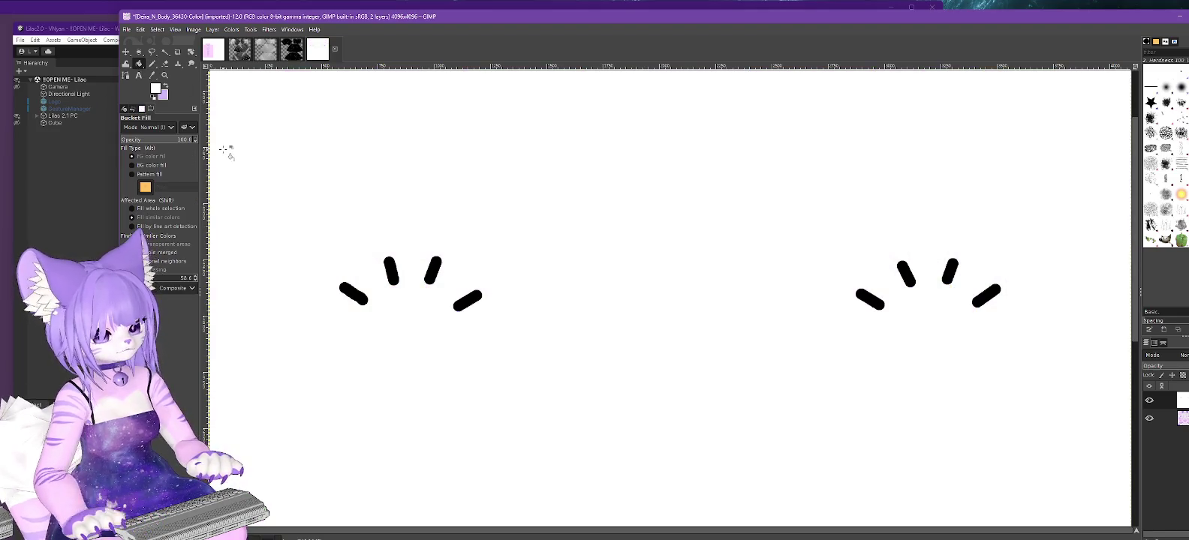
Export the paw finger-outline drawing as Paws-Outlinemask.png into Assets/LumCustom with default PNG settings.
{"action": "left_click", "coordinate": [140, 29]}
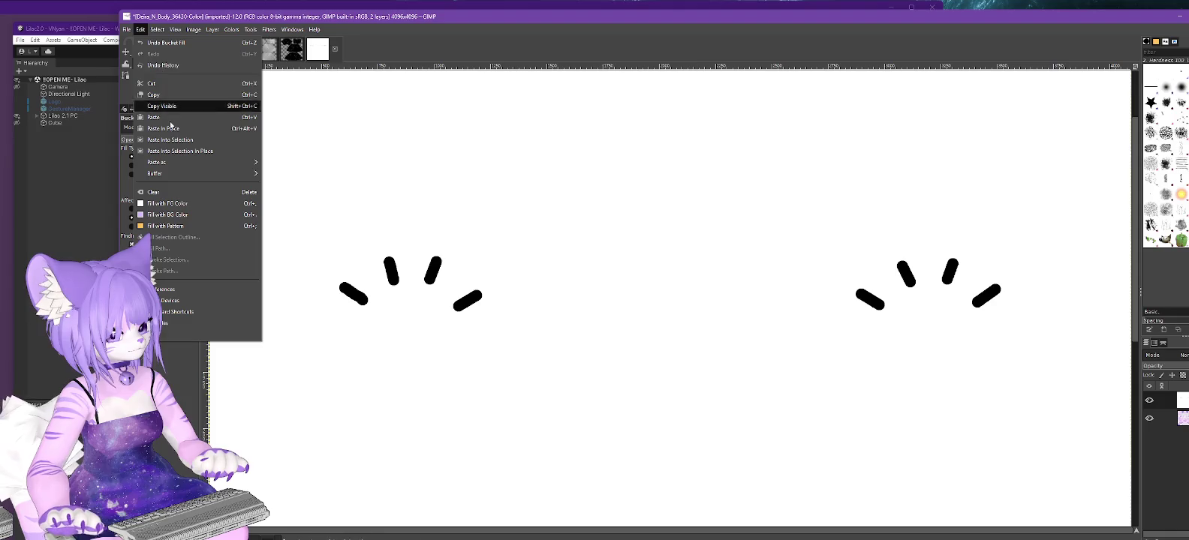
{"action": "left_click", "coordinate": [189, 179]}
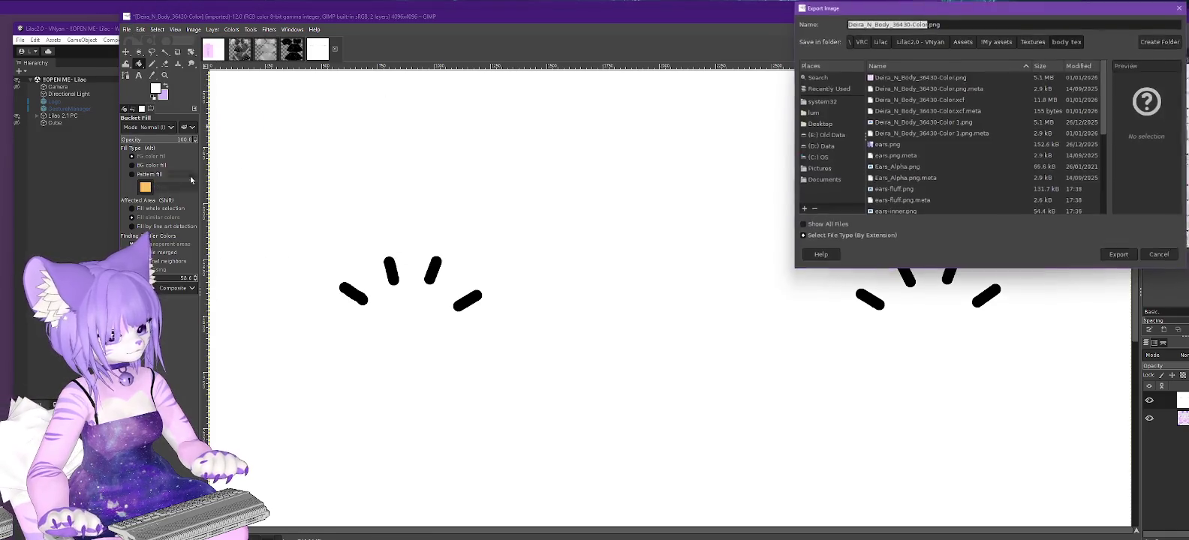
{"action": "left_click", "coordinate": [963, 42]}
{"action": "double_click", "coordinate": [899, 111]}
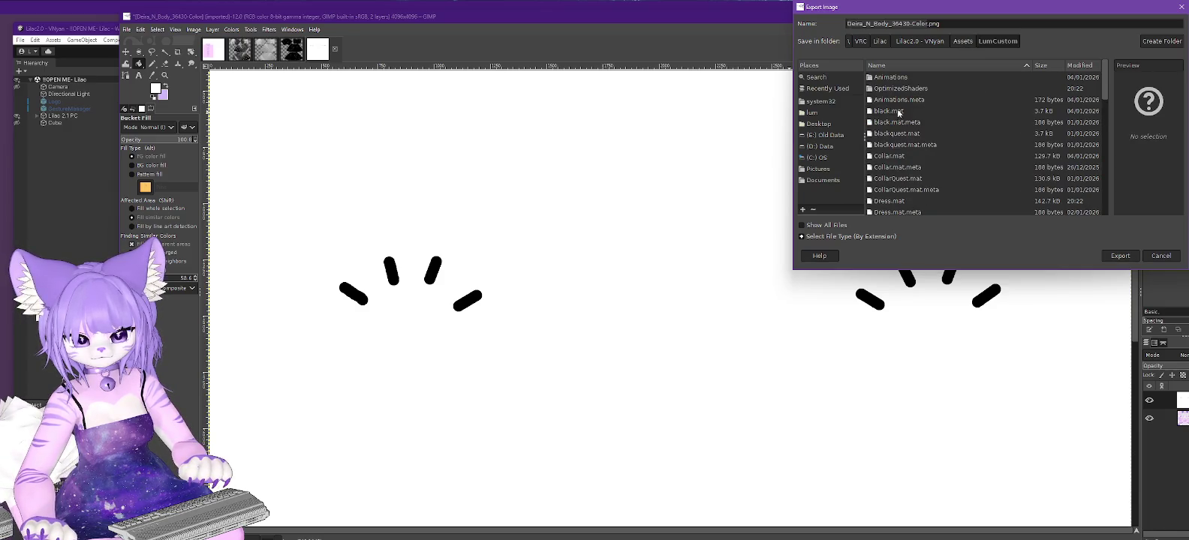
{"action": "left_click", "coordinate": [927, 23]}
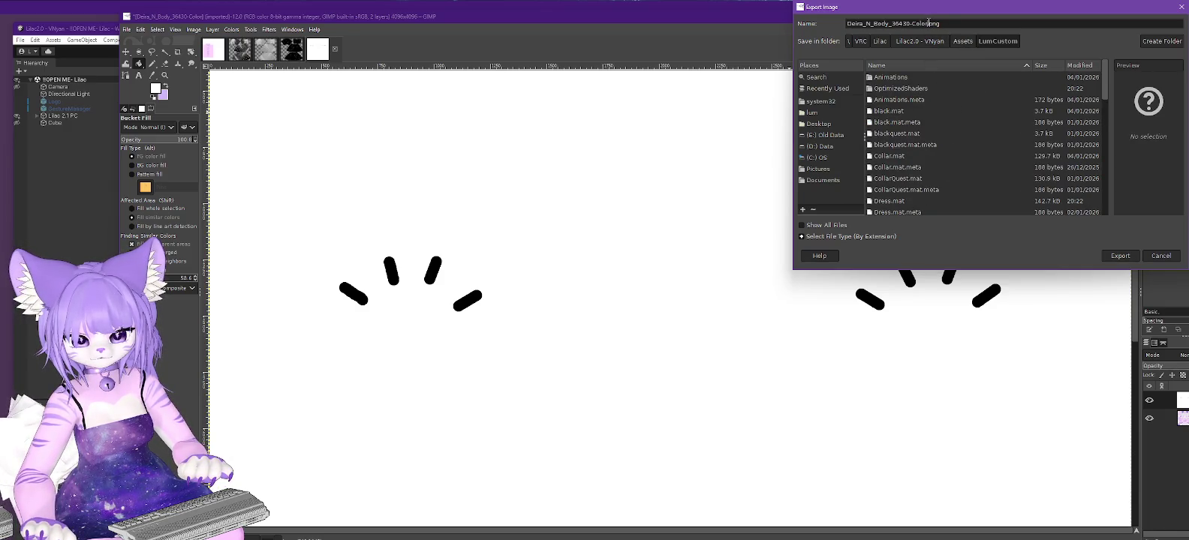
{"action": "key", "text": "BackSpace"}
{"action": "key", "text": "BackSpace"}
{"action": "key", "text": "BackSpace"}
{"action": "key", "text": "BackSpace"}
{"action": "key", "text": "BackSpace"}
{"action": "key", "text": "BackSpace"}
{"action": "key", "text": "BackSpace"}
{"action": "key", "text": "BackSpace"}
{"action": "type", "text": "Palws-Outlinemask"}
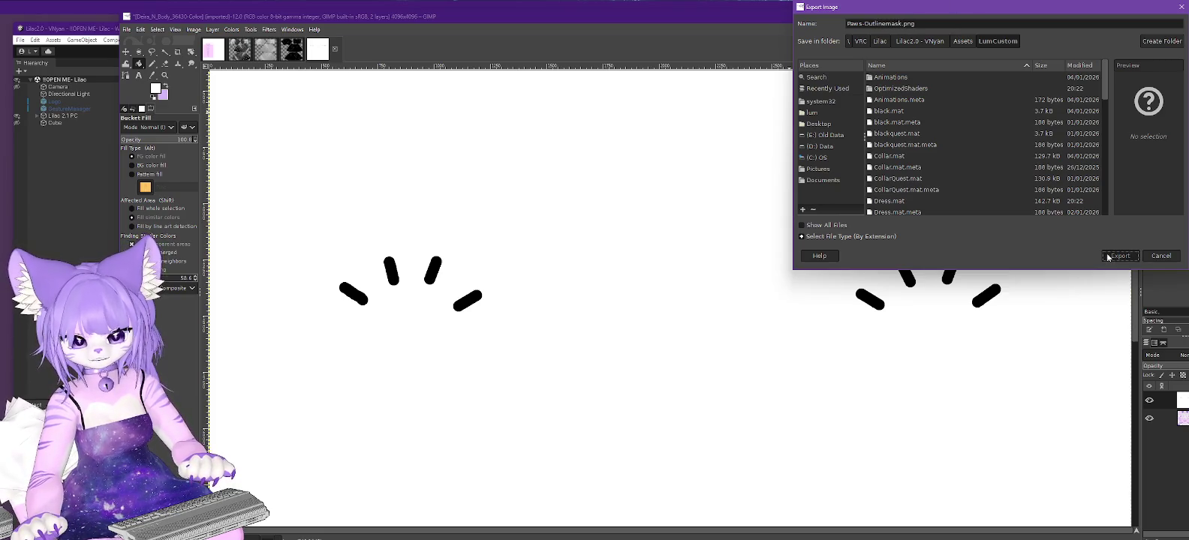
{"action": "left_click", "coordinate": [1119, 256]}
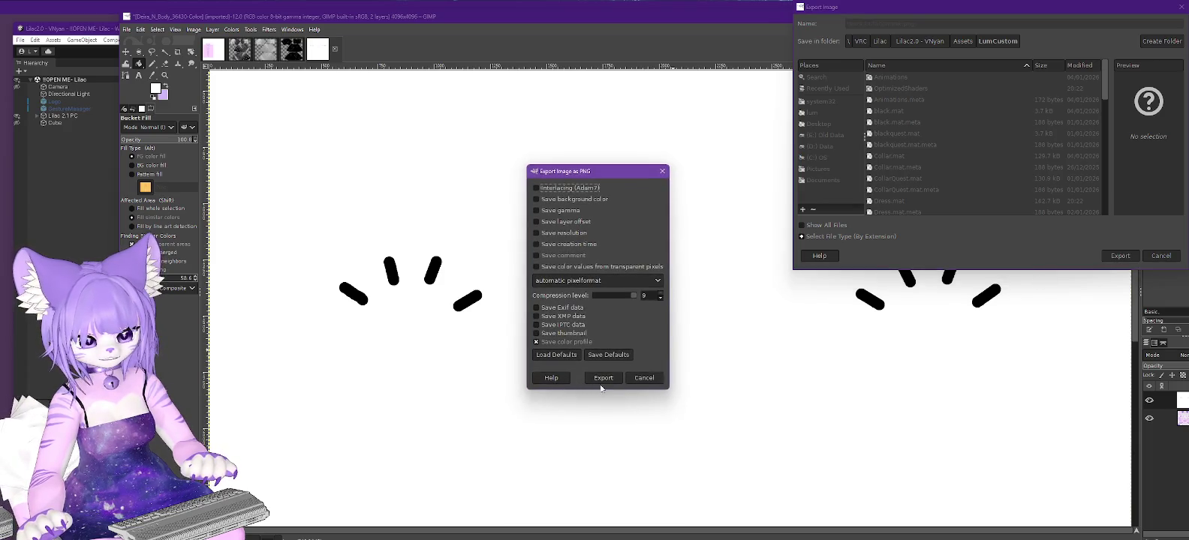
{"action": "left_click", "coordinate": [601, 388]}
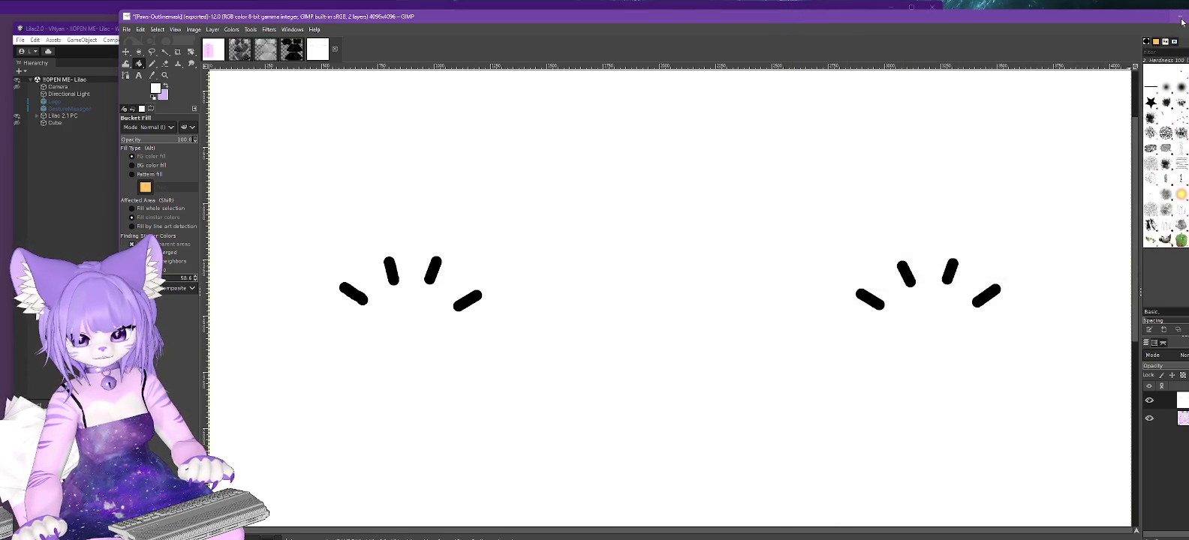
{"action": "left_click", "coordinate": [1182, 18]}
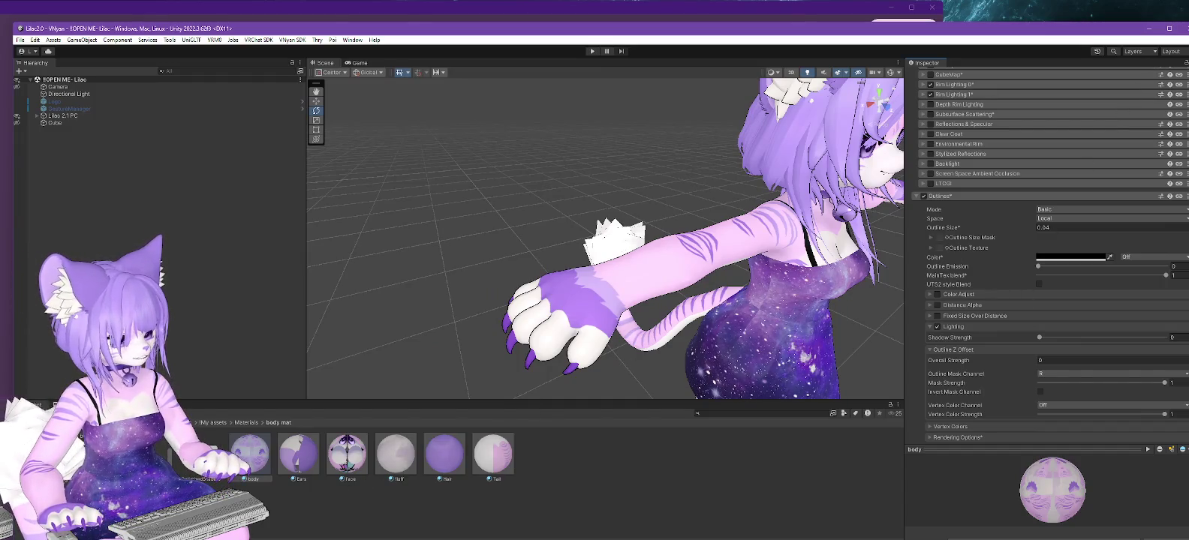
Drag the LumCustom Outlinemask texture into the body's Outline Size Mask and orbit to inspect the paw.
{"action": "left_click", "coordinate": [112, 481]}
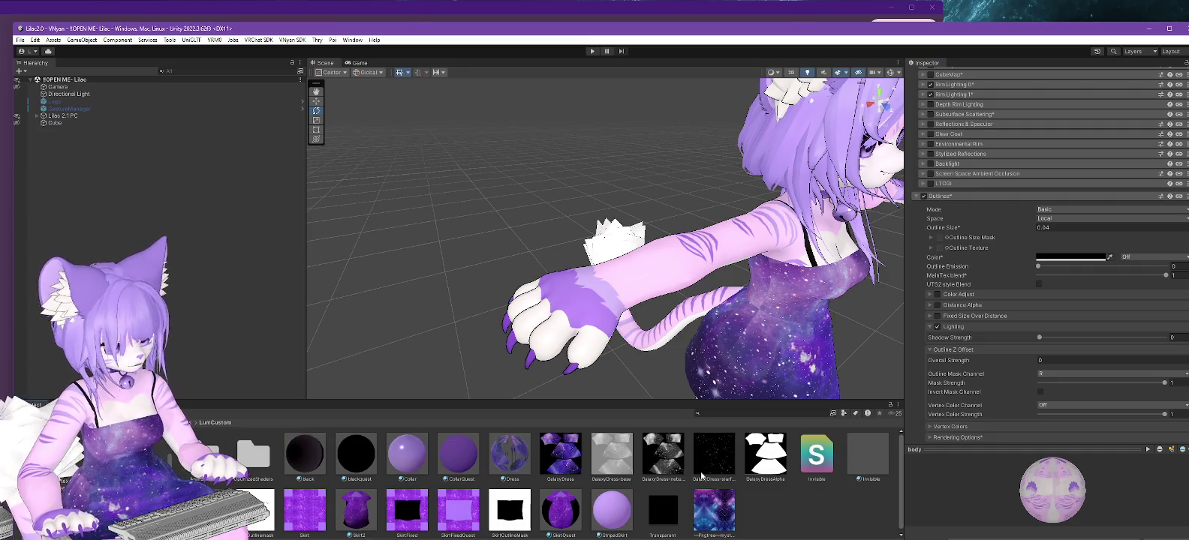
{"action": "mouse_move", "coordinate": [259, 514]}
{"action": "left_mouse_down"}
{"action": "mouse_move", "coordinate": [724, 404]}
{"action": "mouse_move", "coordinate": [940, 240]}
{"action": "left_mouse_up"}
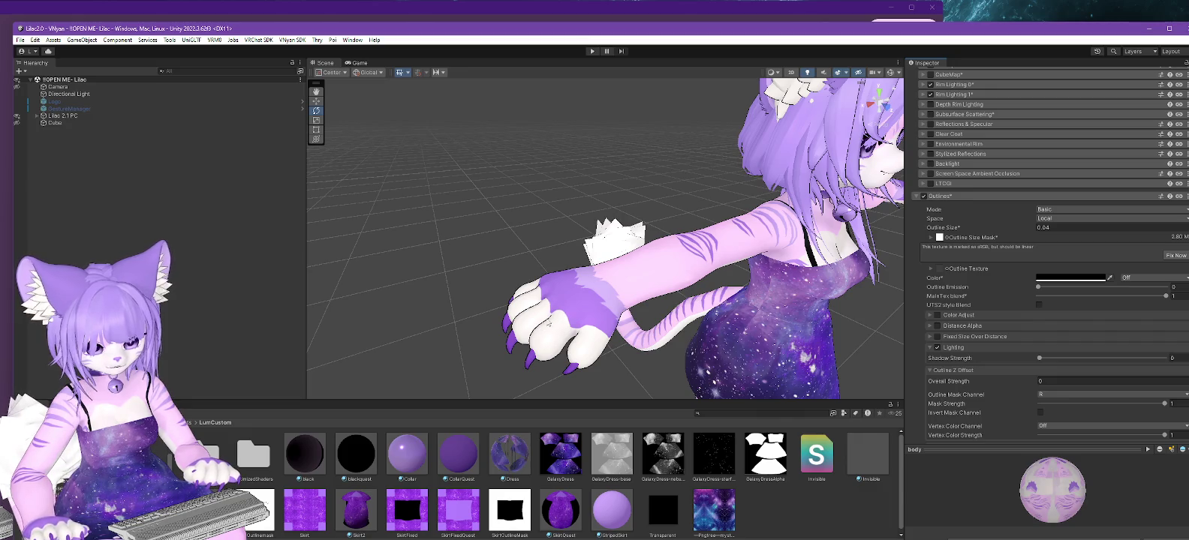
{"action": "mouse_move", "coordinate": [556, 323]}
{"action": "left_mouse_down", "text": "alt"}
{"action": "mouse_move", "coordinate": [630, 350]}
{"action": "mouse_move", "coordinate": [608, 350]}
{"action": "left_mouse_up", "text": "alt"}
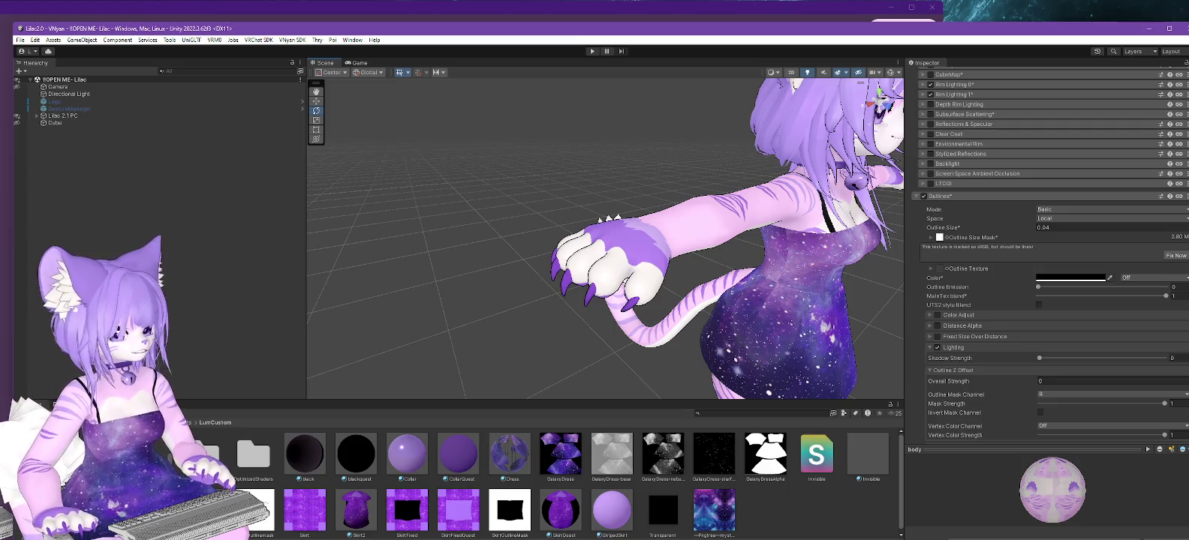
{"action": "key", "text": "alt+Tab"}
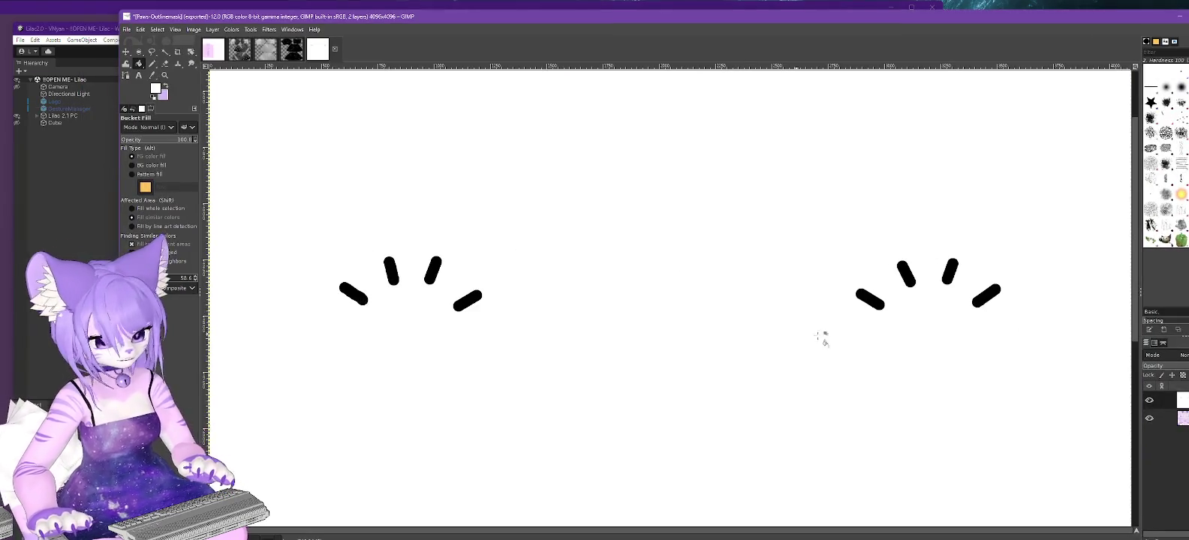
Compare the paw outline layer against the texture and set up the Pencil tool in black.
{"action": "left_click", "coordinate": [1149, 401]}
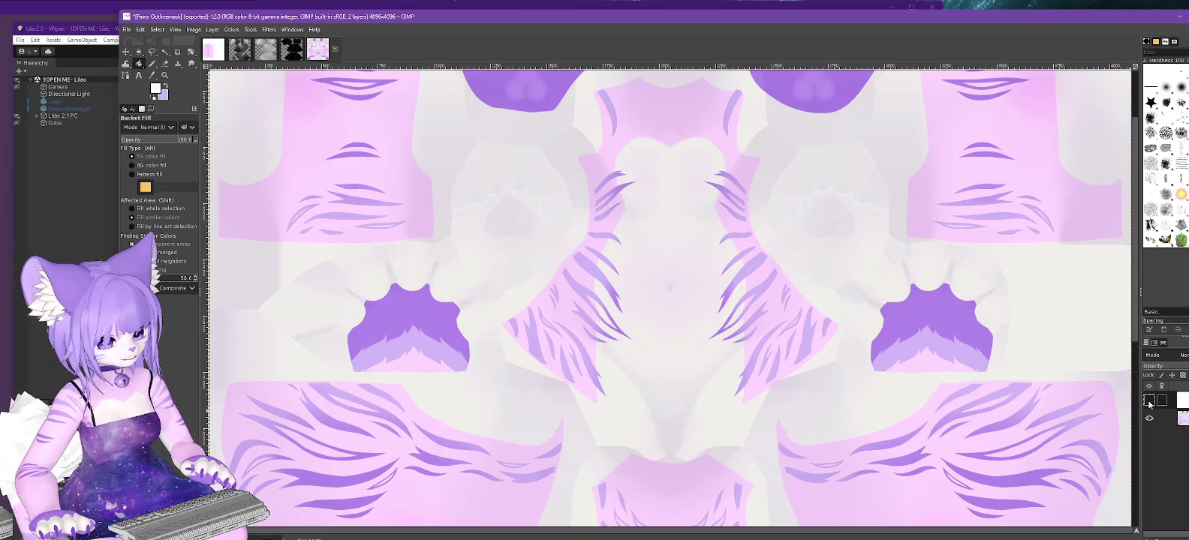
{"action": "left_click", "coordinate": [1149, 401]}
{"action": "left_click", "coordinate": [1149, 401]}
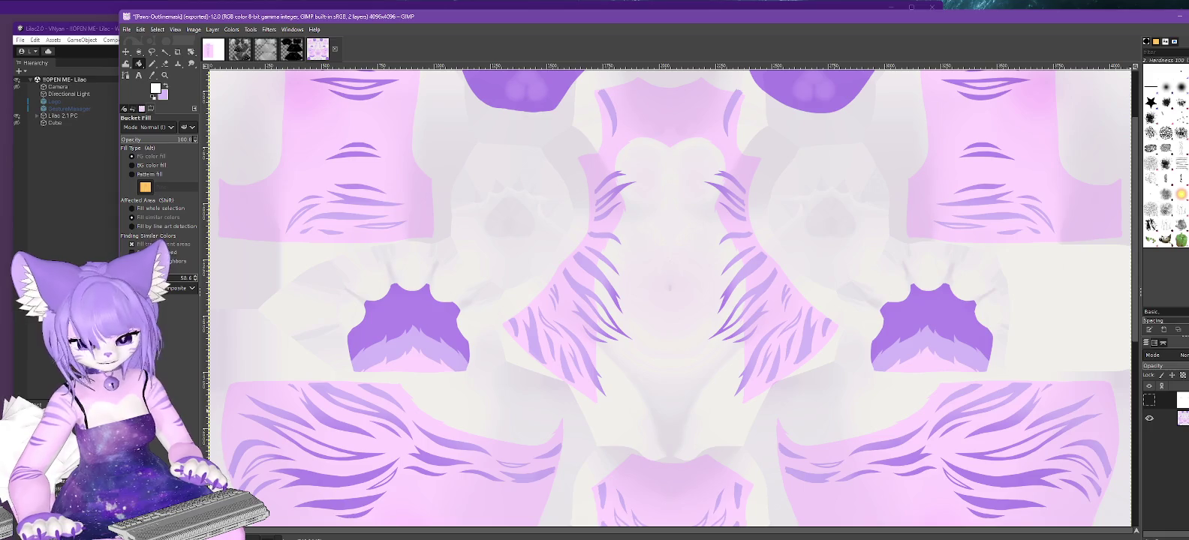
{"action": "left_click", "coordinate": [1149, 401]}
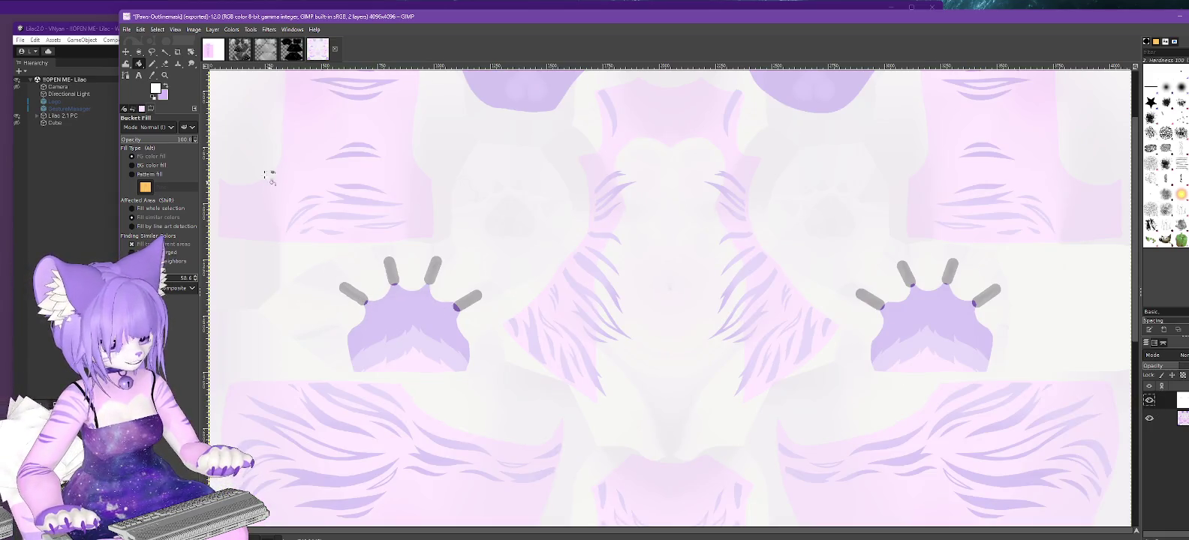
{"action": "left_click", "coordinate": [153, 64]}
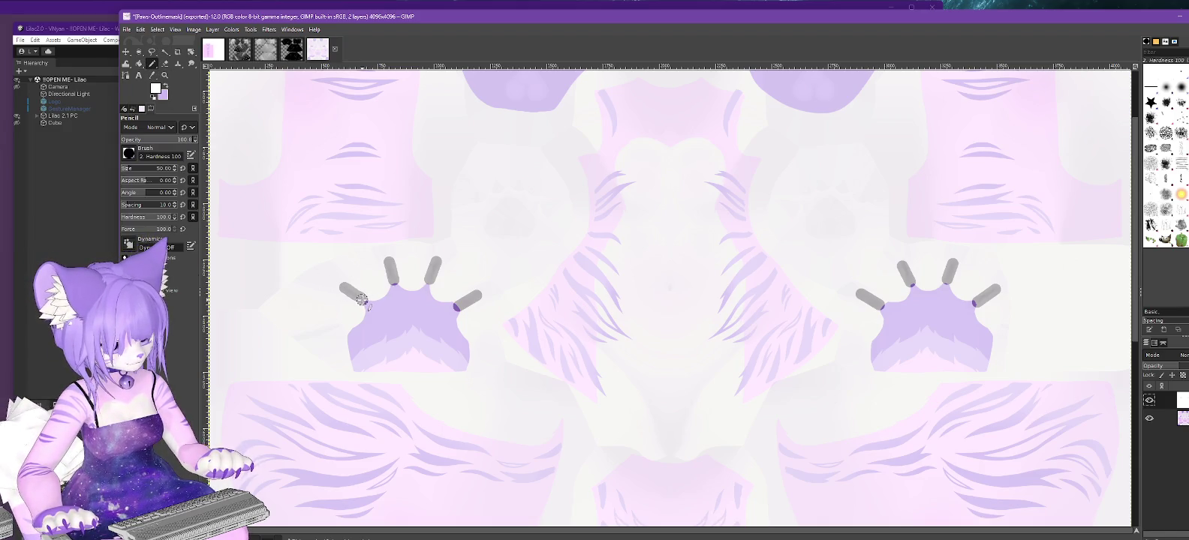
{"action": "left_click", "coordinate": [315, 269], "text": "shift"}
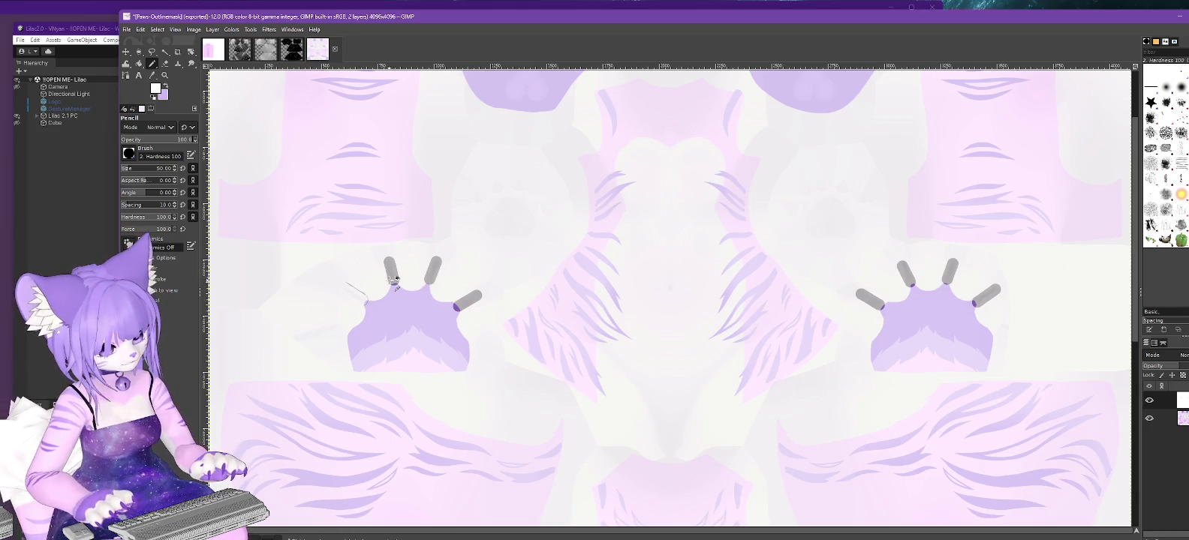
{"action": "left_click", "coordinate": [155, 88]}
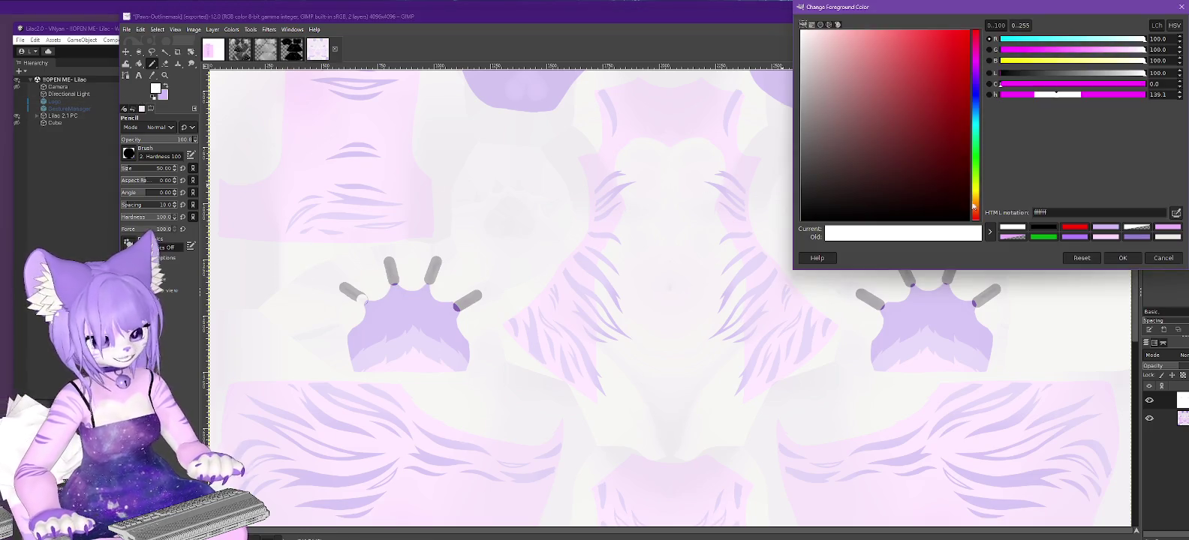
{"action": "left_click_drag", "start_coordinate": [866, 175], "coordinate": [714, 282]}
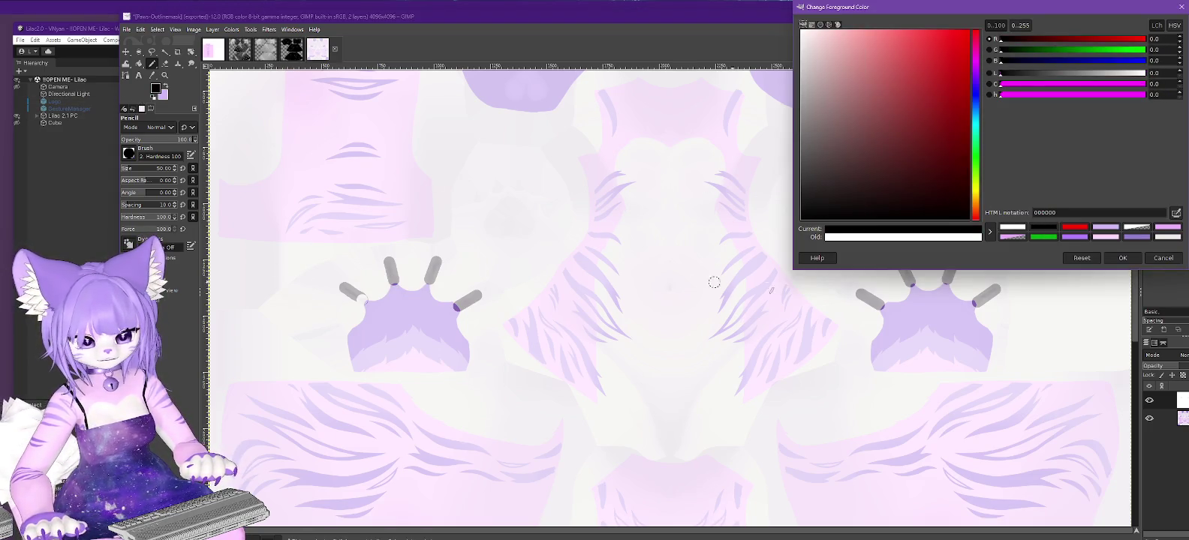
{"action": "key", "text": "Return"}
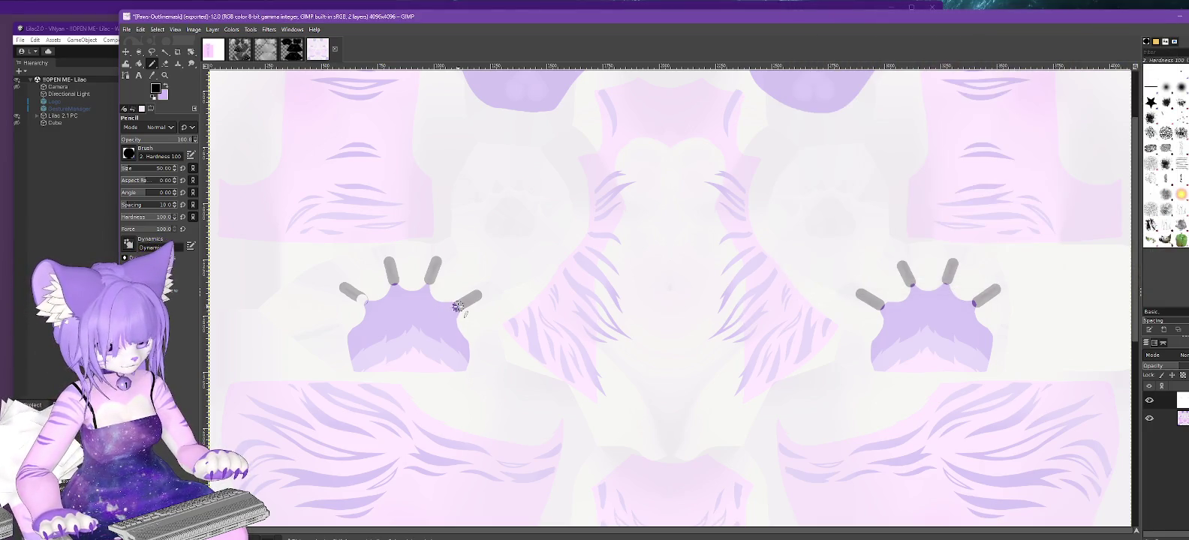
Lengthen the left paw's rightmost, middle and leftmost finger strokes.
{"action": "mouse_move", "coordinate": [474, 298]}
{"action": "left_mouse_down"}
{"action": "mouse_move", "coordinate": [494, 286]}
{"action": "mouse_move", "coordinate": [448, 238]}
{"action": "left_mouse_up"}
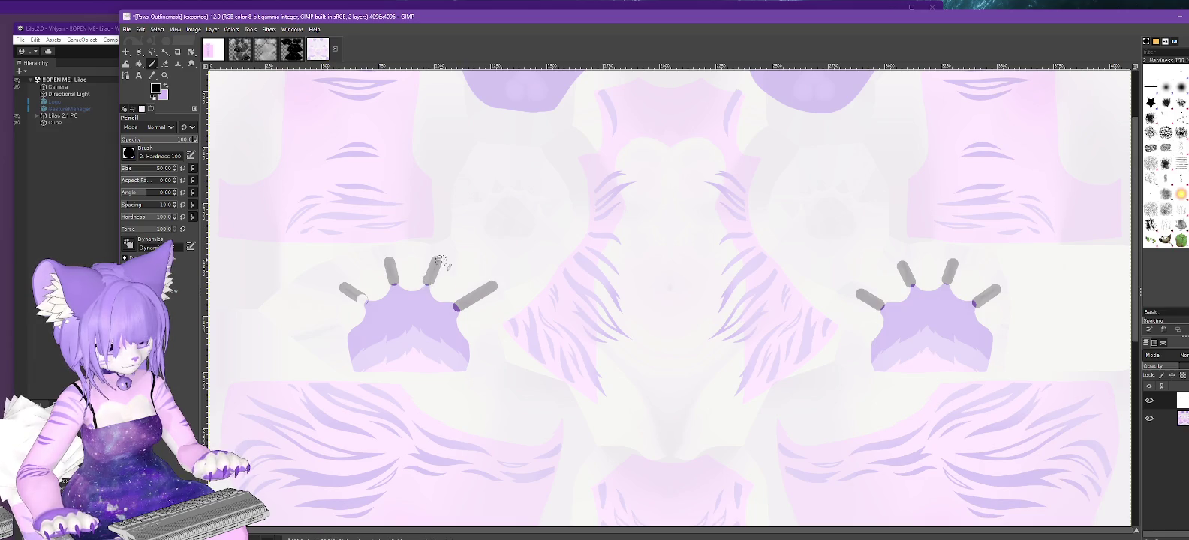
{"action": "left_click_drag", "start_coordinate": [393, 279], "coordinate": [385, 244]}
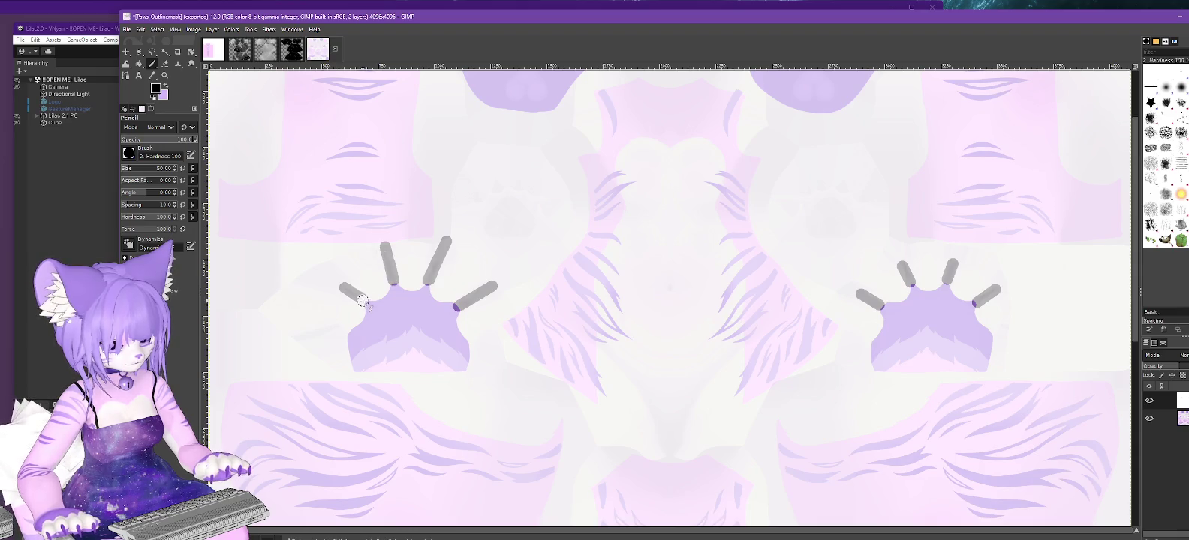
{"action": "left_click_drag", "start_coordinate": [362, 300], "coordinate": [314, 269]}
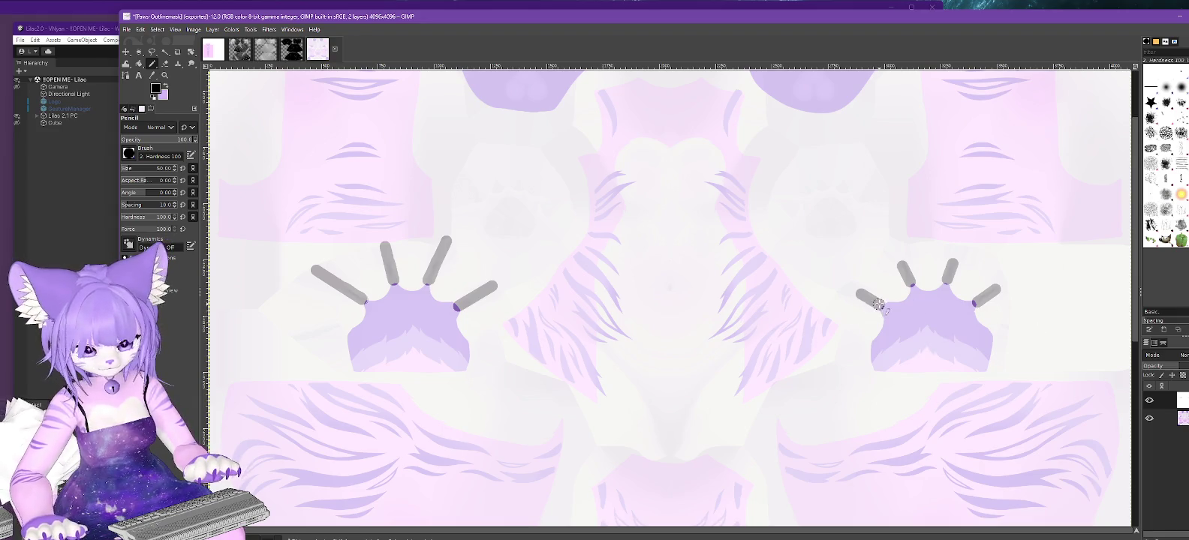
Lengthen the right paw's finger strokes, extending the rightmost one further up-right.
{"action": "left_click_drag", "start_coordinate": [879, 305], "coordinate": [833, 282]}
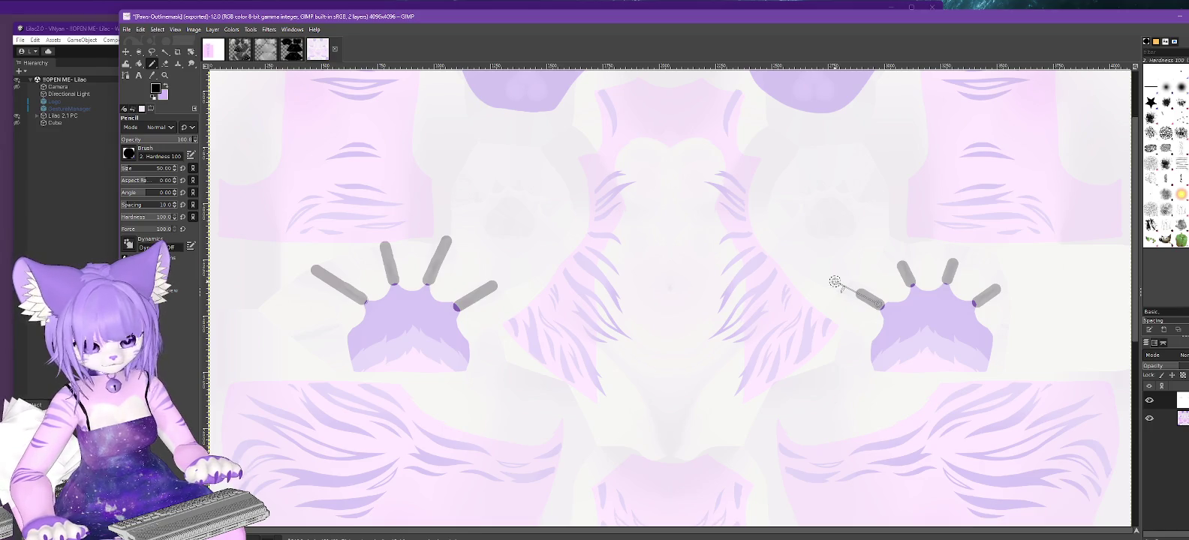
{"action": "left_click", "coordinate": [834, 281], "text": "shift"}
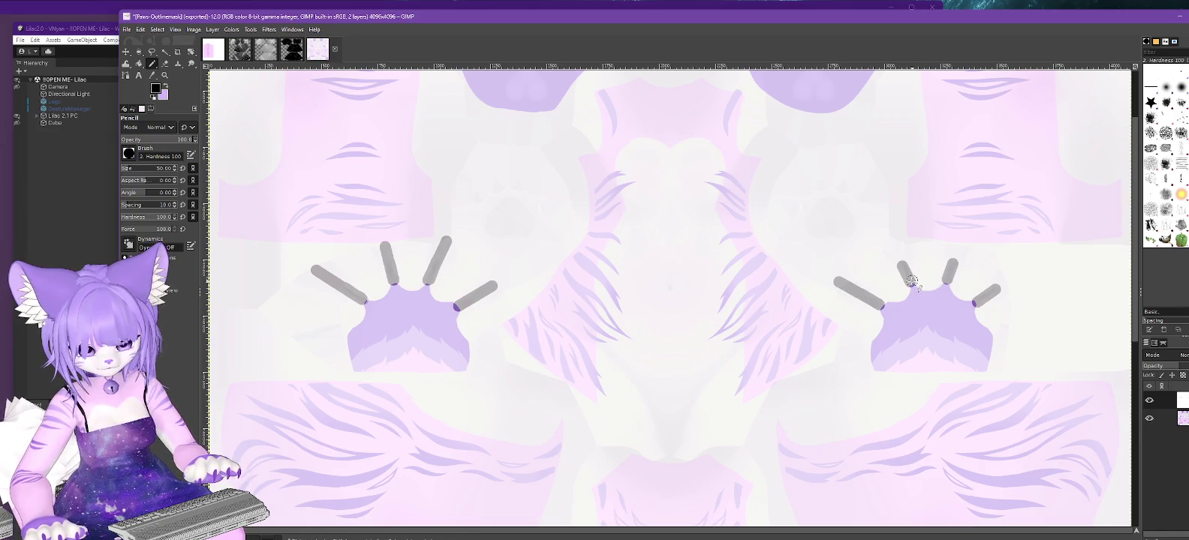
{"action": "mouse_move", "coordinate": [909, 282]}
{"action": "left_mouse_down"}
{"action": "mouse_move", "coordinate": [903, 263]}
{"action": "mouse_move", "coordinate": [910, 282]}
{"action": "mouse_move", "coordinate": [958, 247]}
{"action": "mouse_move", "coordinate": [945, 282]}
{"action": "mouse_move", "coordinate": [1006, 287]}
{"action": "left_mouse_up"}
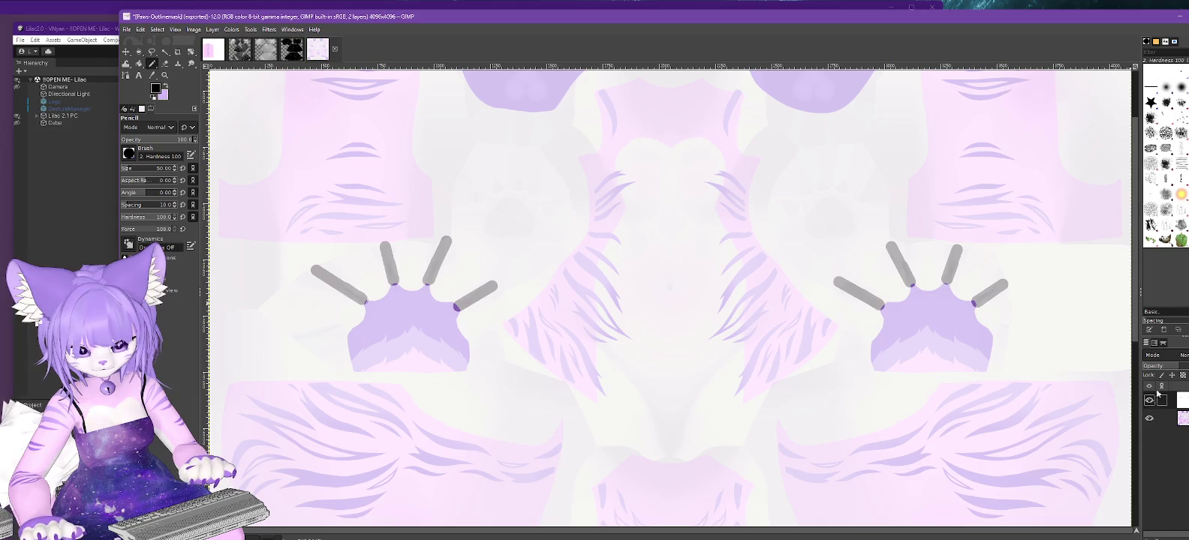
{"action": "left_click", "coordinate": [1184, 368]}
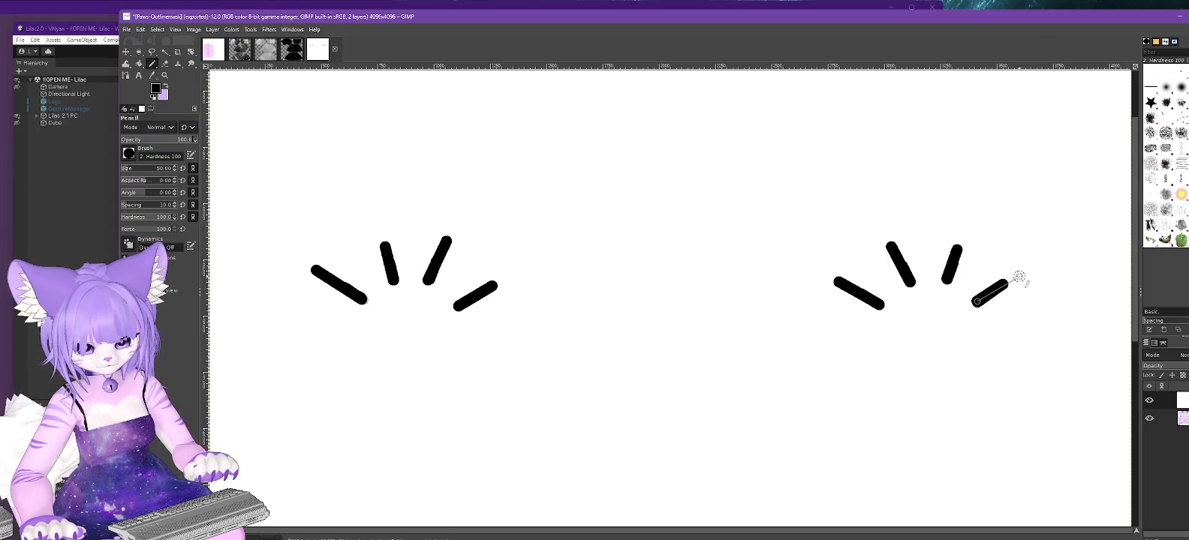
{"action": "left_click", "coordinate": [1015, 277], "text": "shift"}
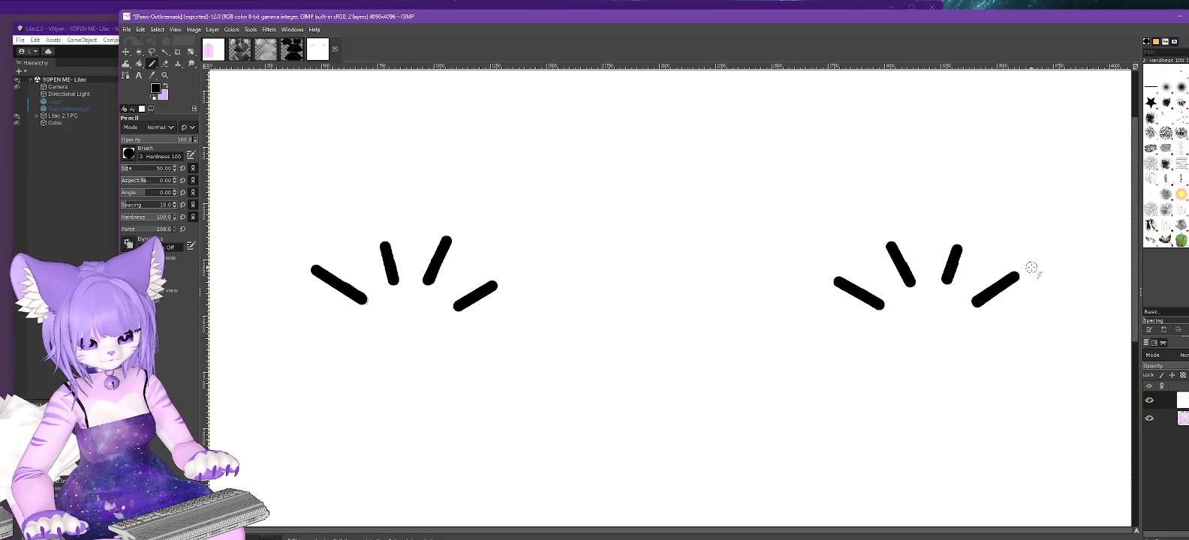
{"action": "left_click", "coordinate": [1027, 268], "text": "shift"}
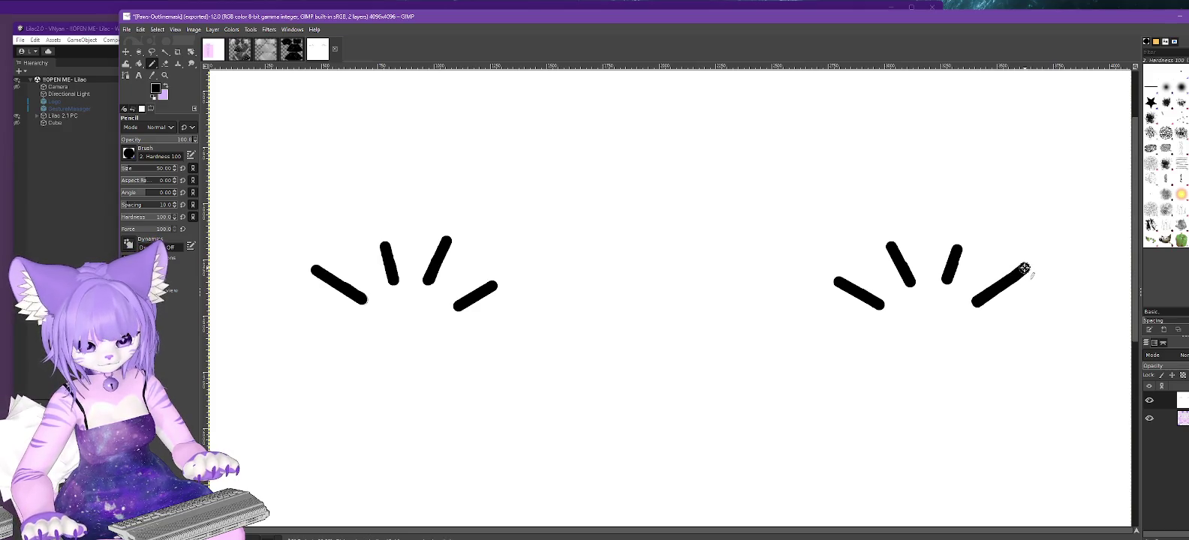
{"action": "left_click", "coordinate": [126, 29]}
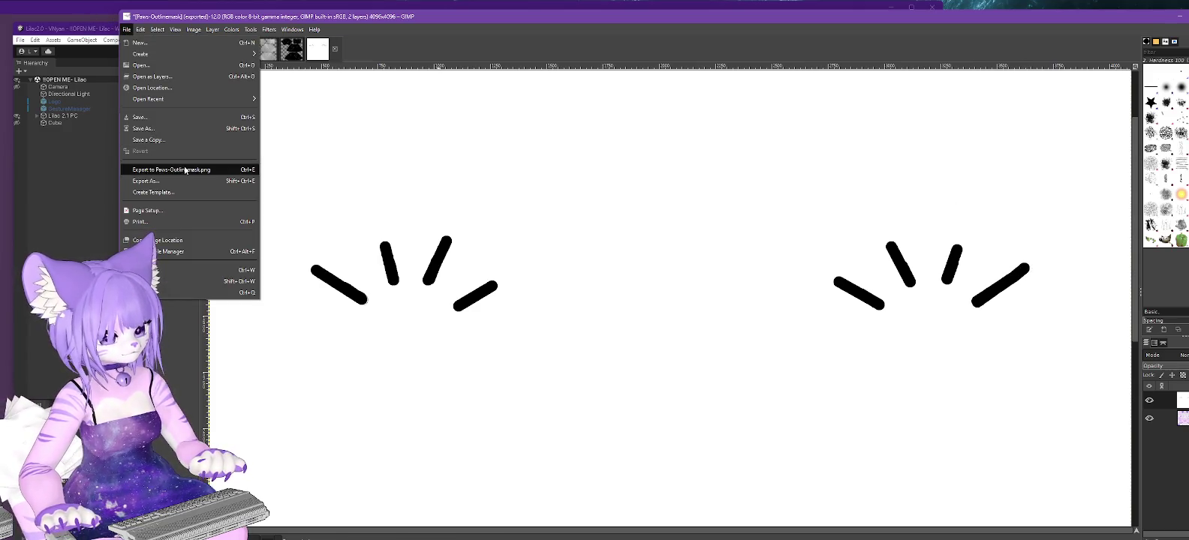
Re-export Paws-Outlinemask.png, then inspect the avatar's paw in Unity's Scene view.
{"action": "left_click", "coordinate": [157, 169]}
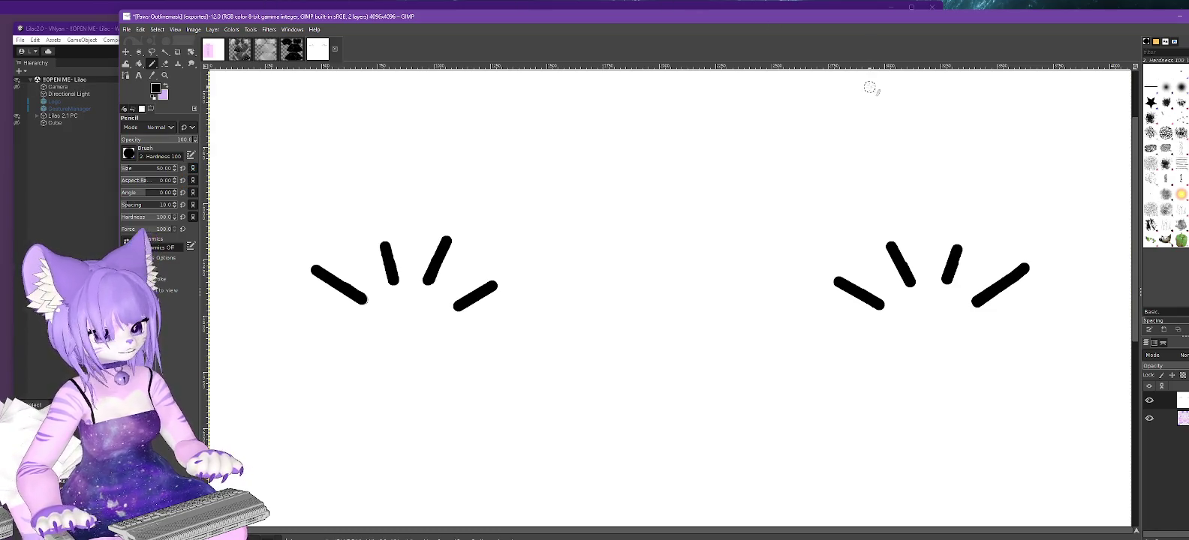
{"action": "left_click", "coordinate": [1185, 13]}
{"action": "left_click", "coordinate": [1100, 80]}
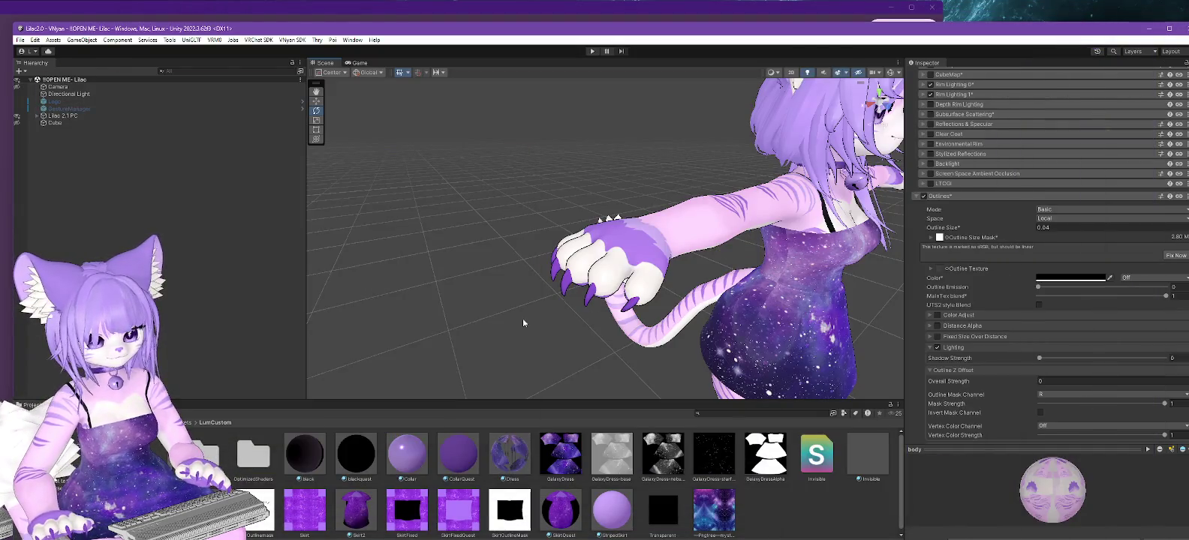
{"action": "scroll", "coordinate": [996, 259], "scroll_direction": "down", "scroll_amount": 3}
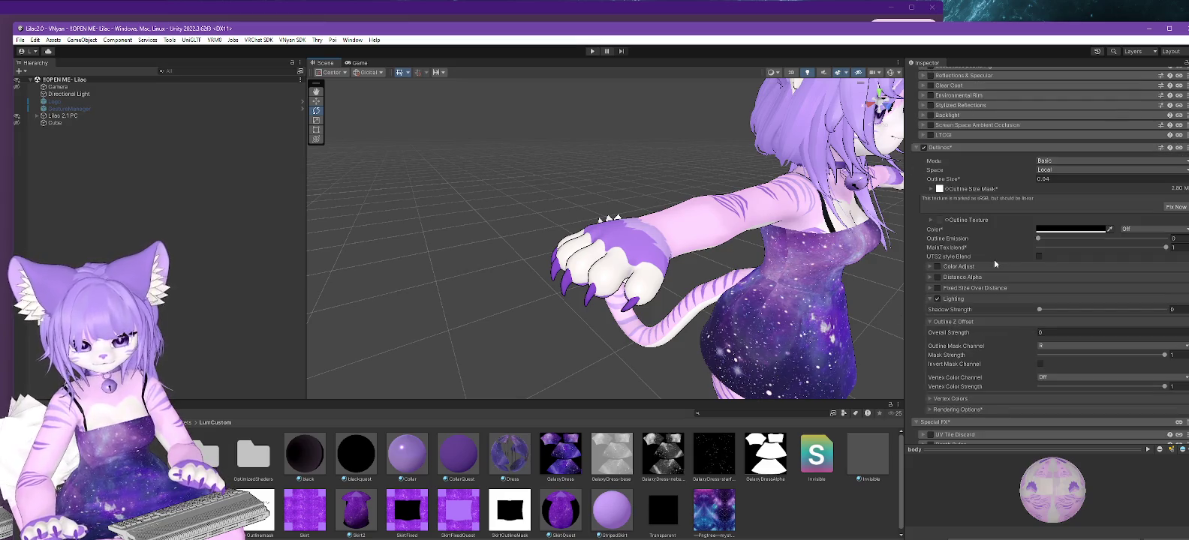
{"action": "scroll", "coordinate": [993, 259], "scroll_direction": "up", "scroll_amount": 1}
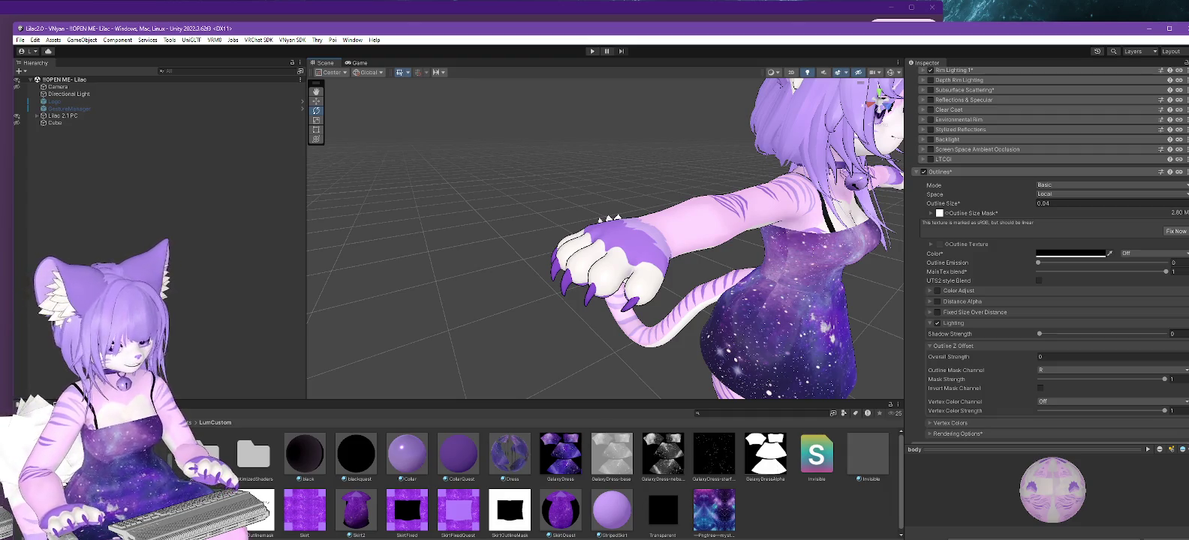
{"action": "scroll", "coordinate": [526, 481], "scroll_direction": "down", "scroll_amount": 1}
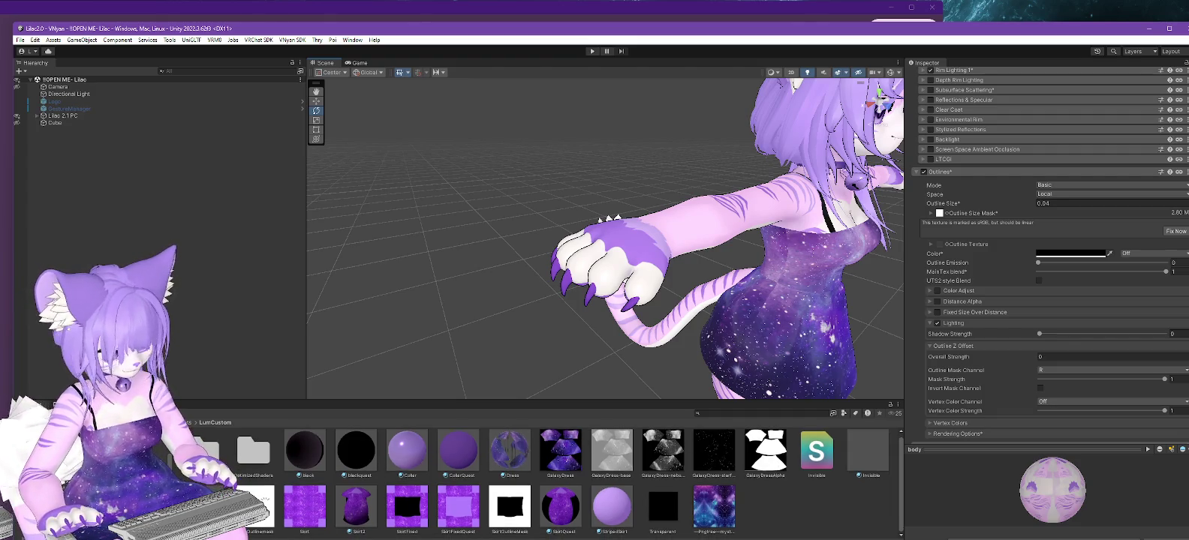
{"action": "scroll", "coordinate": [525, 481], "scroll_direction": "up", "scroll_amount": 1}
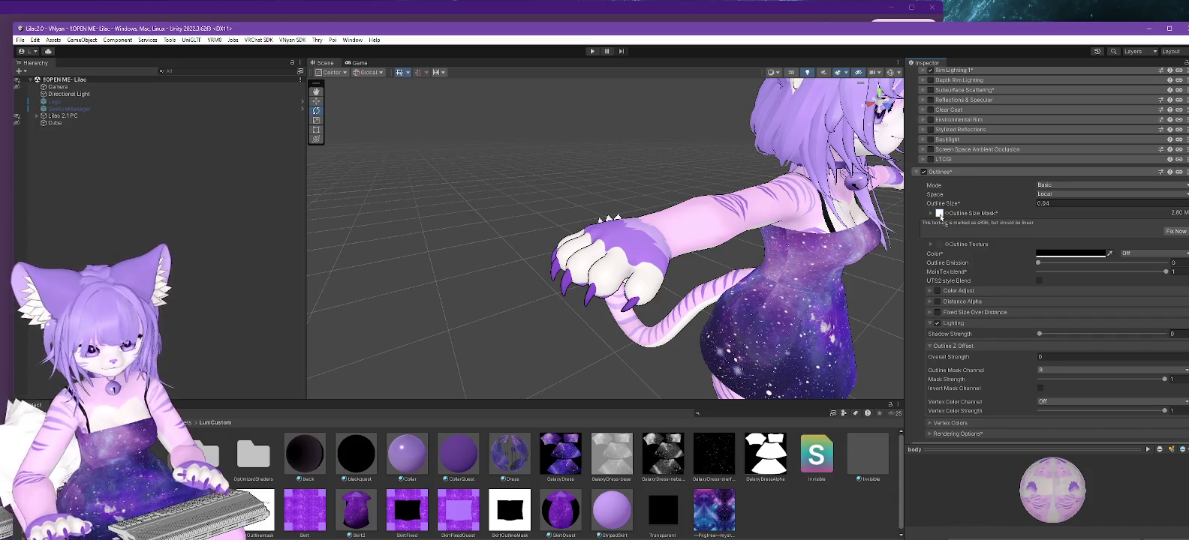
{"action": "left_click_drag", "start_coordinate": [571, 345], "coordinate": [620, 348], "text": "alt"}
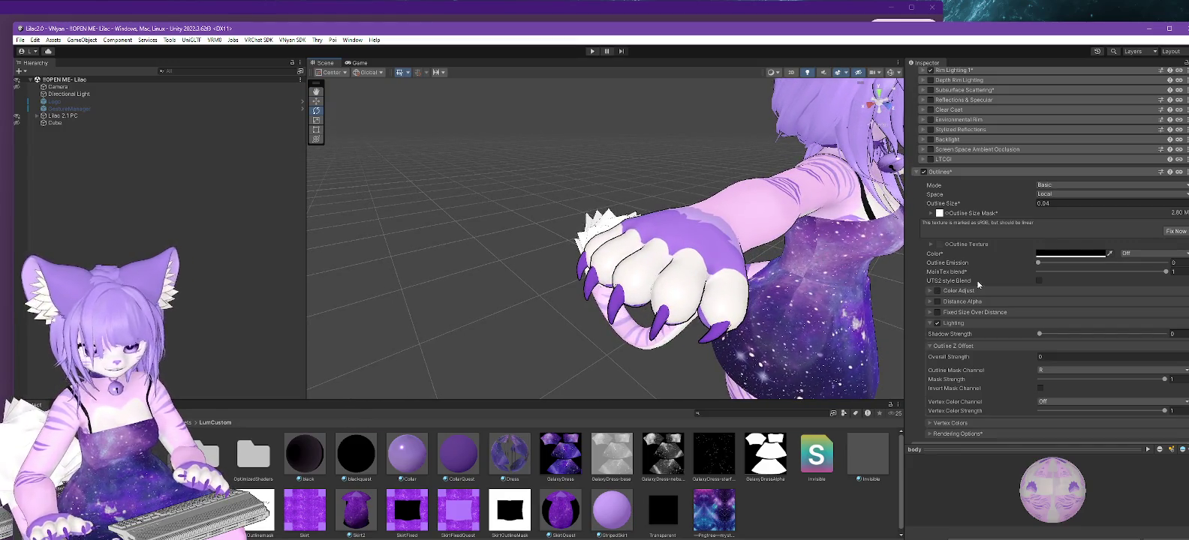
Set the body material's Outline Size Mask to None.
{"action": "left_click", "coordinate": [946, 215]}
{"action": "scroll", "coordinate": [1006, 360], "scroll_direction": "up", "scroll_amount": 10}
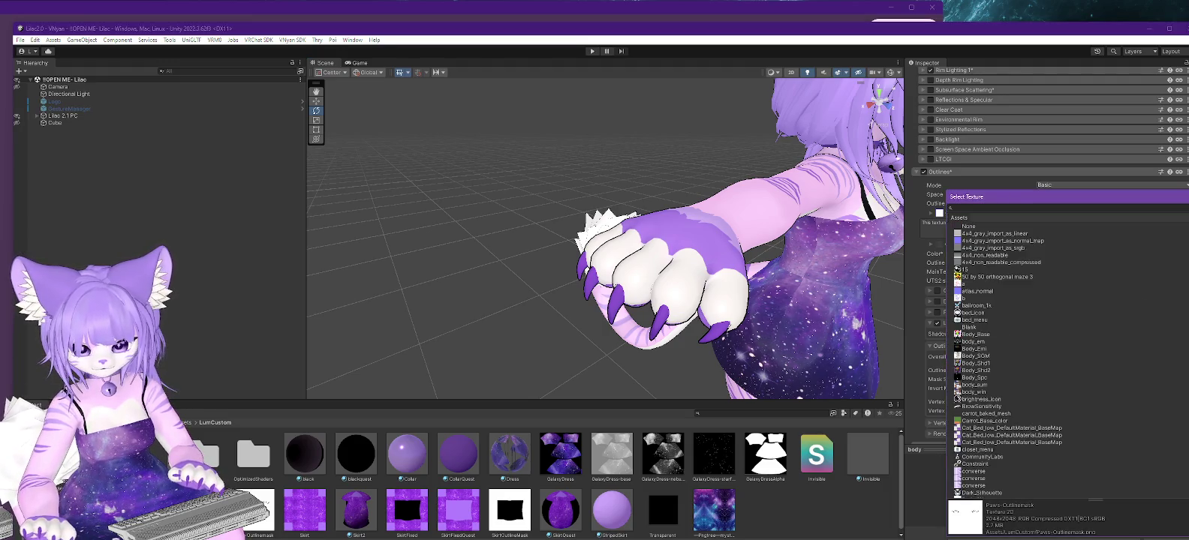
{"action": "left_click", "coordinate": [974, 228]}
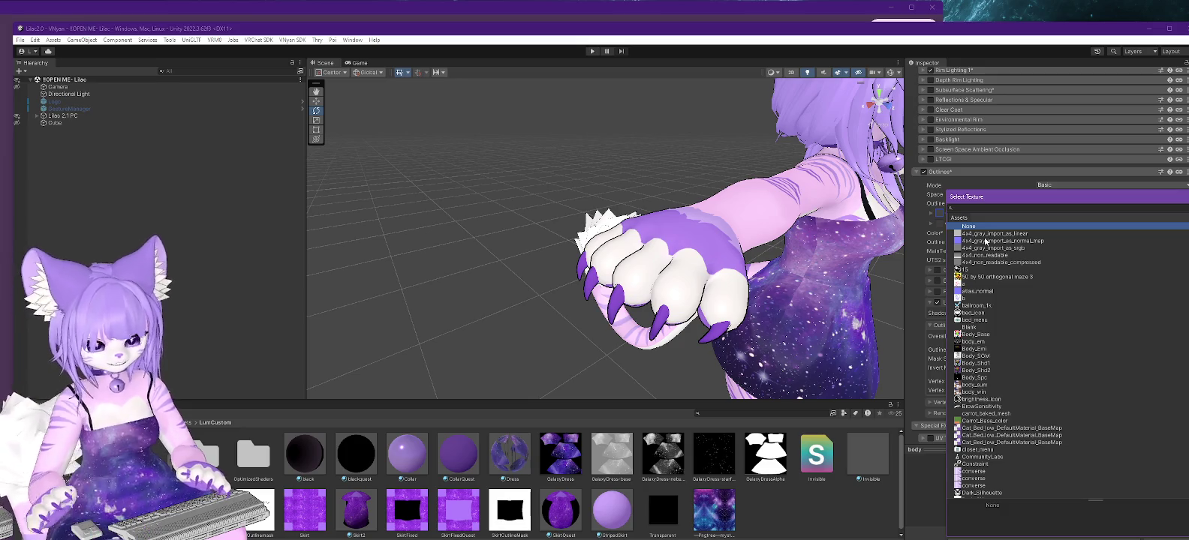
{"action": "key", "text": "alt+Tab"}
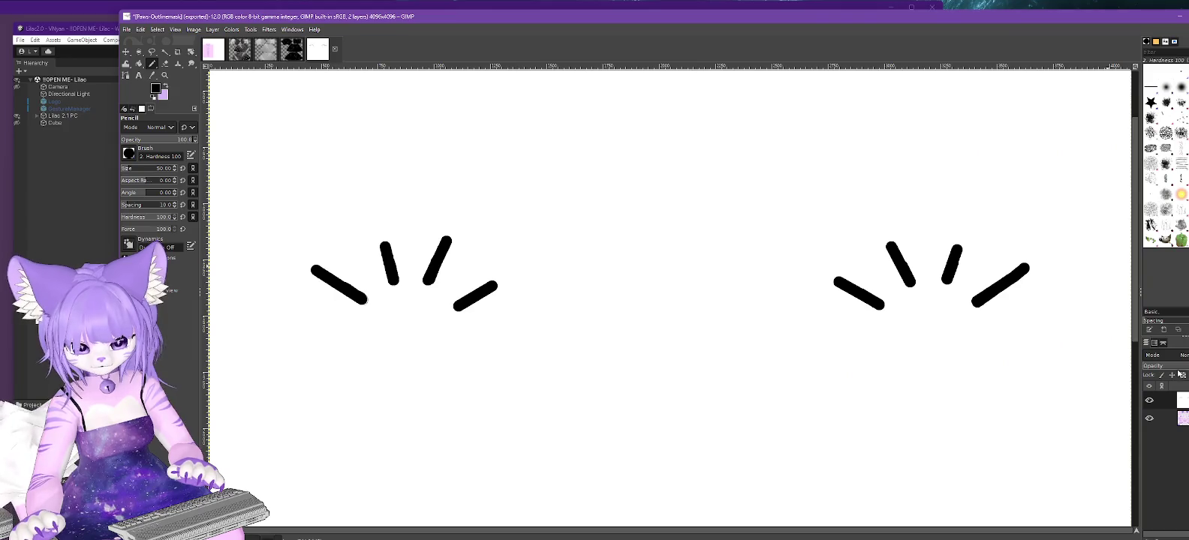
Fade the stroke layer and draw new straight claw strokes on the left paw.
{"action": "left_click", "coordinate": [1183, 369]}
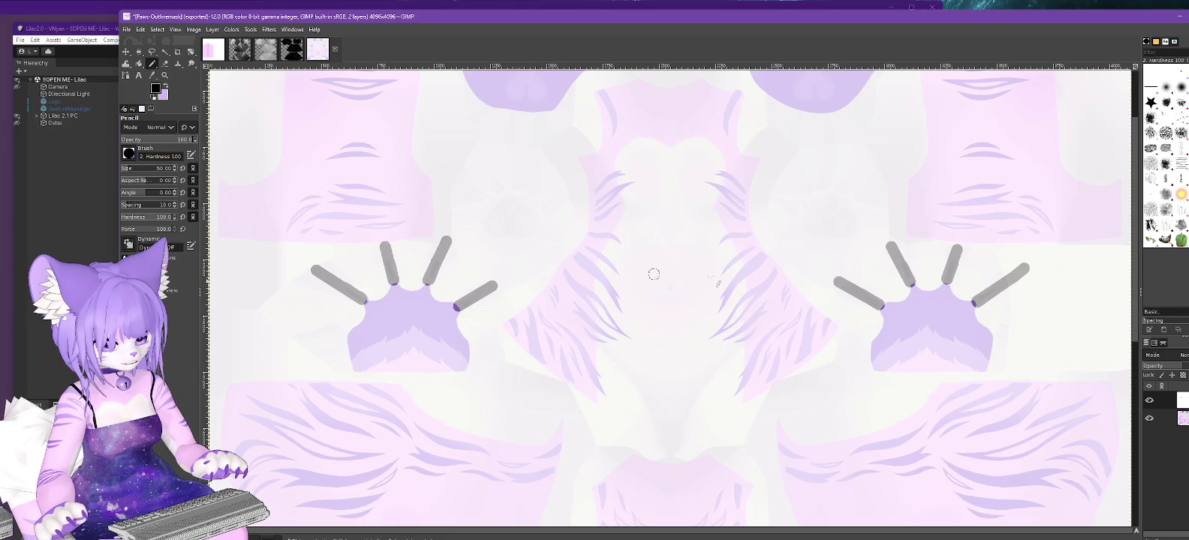
{"action": "left_click", "coordinate": [1165, 367]}
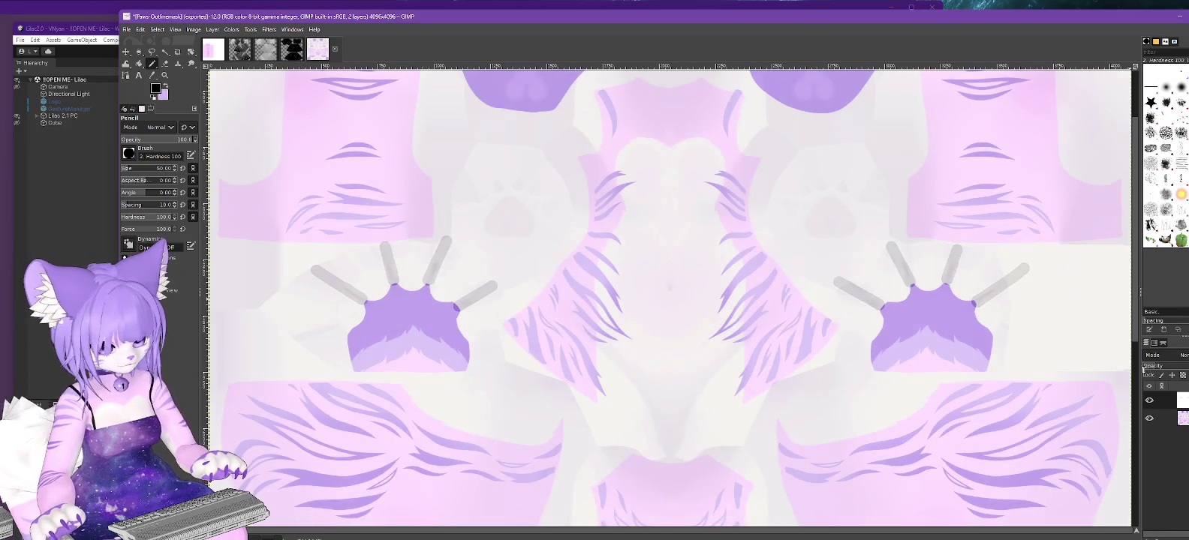
{"action": "left_click", "coordinate": [1142, 370]}
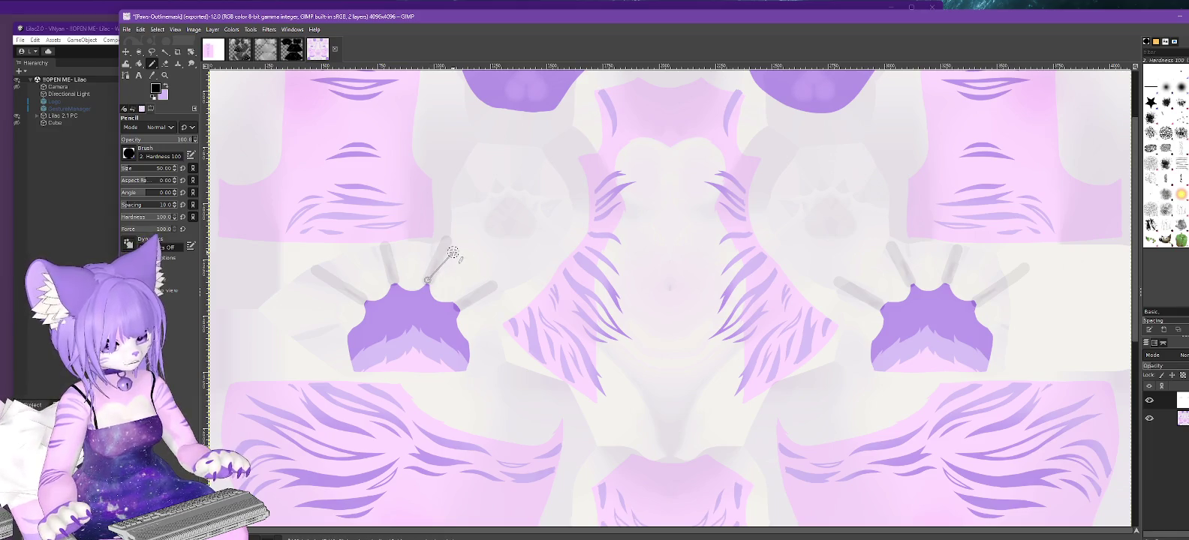
{"action": "left_click_drag", "start_coordinate": [427, 278], "coordinate": [439, 248]}
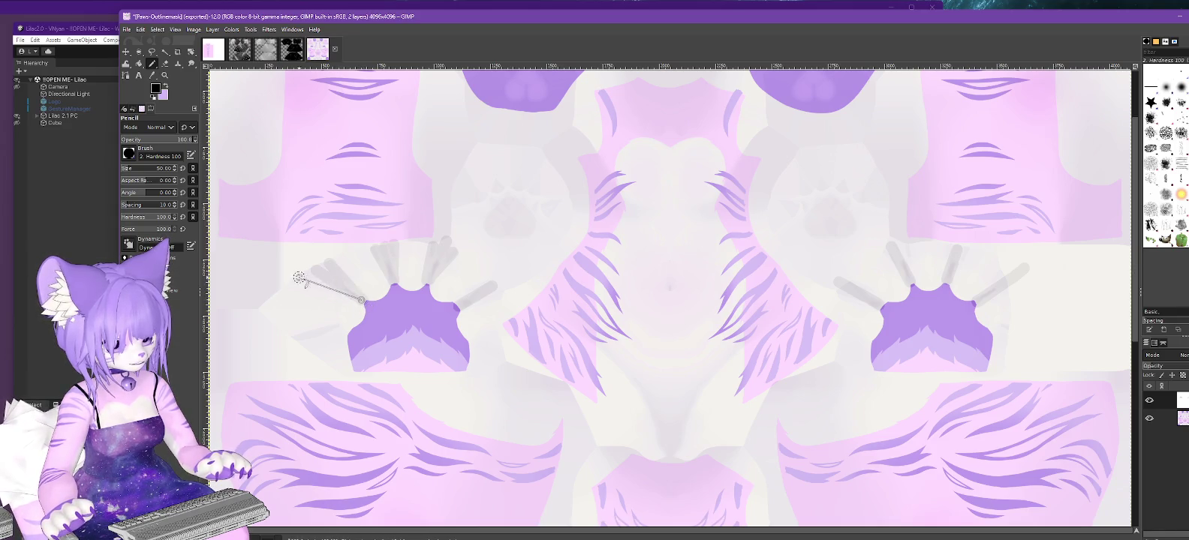
{"action": "left_click", "coordinate": [315, 281], "text": "shift"}
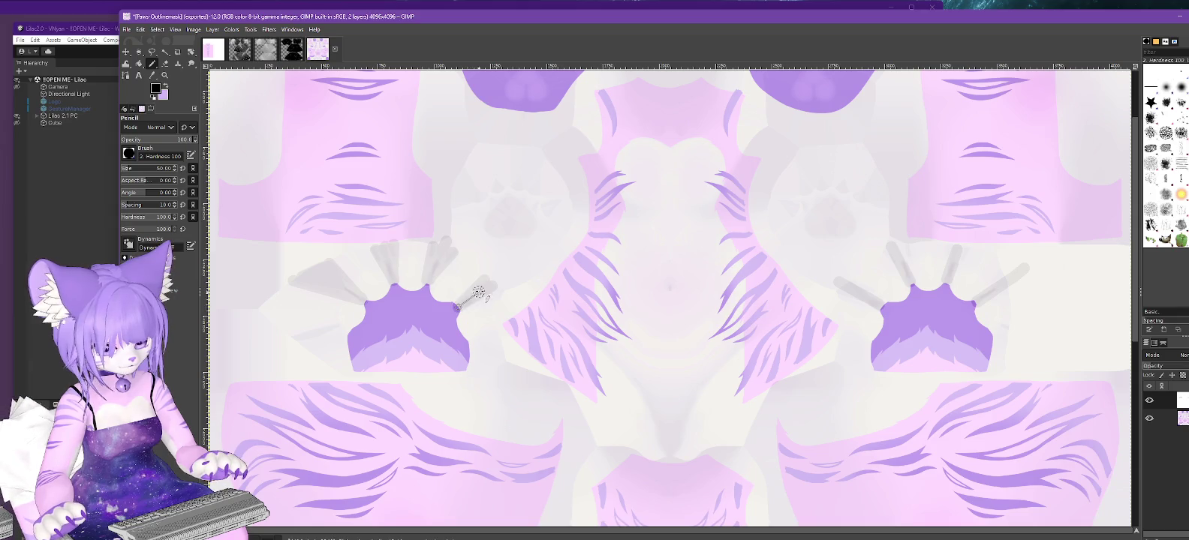
{"action": "left_click", "coordinate": [496, 289], "text": "shift"}
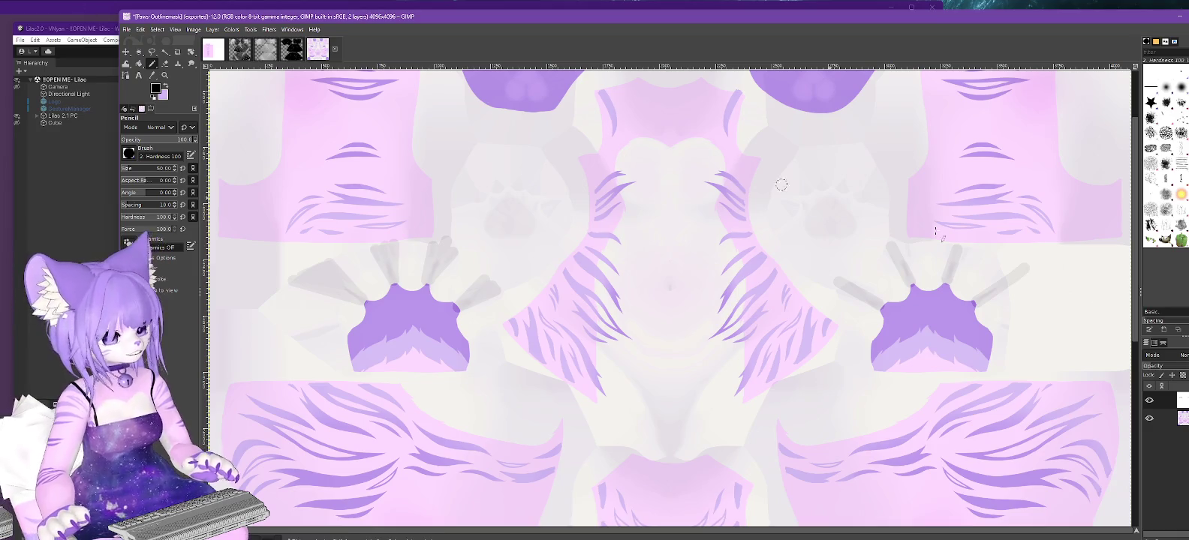
Restore the stroke layer to full opacity and re-export Paws-Outlinemask.png.
{"action": "left_click_drag", "start_coordinate": [1172, 368], "coordinate": [1188, 366]}
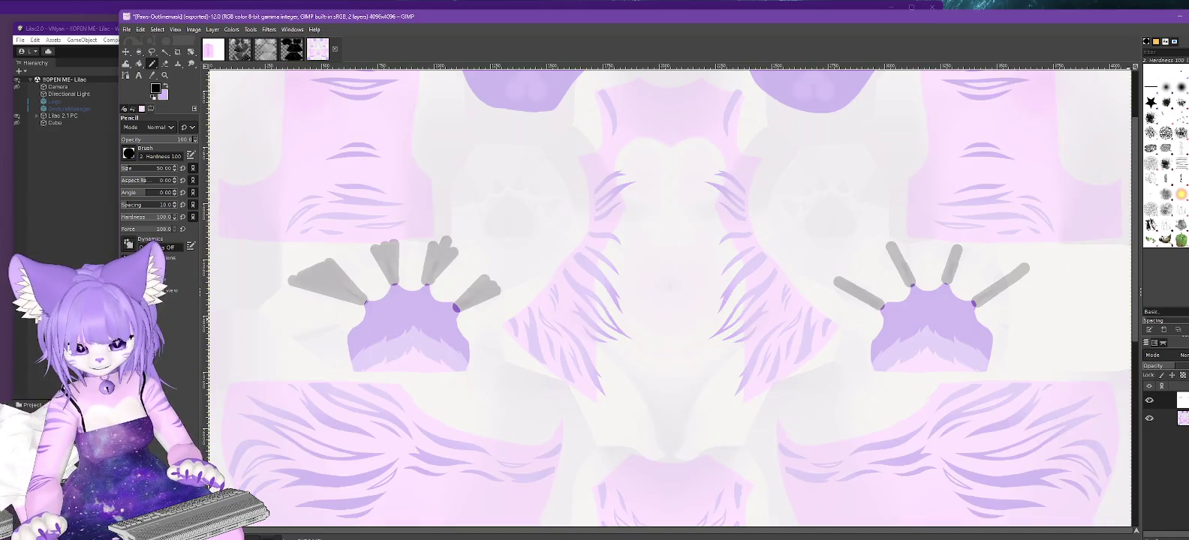
{"action": "left_click", "coordinate": [126, 29]}
{"action": "left_click", "coordinate": [158, 171]}
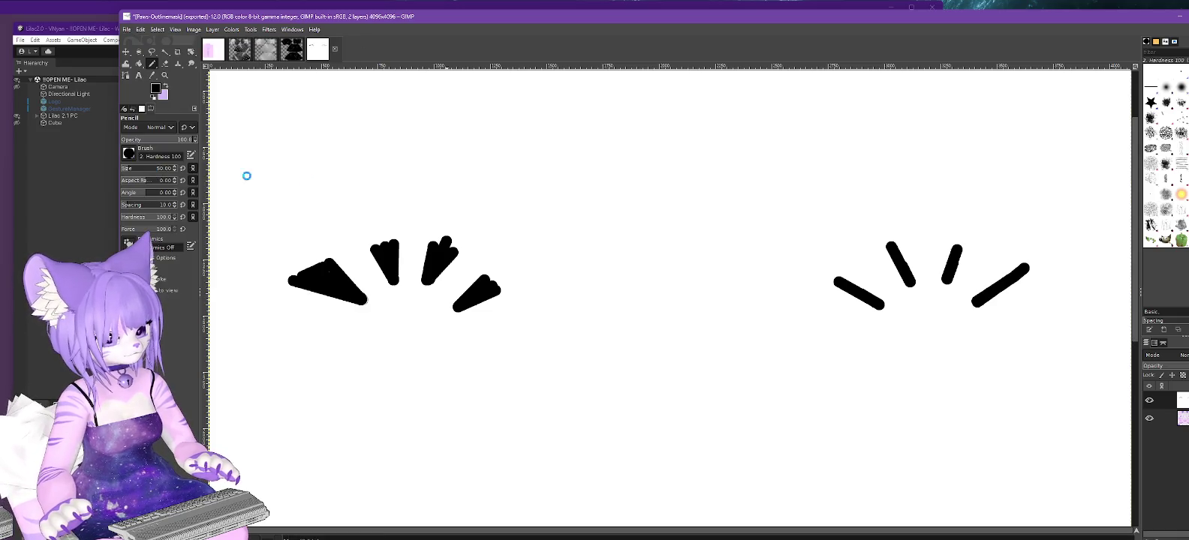
{"action": "left_click", "coordinate": [1178, 18]}
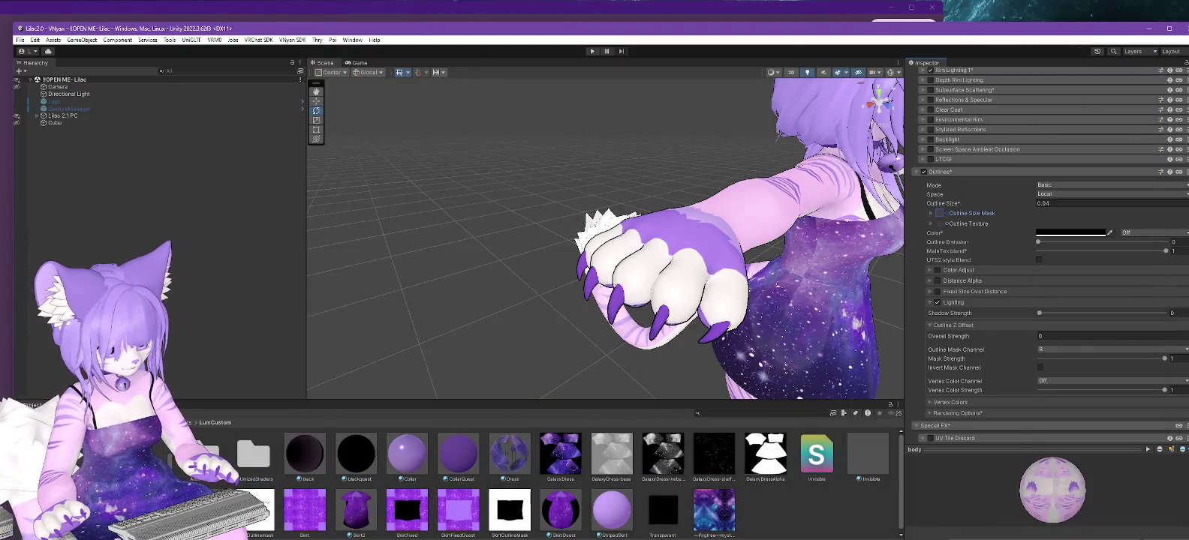
Assign Paws-Outlinemask as the body's Outline Size Mask and orbit around the avatar.
{"action": "left_click_drag", "start_coordinate": [259, 510], "coordinate": [935, 286]}
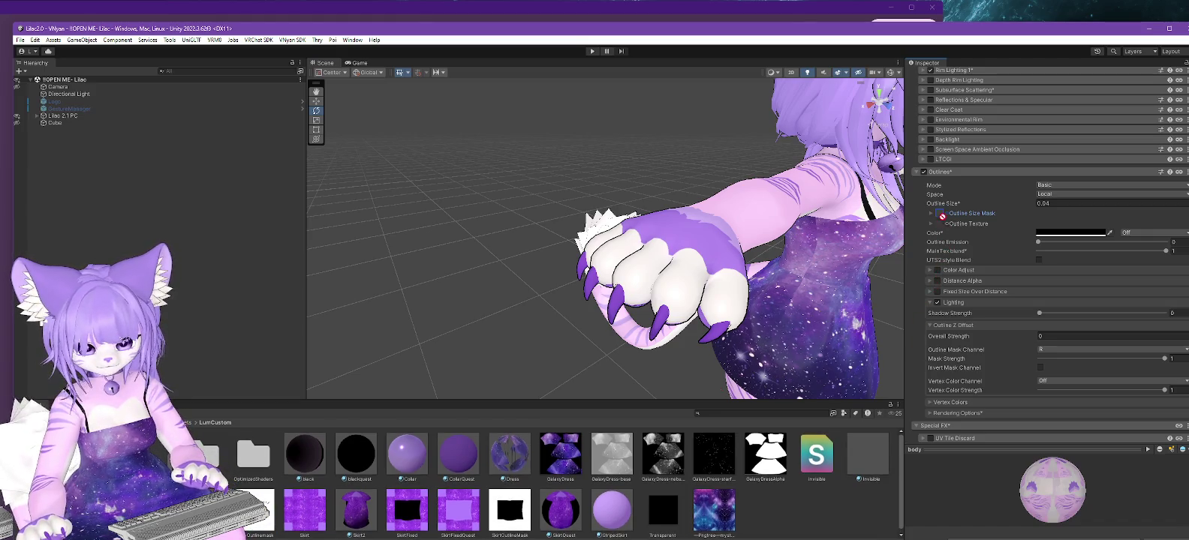
{"action": "left_click_drag", "start_coordinate": [942, 218], "coordinate": [942, 217]}
{"action": "mouse_move", "coordinate": [855, 236]}
{"action": "left_mouse_down", "text": "alt"}
{"action": "mouse_move", "coordinate": [548, 244]}
{"action": "mouse_move", "coordinate": [581, 232]}
{"action": "mouse_move", "coordinate": [560, 238]}
{"action": "mouse_move", "coordinate": [593, 218]}
{"action": "mouse_move", "coordinate": [600, 195]}
{"action": "mouse_move", "coordinate": [590, 257]}
{"action": "mouse_move", "coordinate": [610, 207]}
{"action": "mouse_move", "coordinate": [608, 268]}
{"action": "mouse_move", "coordinate": [608, 239]}
{"action": "mouse_move", "coordinate": [622, 209]}
{"action": "mouse_move", "coordinate": [615, 247]}
{"action": "mouse_move", "coordinate": [632, 202]}
{"action": "mouse_move", "coordinate": [637, 241]}
{"action": "mouse_move", "coordinate": [644, 233]}
{"action": "mouse_move", "coordinate": [645, 191]}
{"action": "mouse_move", "coordinate": [650, 209]}
{"action": "mouse_move", "coordinate": [578, 212]}
{"action": "mouse_move", "coordinate": [659, 189]}
{"action": "left_mouse_up", "text": "alt"}
{"action": "scroll", "coordinate": [659, 190], "scroll_direction": "up", "scroll_amount": 3}
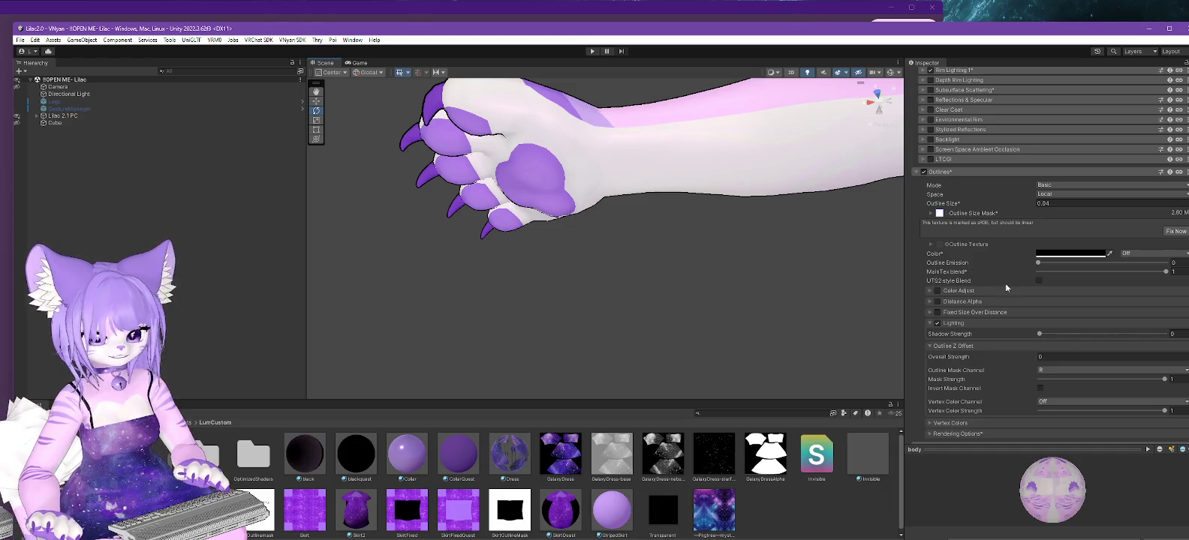
Clear the Outline Size Mask texture to None.
{"action": "left_click", "coordinate": [939, 214]}
{"action": "scroll", "coordinate": [1003, 274], "scroll_direction": "up", "scroll_amount": 3}
{"action": "scroll", "coordinate": [1004, 274], "scroll_direction": "up", "scroll_amount": 3}
{"action": "scroll", "coordinate": [1003, 274], "scroll_direction": "up", "scroll_amount": 3}
{"action": "scroll", "coordinate": [1003, 274], "scroll_direction": "up", "scroll_amount": 3}
{"action": "scroll", "coordinate": [1004, 274], "scroll_direction": "up", "scroll_amount": 3}
{"action": "scroll", "coordinate": [1004, 274], "scroll_direction": "up", "scroll_amount": 3}
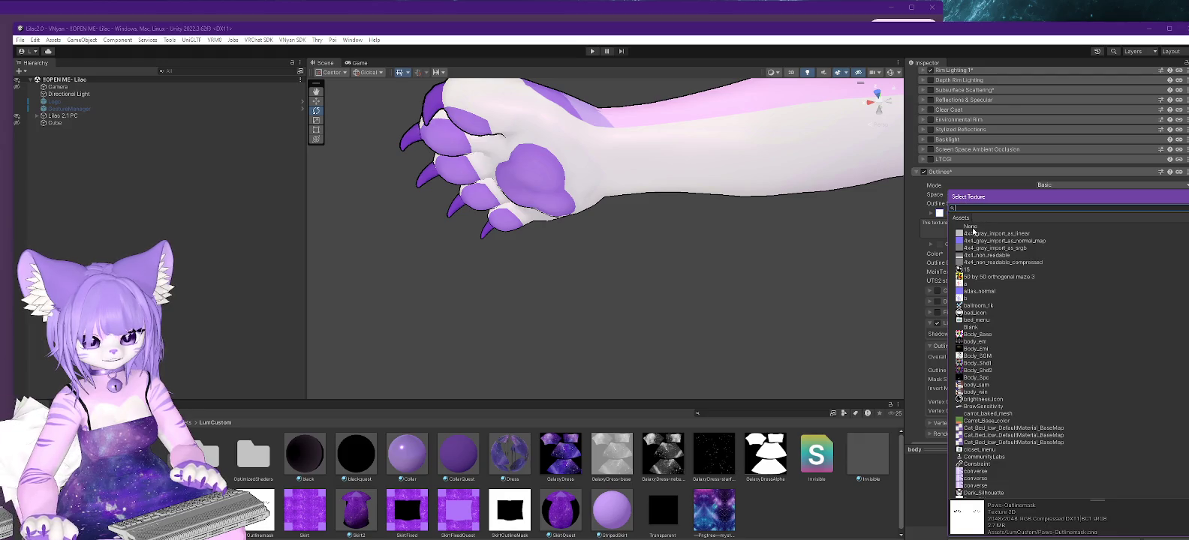
{"action": "double_click", "coordinate": [973, 229]}
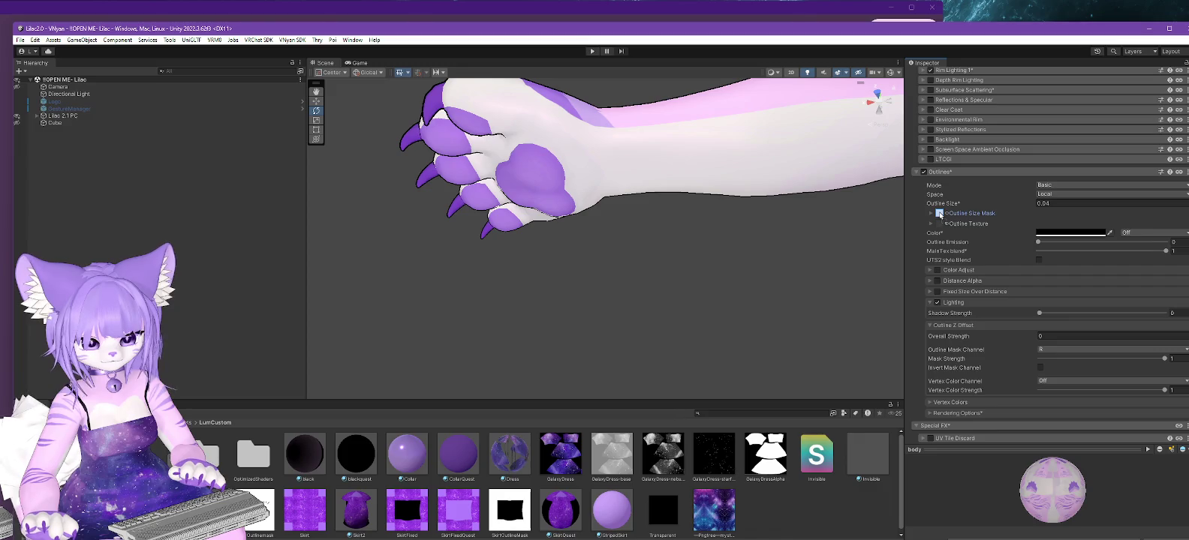
Reassign the paw mask as Outline Size Mask and check the arm and paw outlines.
{"action": "left_click_drag", "start_coordinate": [939, 214], "coordinate": [939, 214]}
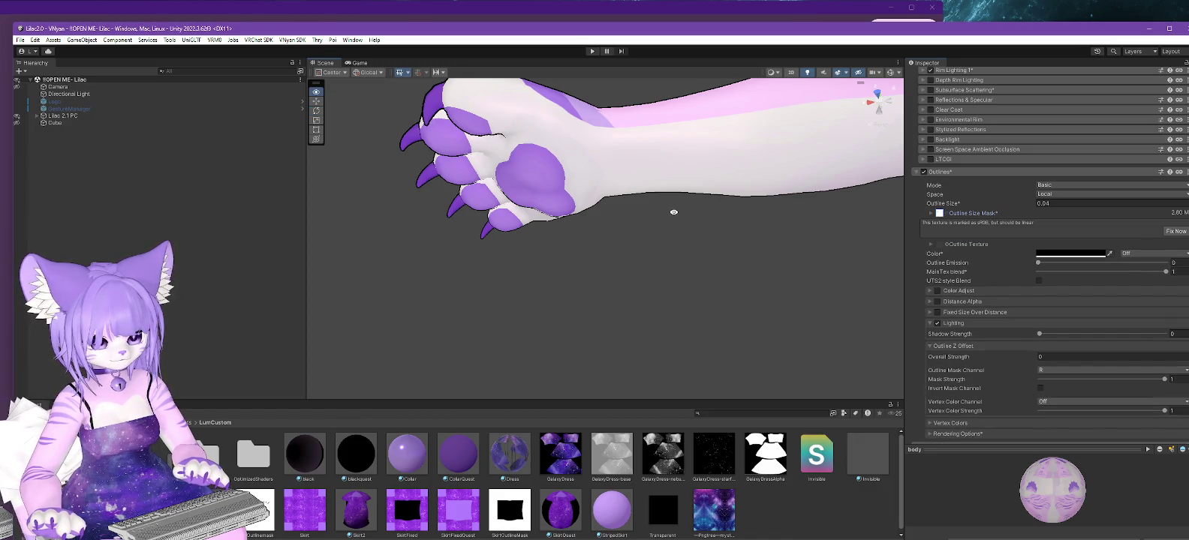
{"action": "mouse_move", "coordinate": [674, 213]}
{"action": "left_mouse_down", "text": "alt"}
{"action": "mouse_move", "coordinate": [686, 211]}
{"action": "mouse_move", "coordinate": [713, 297]}
{"action": "mouse_move", "coordinate": [701, 268]}
{"action": "mouse_move", "coordinate": [497, 273]}
{"action": "left_mouse_up", "text": "alt"}
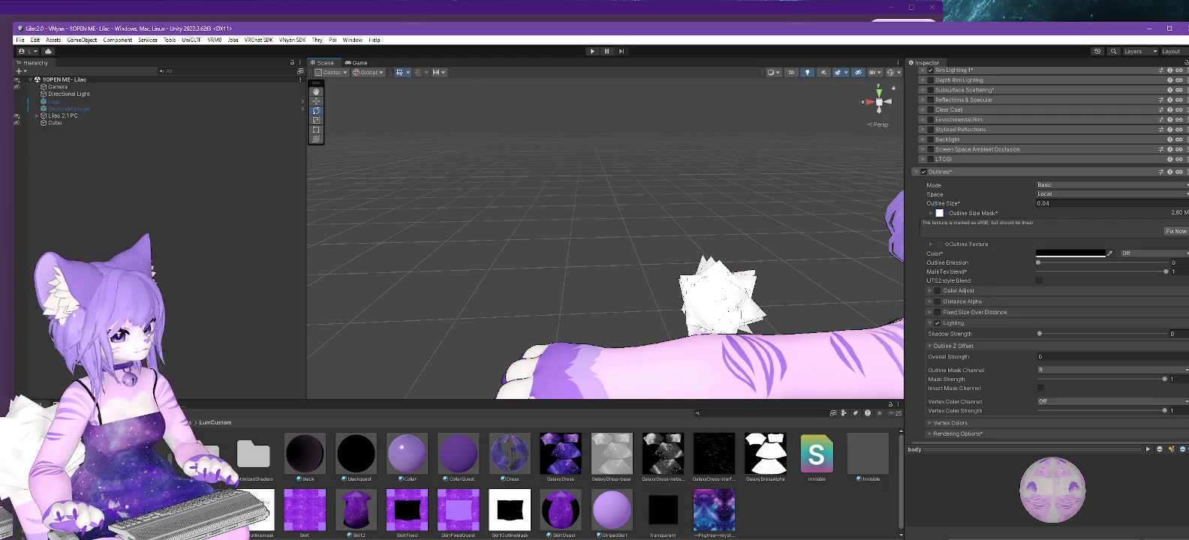
{"action": "key", "text": "alt+Tab"}
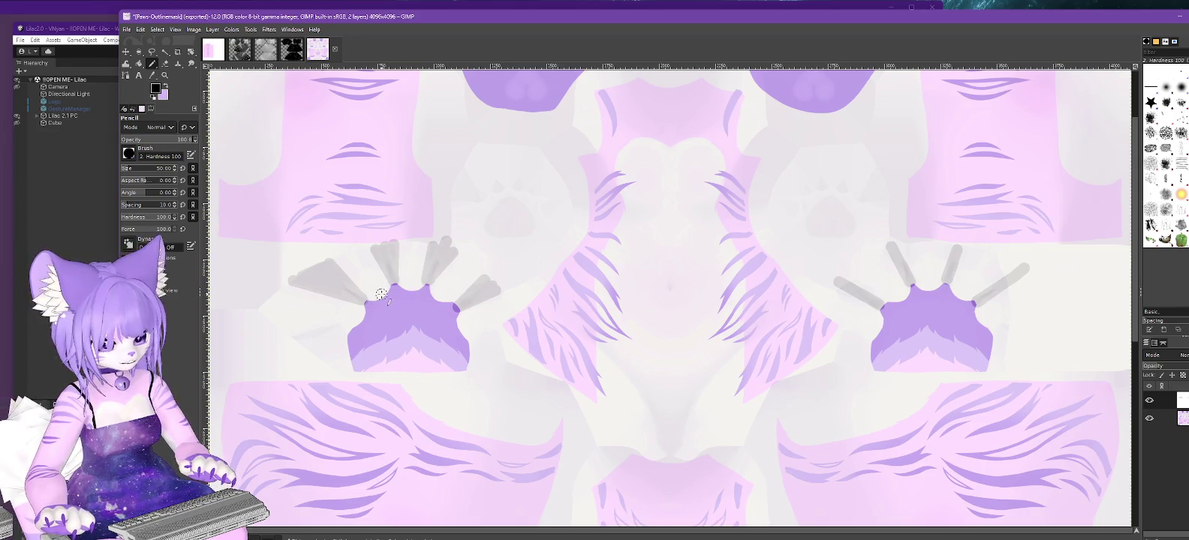
Undo and redo the last paint change, then set the pencil size to 30.
{"action": "scroll", "coordinate": [598, 294], "scroll_direction": "down", "scroll_amount": 5}
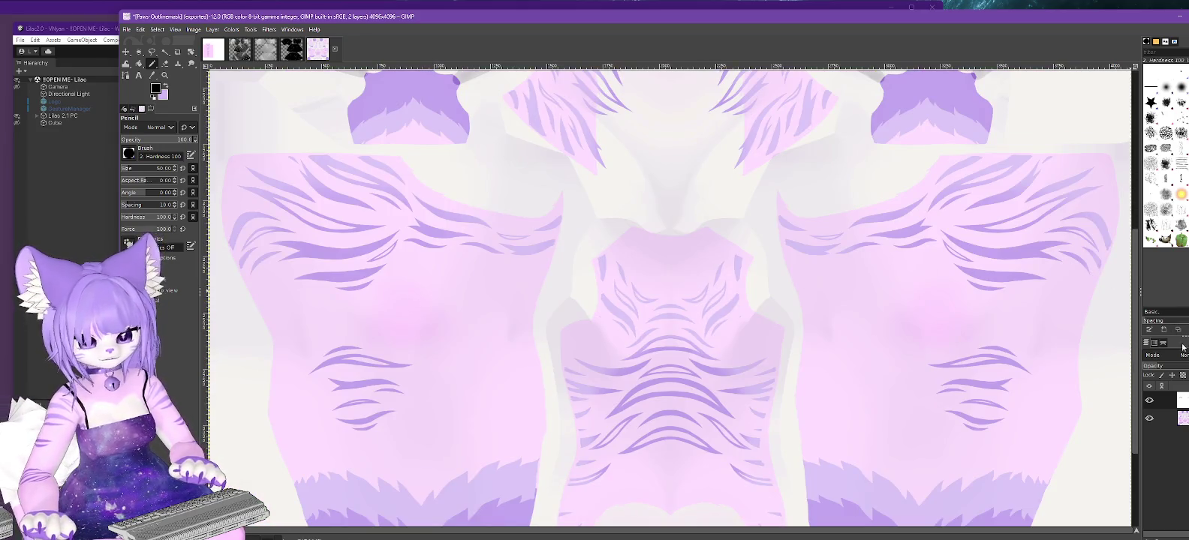
{"action": "left_click_drag", "start_coordinate": [1137, 320], "coordinate": [1116, 93]}
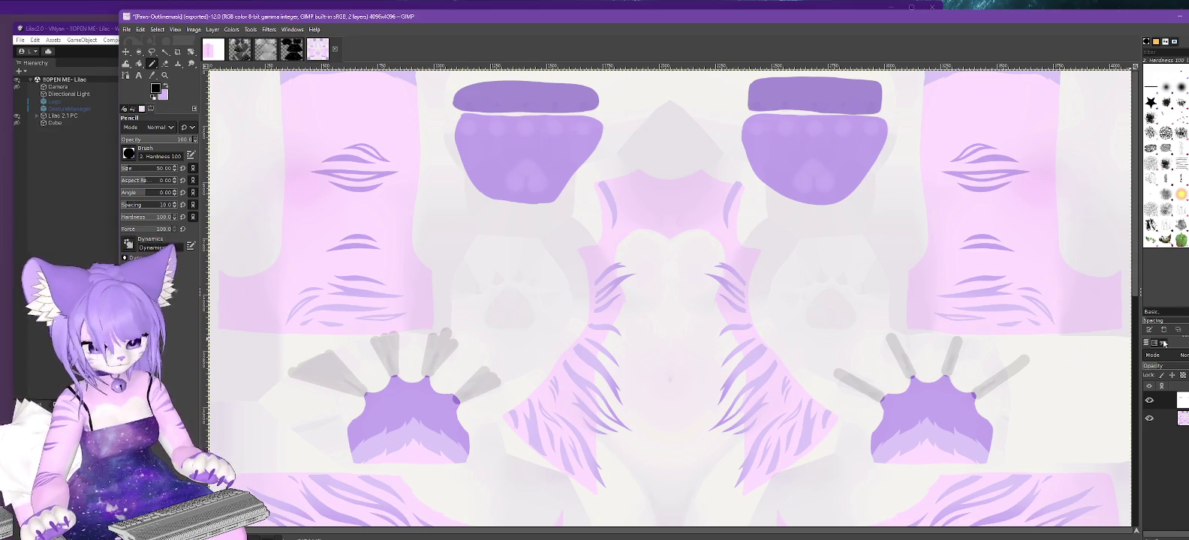
{"action": "key", "text": "ctrl+z"}
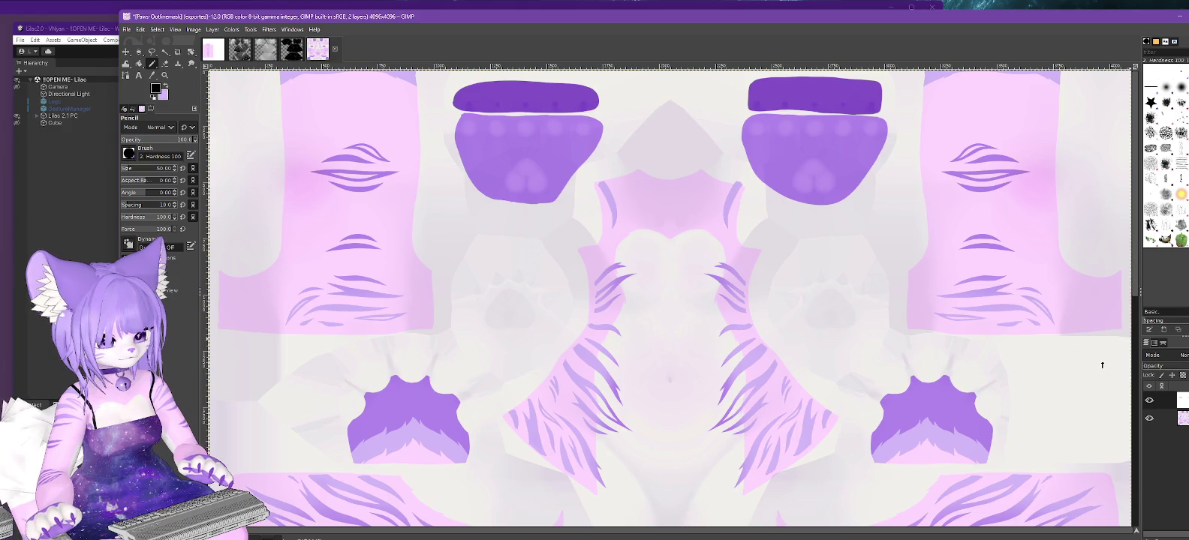
{"action": "key", "text": "ctrl+y"}
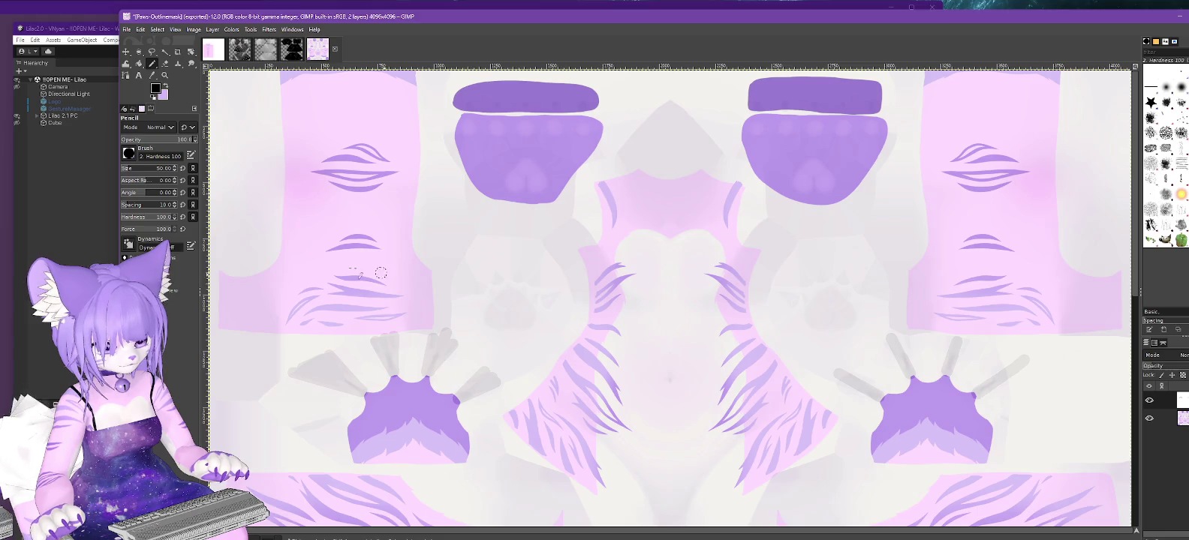
{"action": "left_click", "coordinate": [174, 171]}
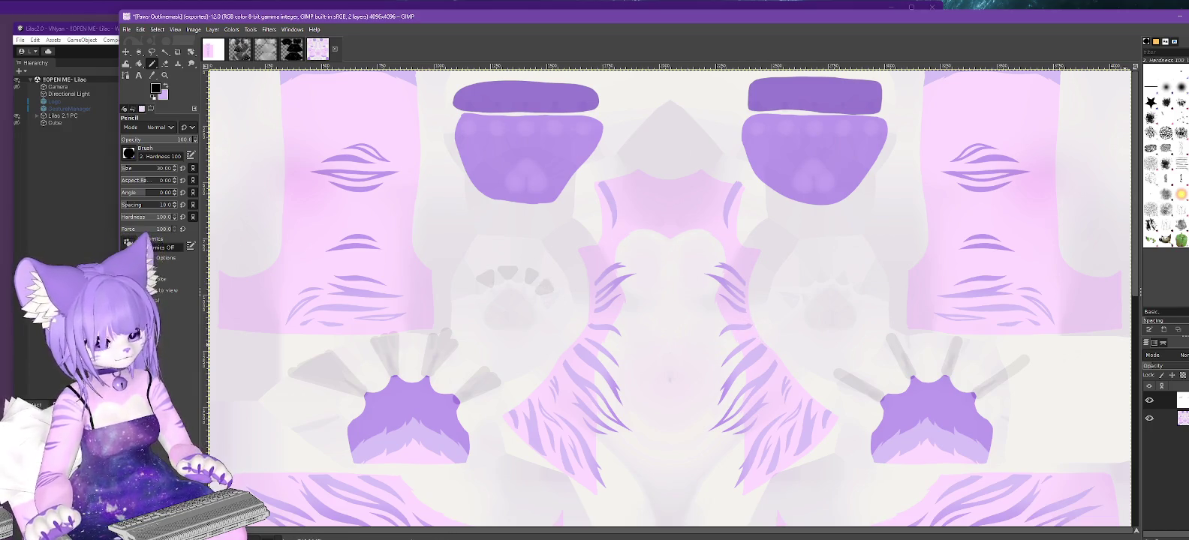
Hide the texture layer, re-export Paws-Outlinemask.png, and orbit around the paw in Unity.
{"action": "left_click", "coordinate": [1149, 419]}
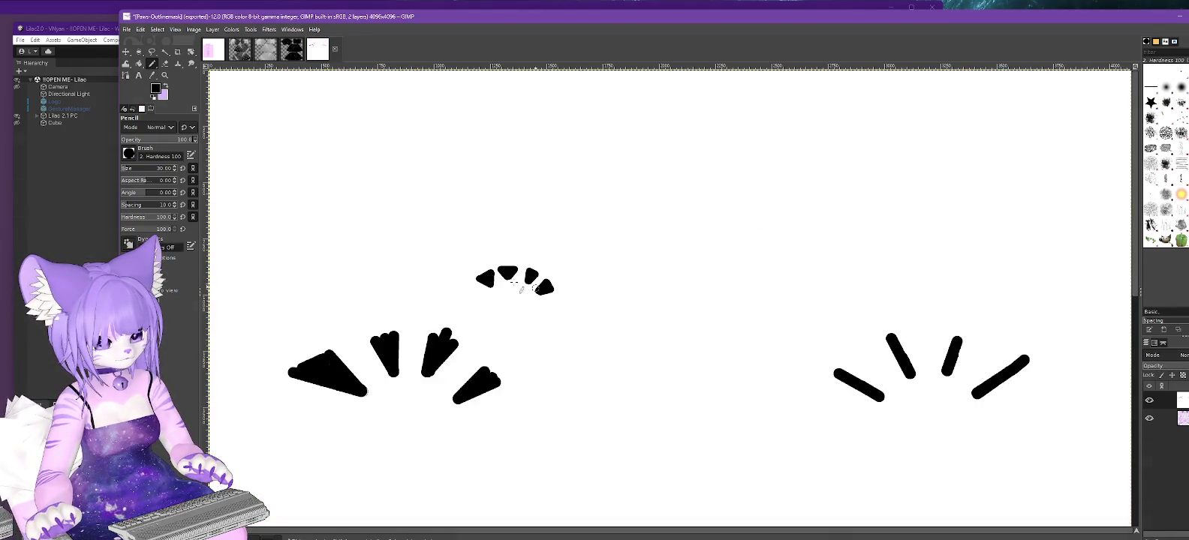
{"action": "left_click", "coordinate": [126, 29]}
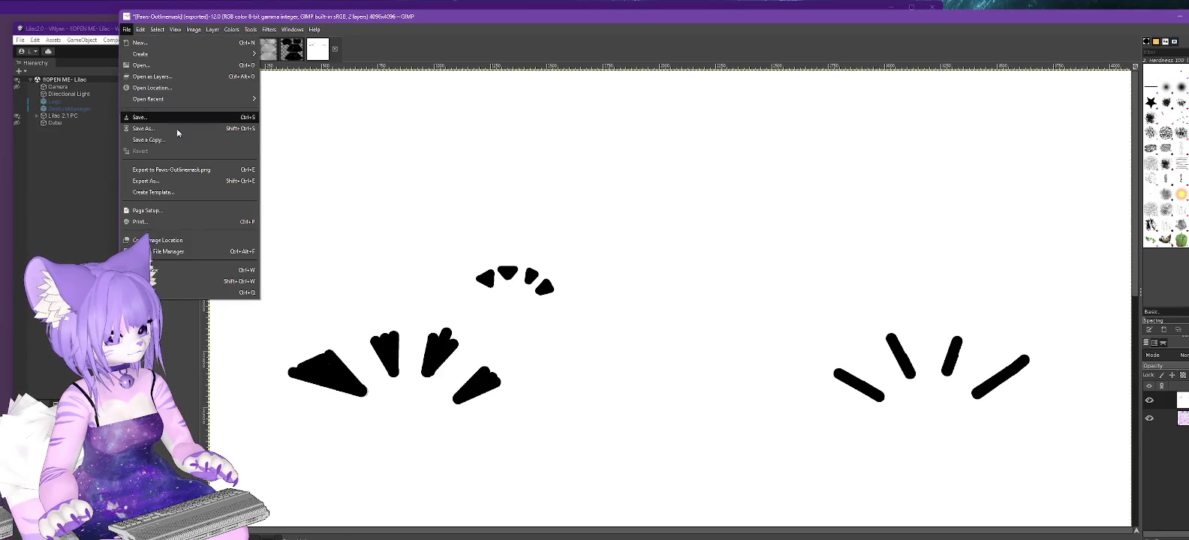
{"action": "left_click", "coordinate": [178, 170]}
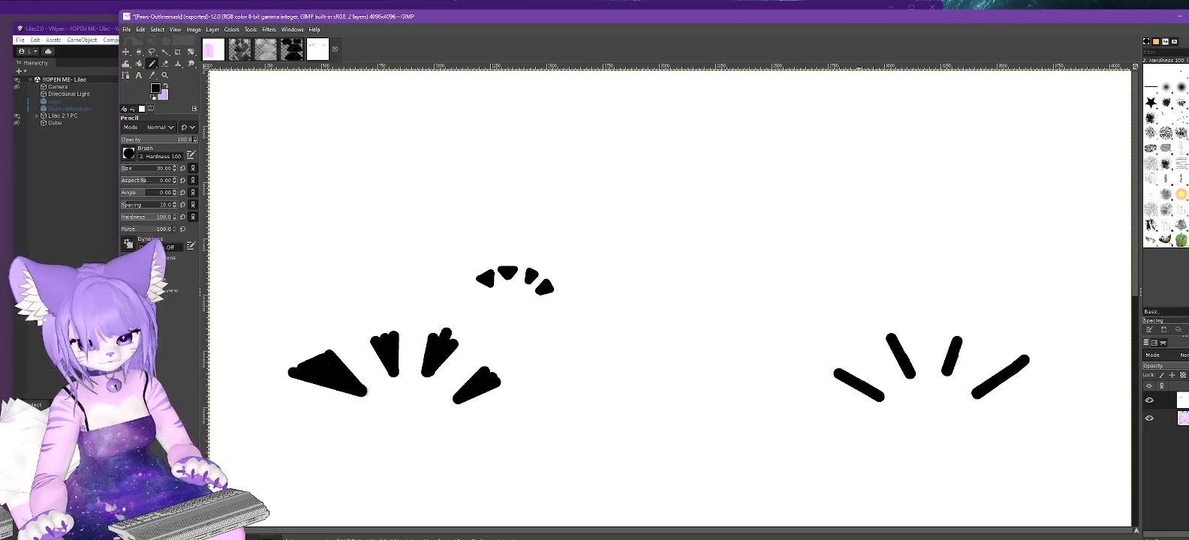
{"action": "left_click", "coordinate": [1180, 17]}
{"action": "left_click_drag", "start_coordinate": [679, 271], "coordinate": [702, 239], "text": "alt"}
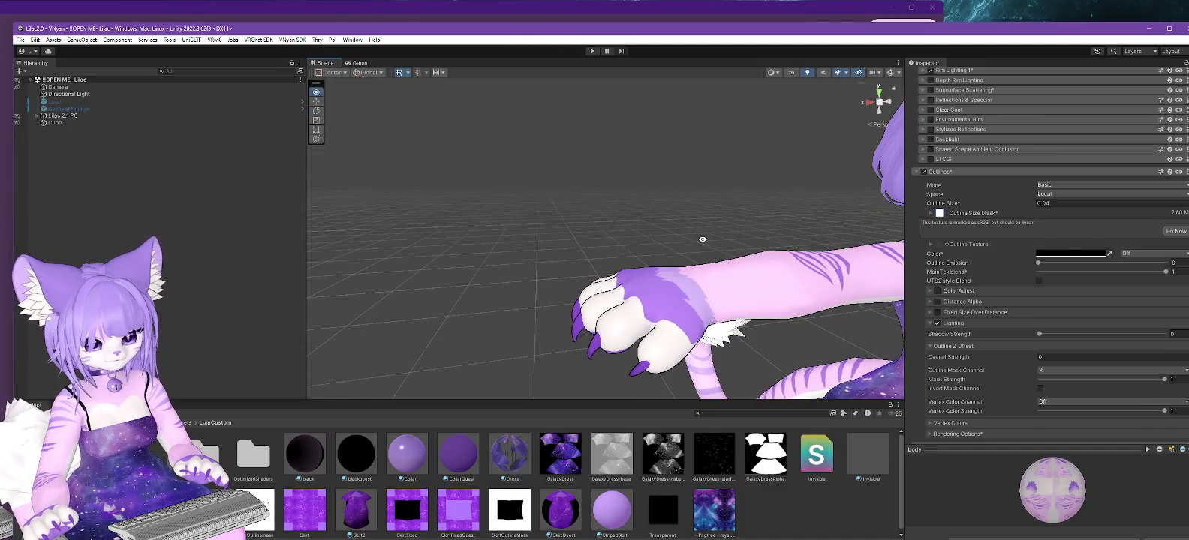
{"action": "left_click_drag", "start_coordinate": [756, 269], "coordinate": [704, 232], "text": "alt"}
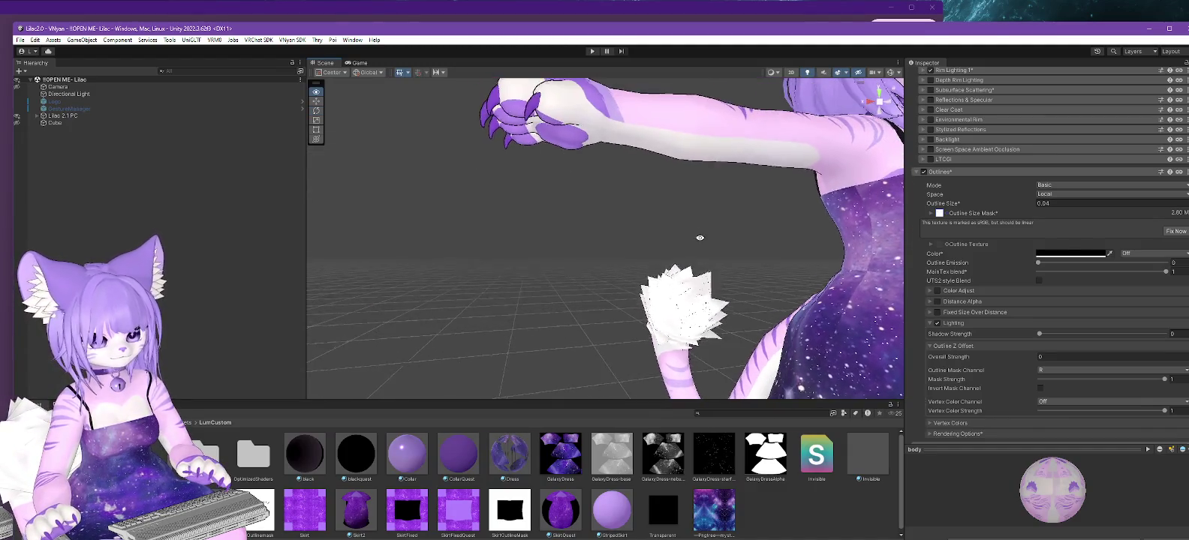